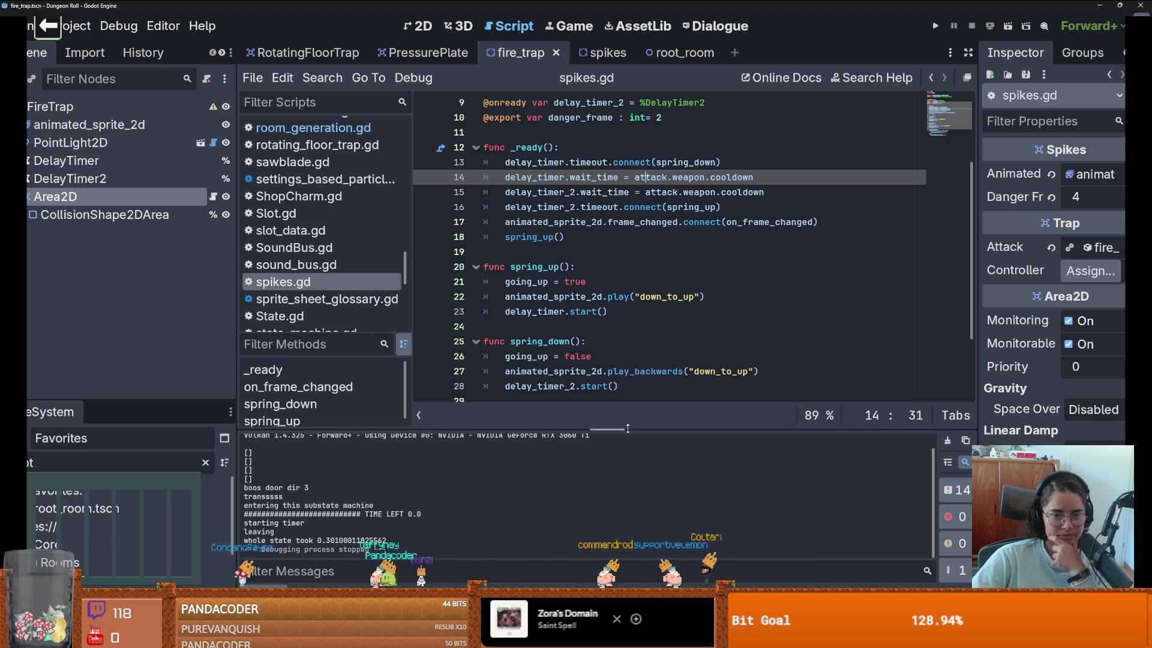
Step: Expand fire_atk.tres > fire_weapon.tres in a wider Inspector and raise Cooldown from 0.1 to 5.0
left_click_drag(628, 428, 628, 382)
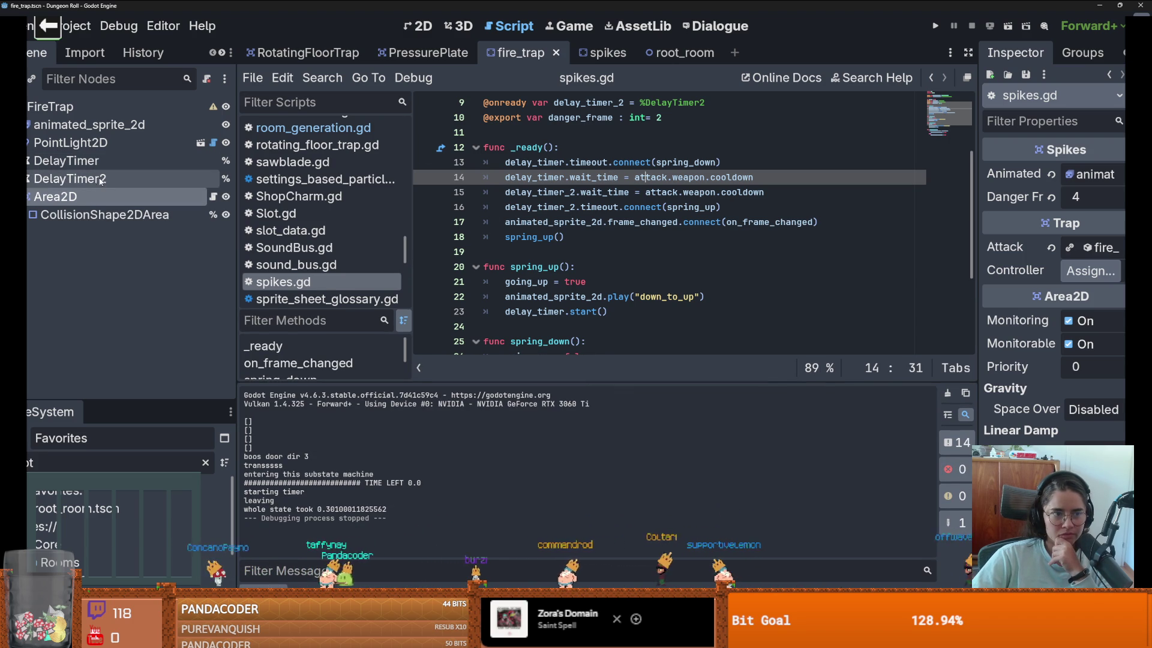
left_click_drag(980, 262, 759, 240)
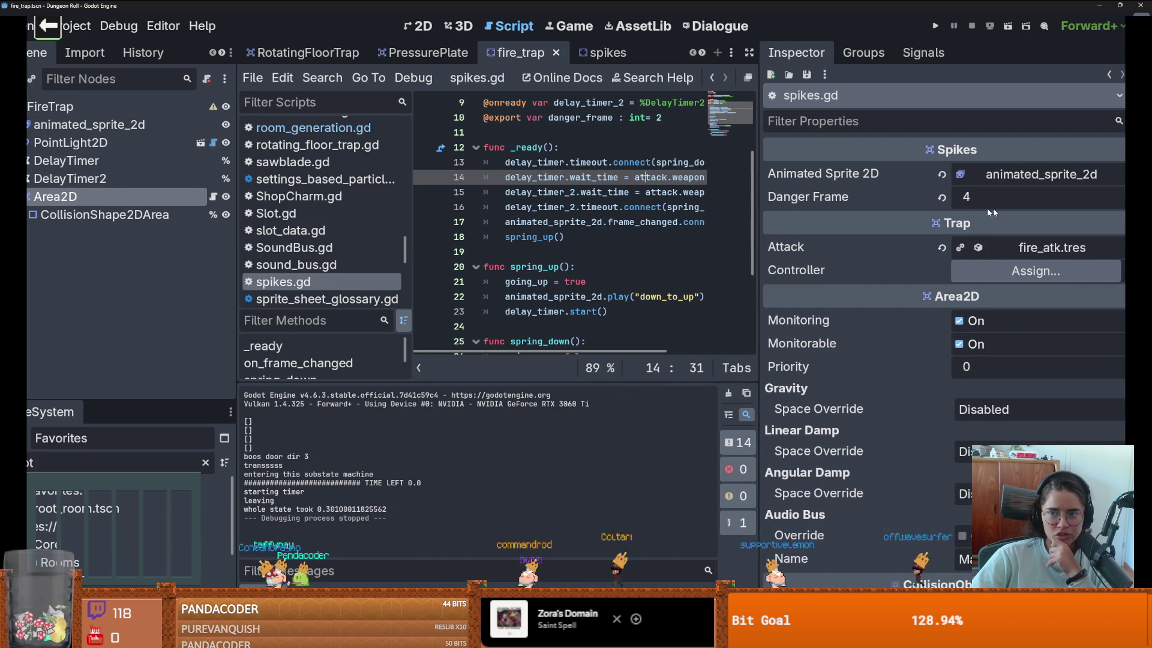
left_click(1056, 253)
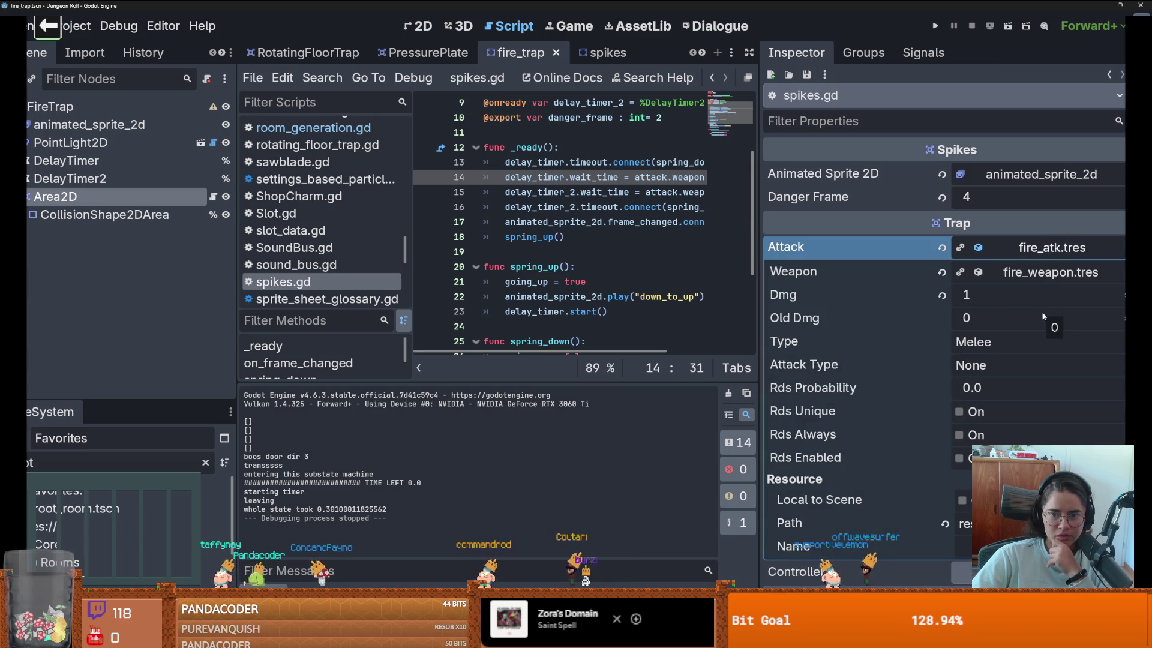
left_click(1043, 273)
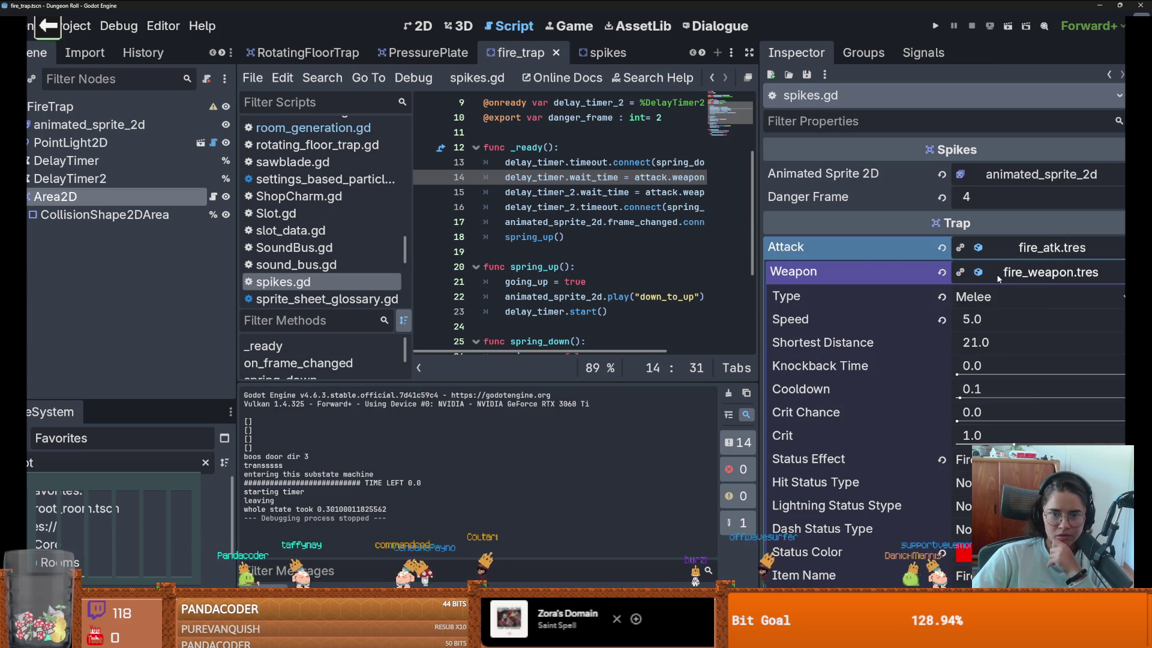
scroll(664, 244, "right", 3)
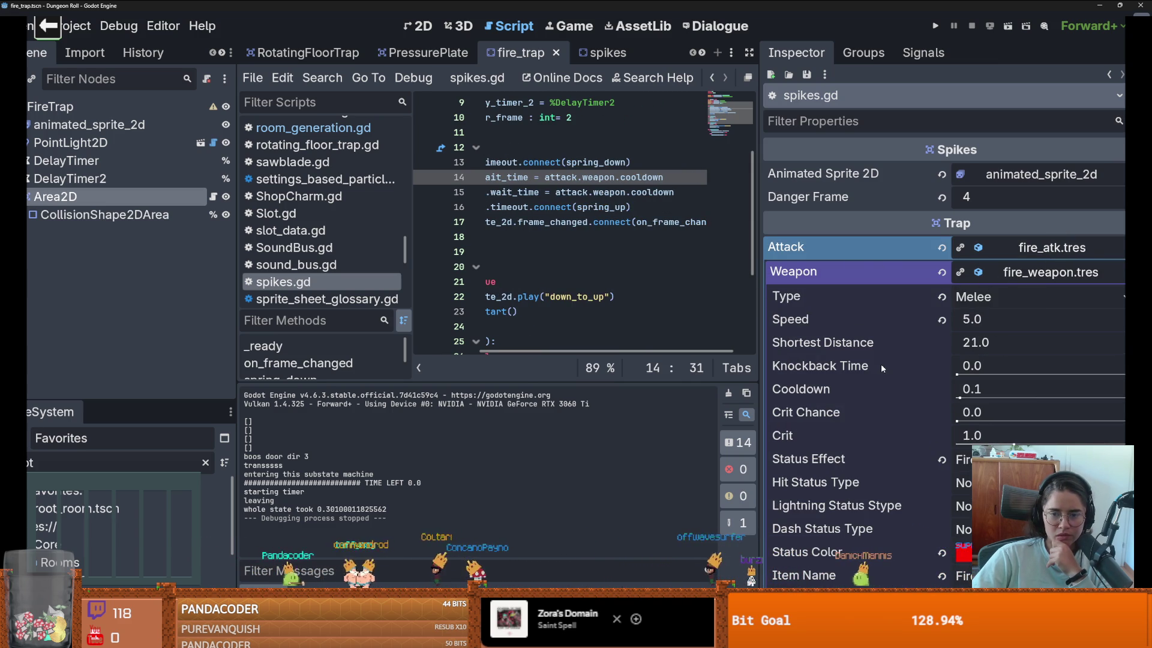
left_click_drag(972, 389, 1033, 390)
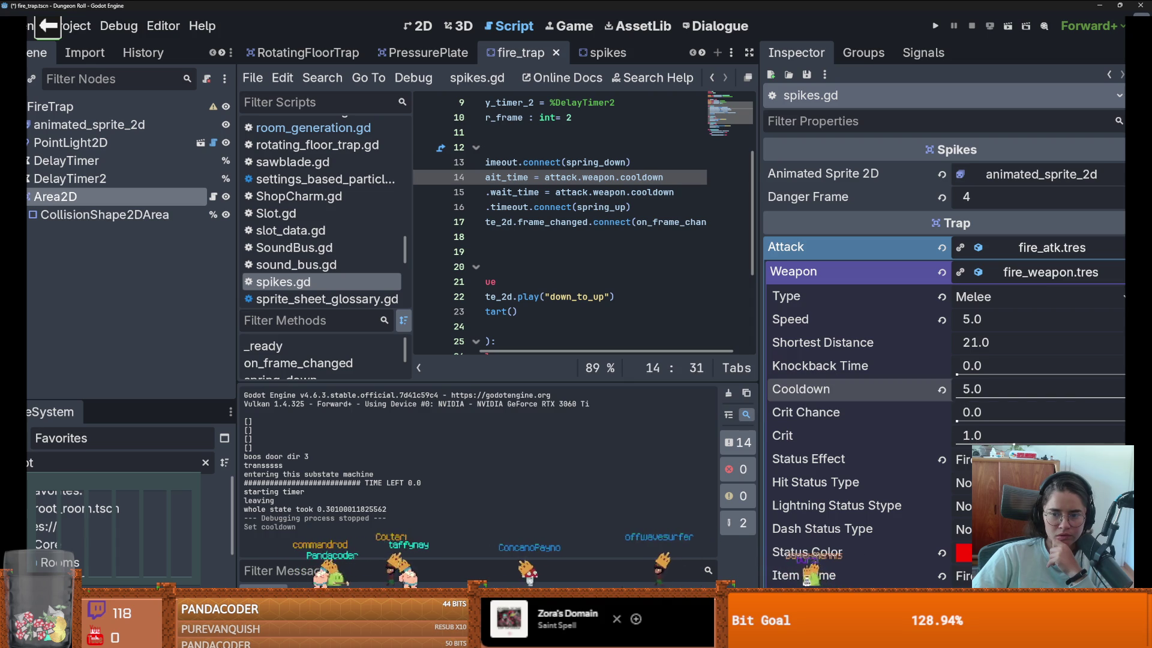
Step: Save the fire_trap scene and run the project to test the trap
left_click(611, 177)
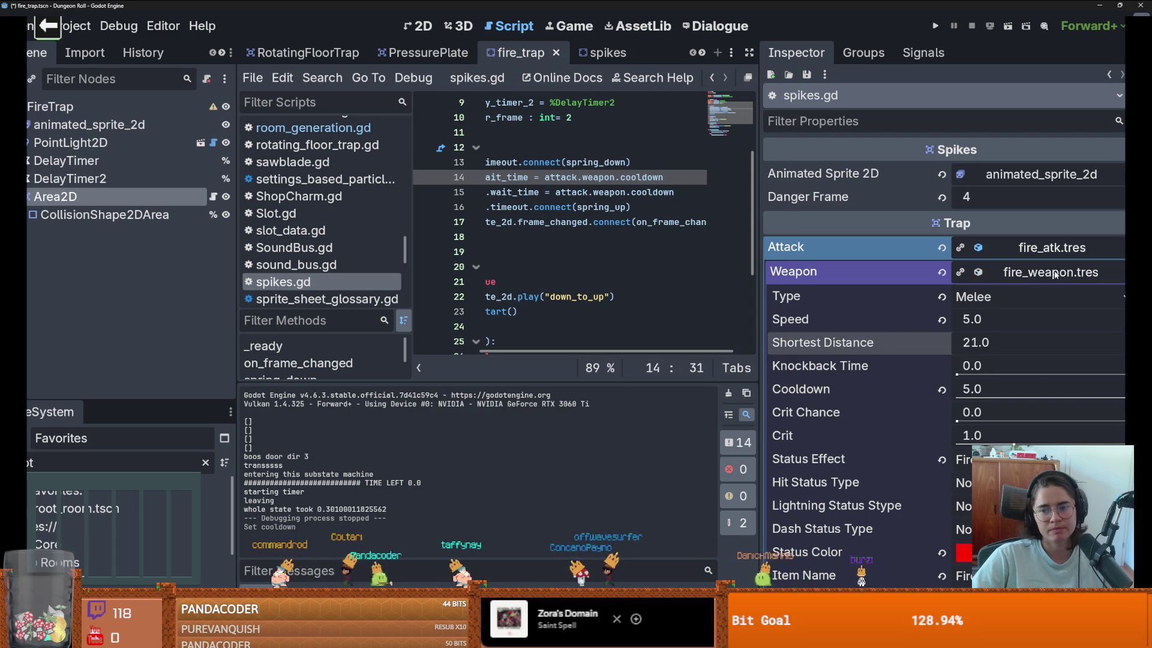
key("ctrl+s")
scroll(637, 249, "left", 3)
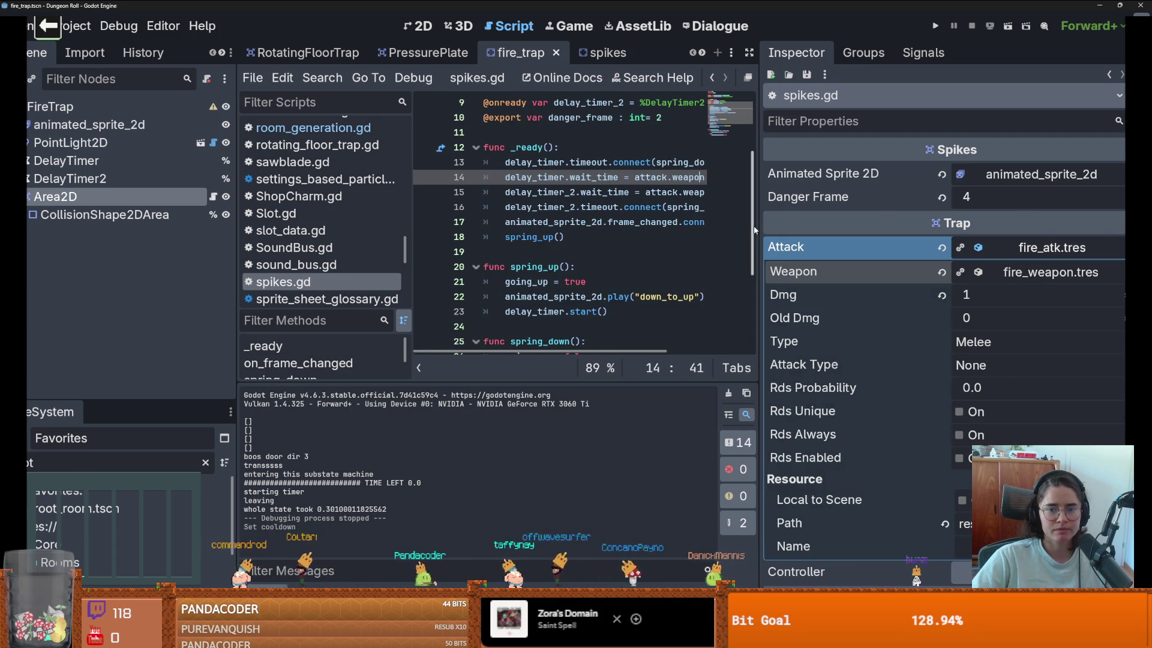
left_click(937, 28)
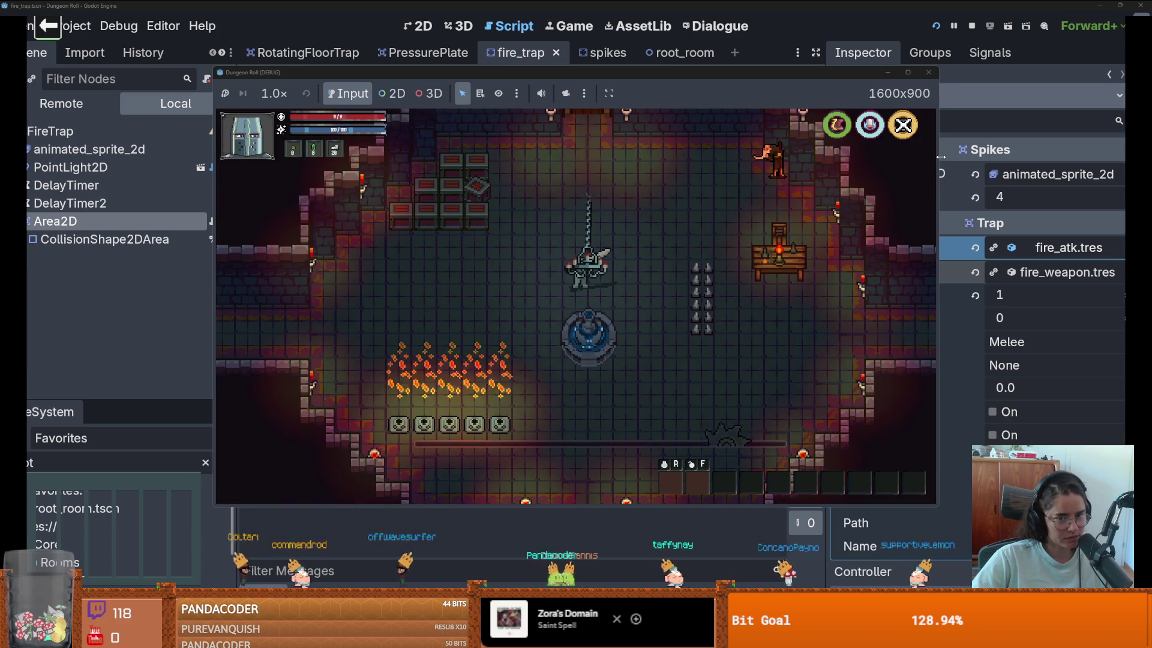
Step: Walk the knight through the burning fire traps, then stop the test run
key("s")
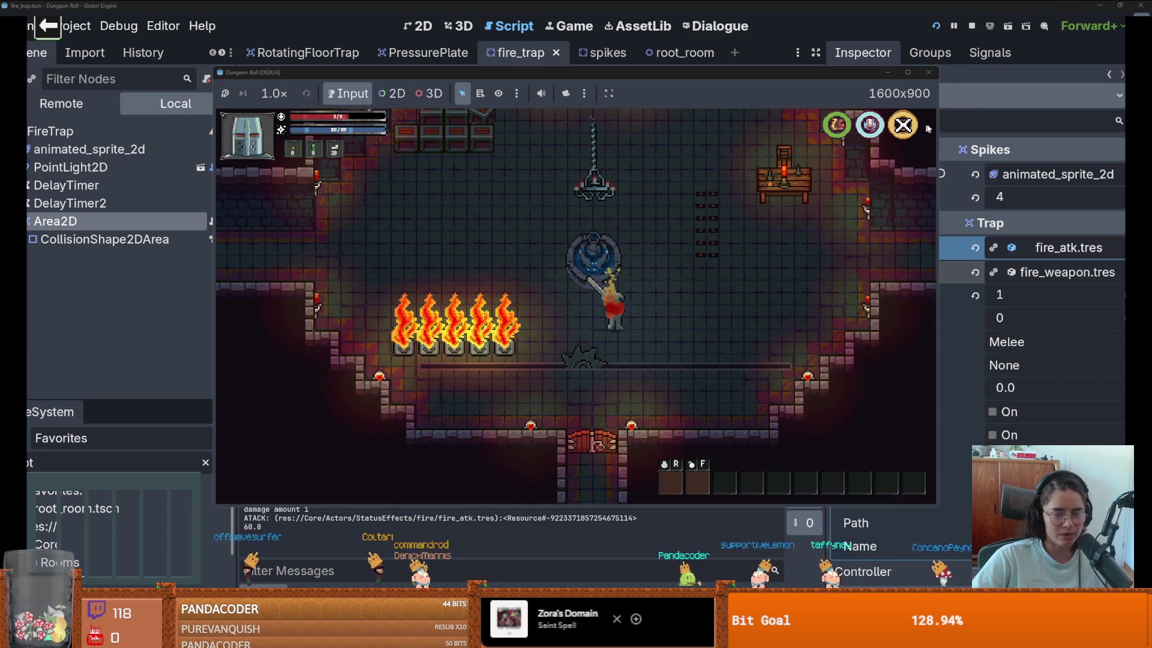
left_click(929, 72)
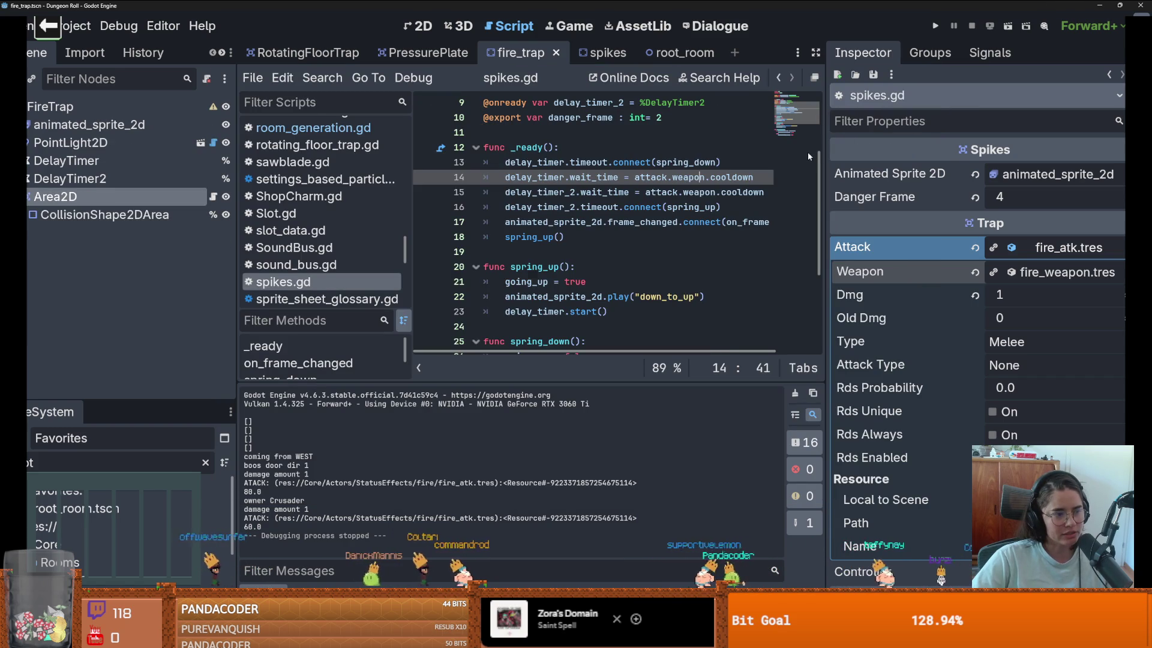
Step: Narrow the Inspector back down, save, and show the fire_trap scene in the 2D view
left_click_drag(811, 197, 1025, 198)
key("ctrl+s")
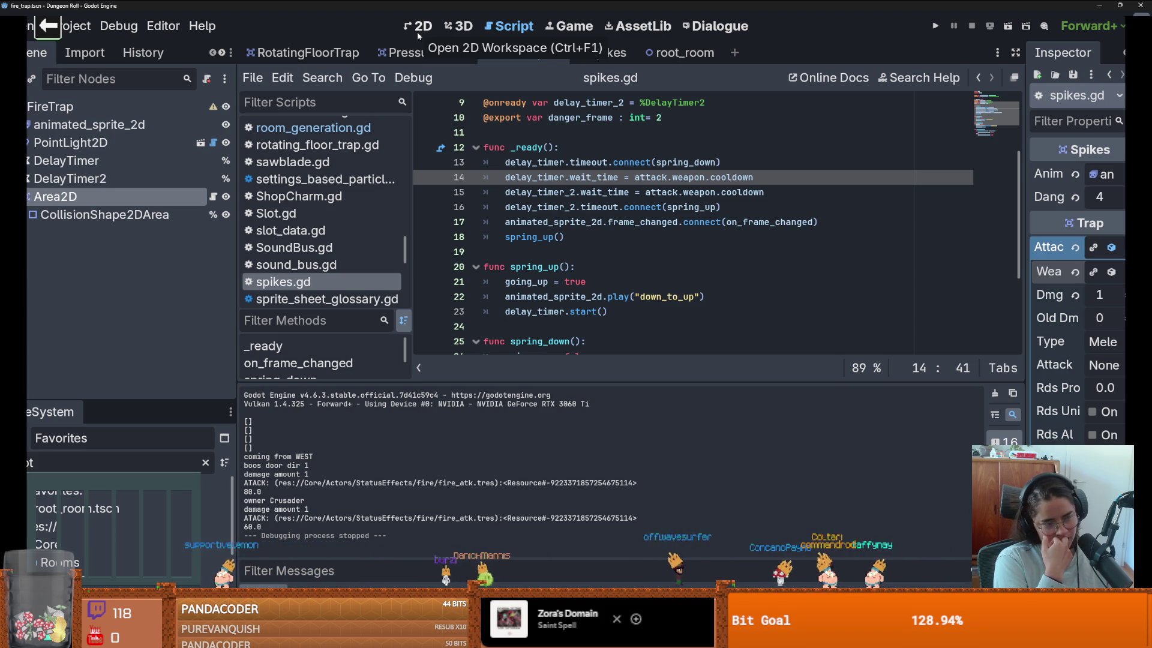
left_click(423, 31)
Step: Enlarge the FileSystem dock and clear its filter to list all favourite files
scroll(507, 262, "down", 7)
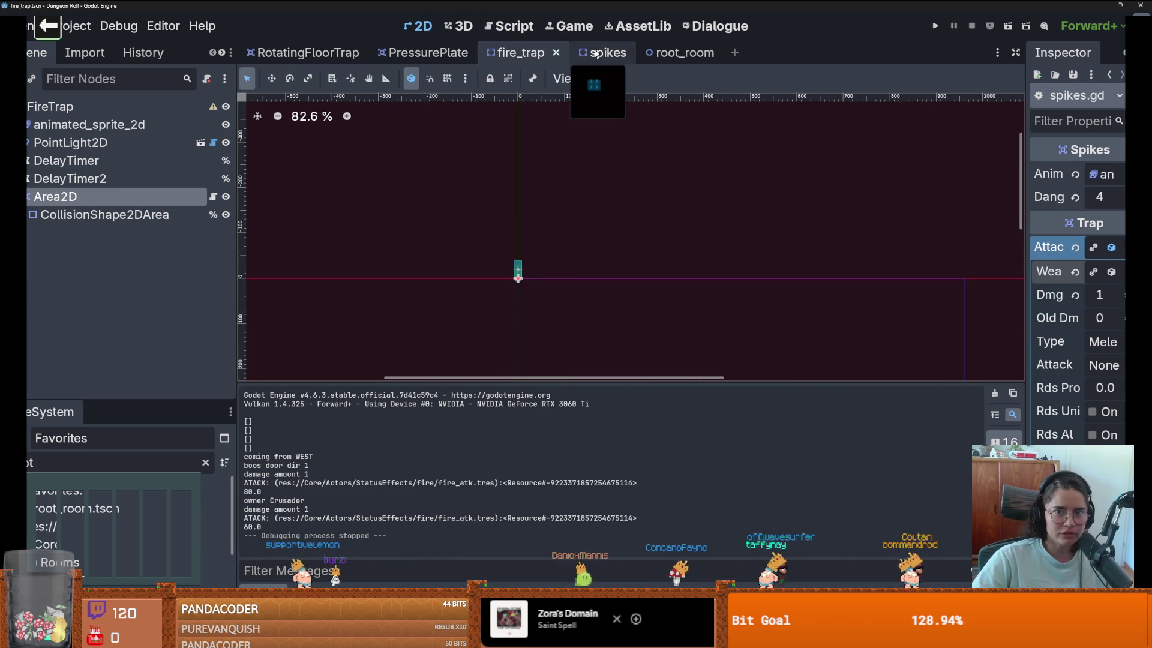
left_click_drag(150, 407, 150, 257)
left_click(206, 313)
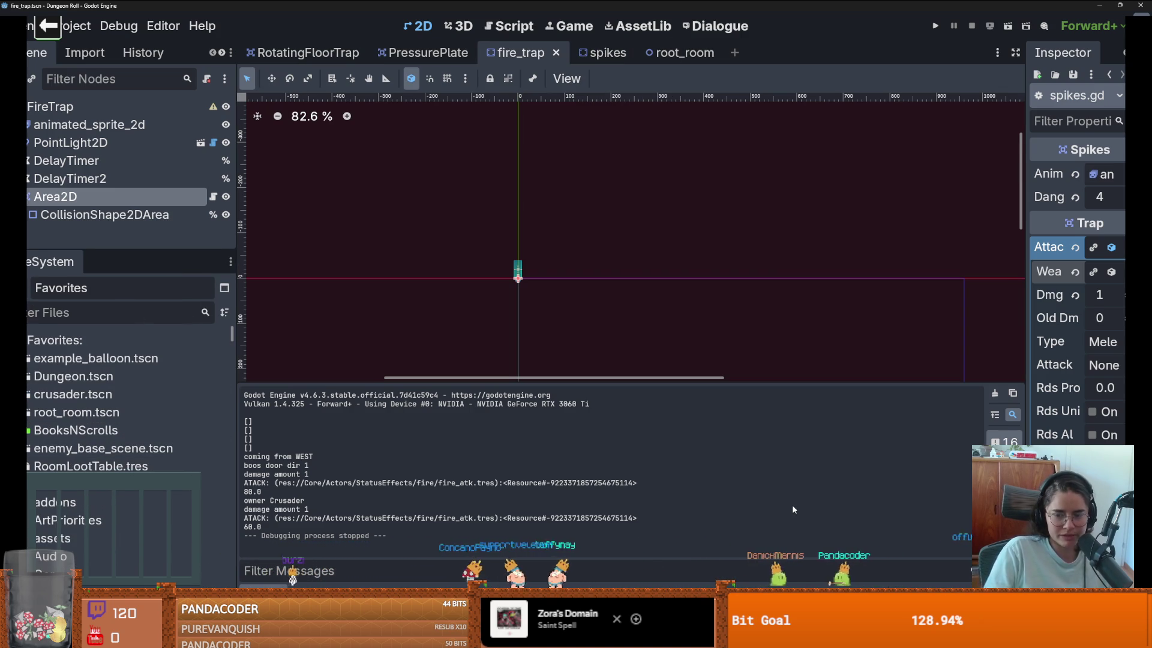
Step: Switch to the Paint sketch and draw a horizontal line across it
mouse_move(946, 638)
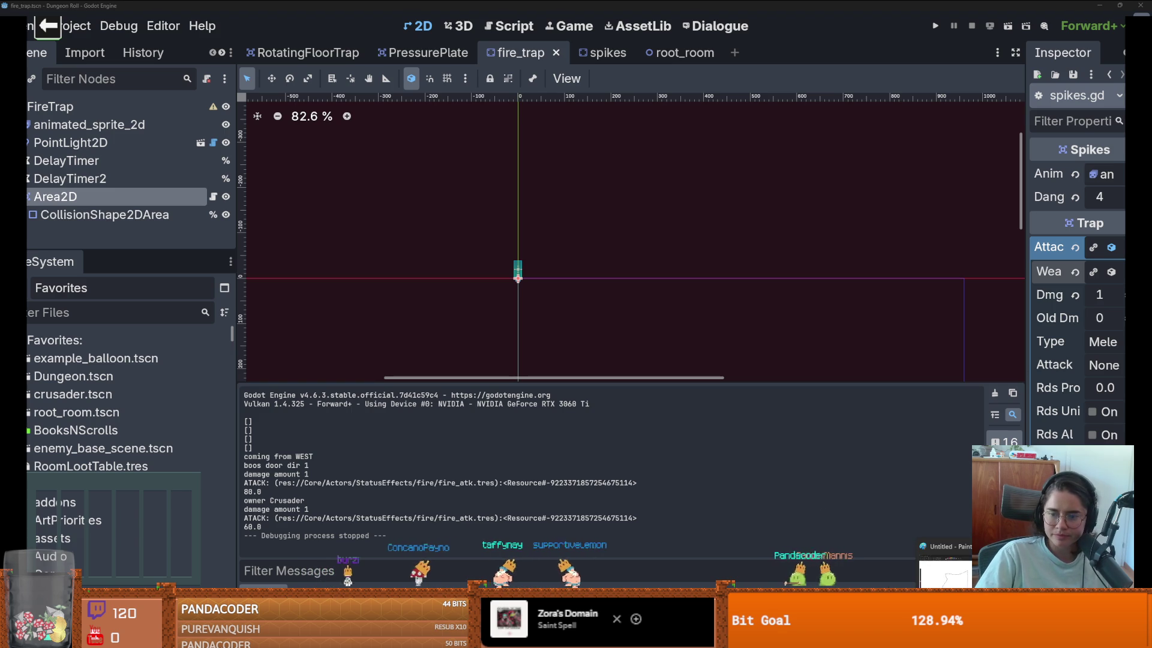
left_click(102, 4)
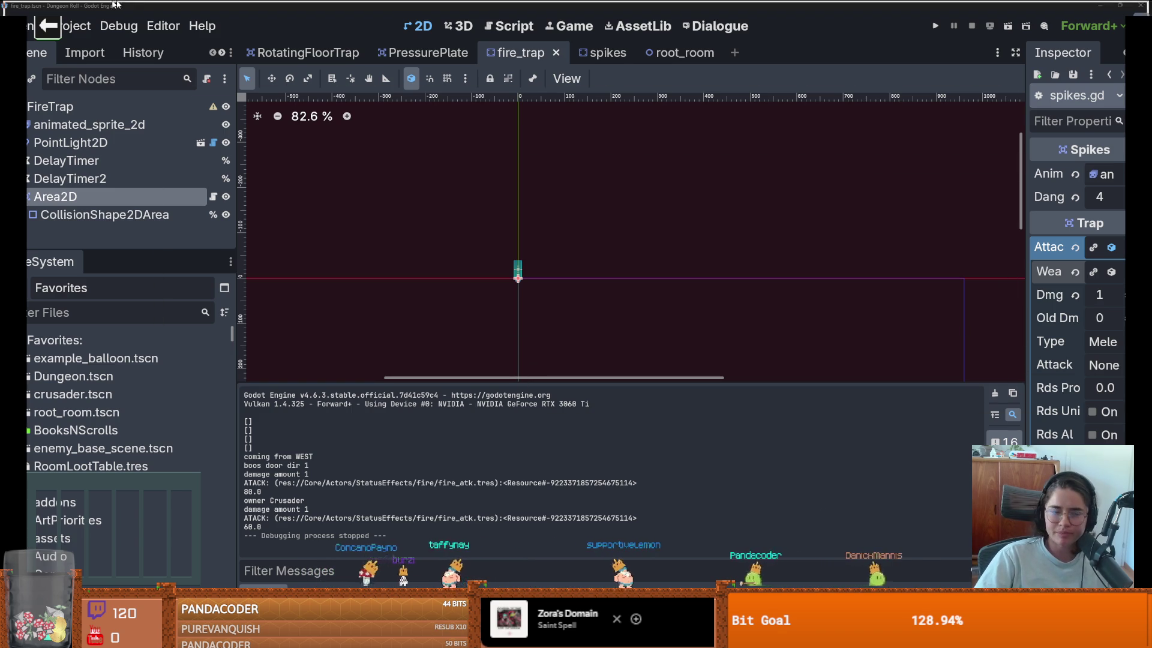
key("alt+Tab")
left_click_drag(231, 322, 772, 321)
Step: Undo the stray stroke and box in Paint, leave a single vertical line, and return to Godot
key("ctrl+z")
left_click_drag(806, 205, 815, 377)
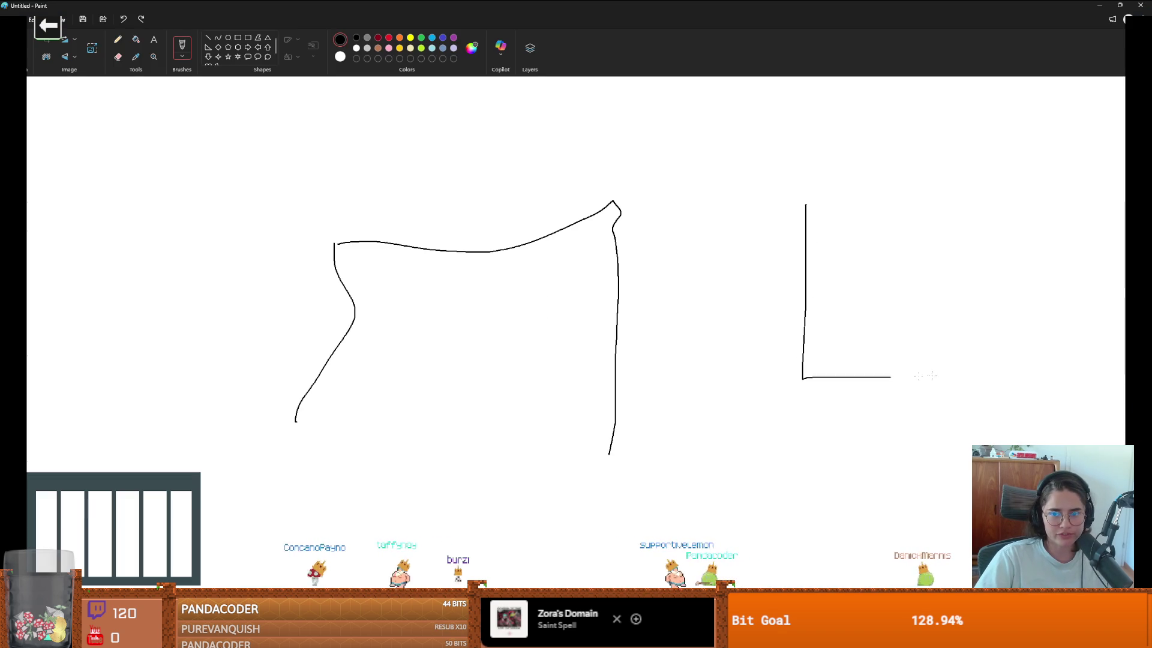
scroll(811, 247, "right", 8)
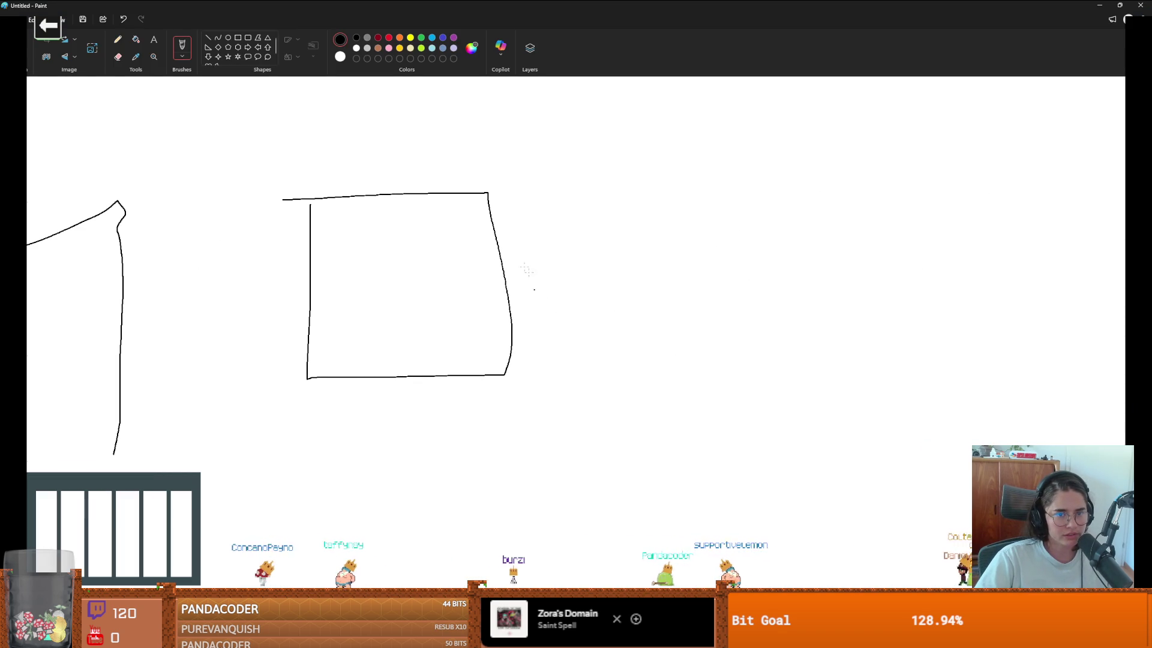
key("ctrl+z")
left_click_drag(274, 196, 284, 393)
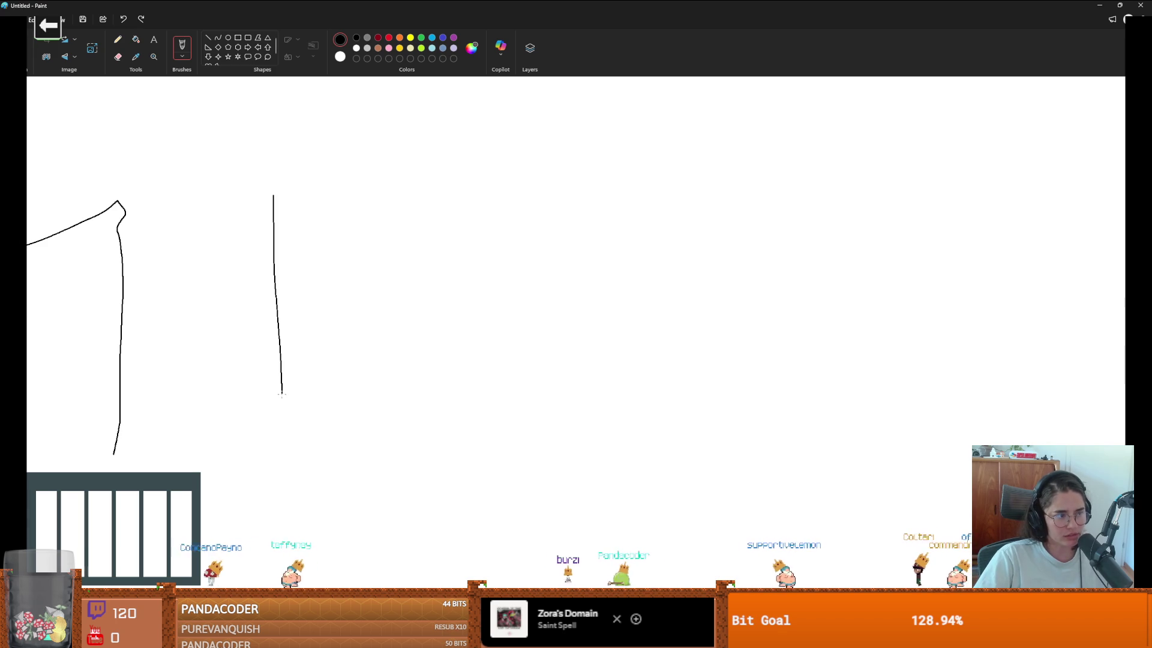
key("alt+Tab")
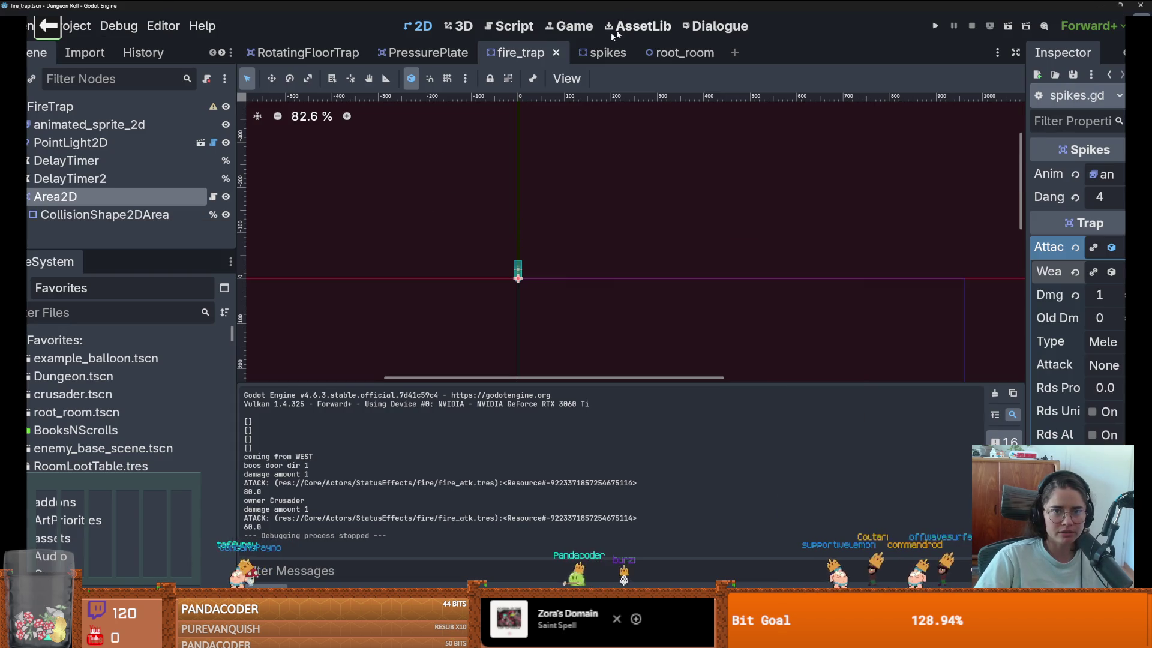
Step: Open the root_room scene, zoom out, and measure across the room with the Ruler
left_click(669, 53)
scroll(690, 354, "down", 4)
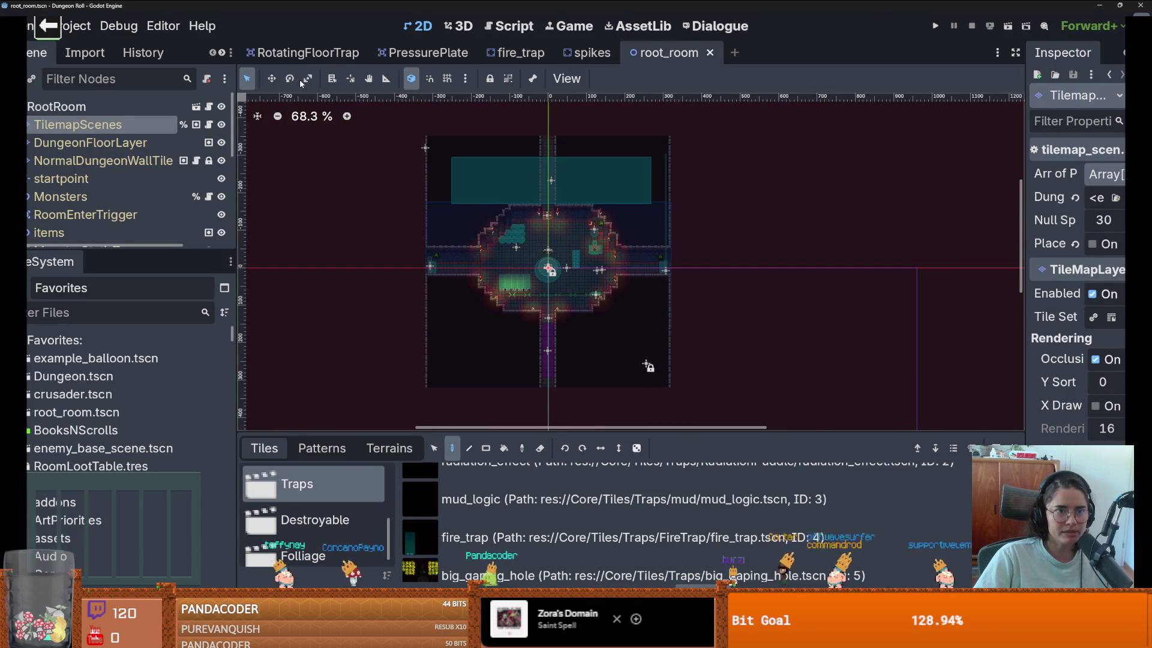
key("r")
left_click_drag(426, 137, 670, 136)
Step: With grid snap on, measure the room at about 39 units wide and 37 high
left_click(448, 79)
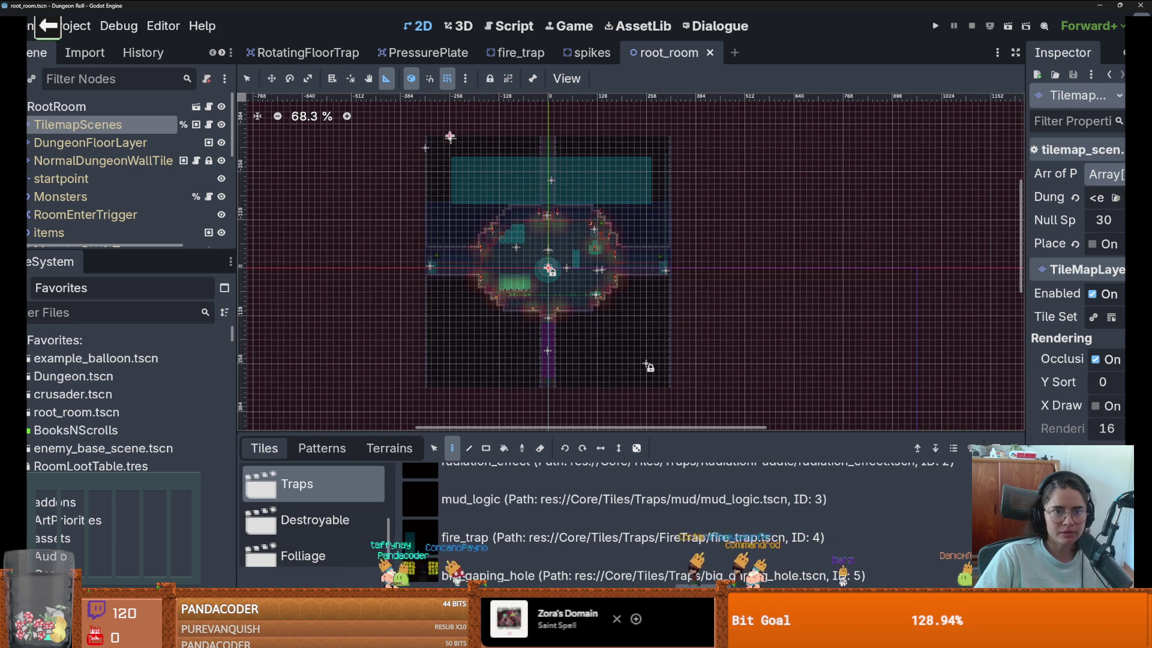
left_click_drag(428, 133, 673, 137)
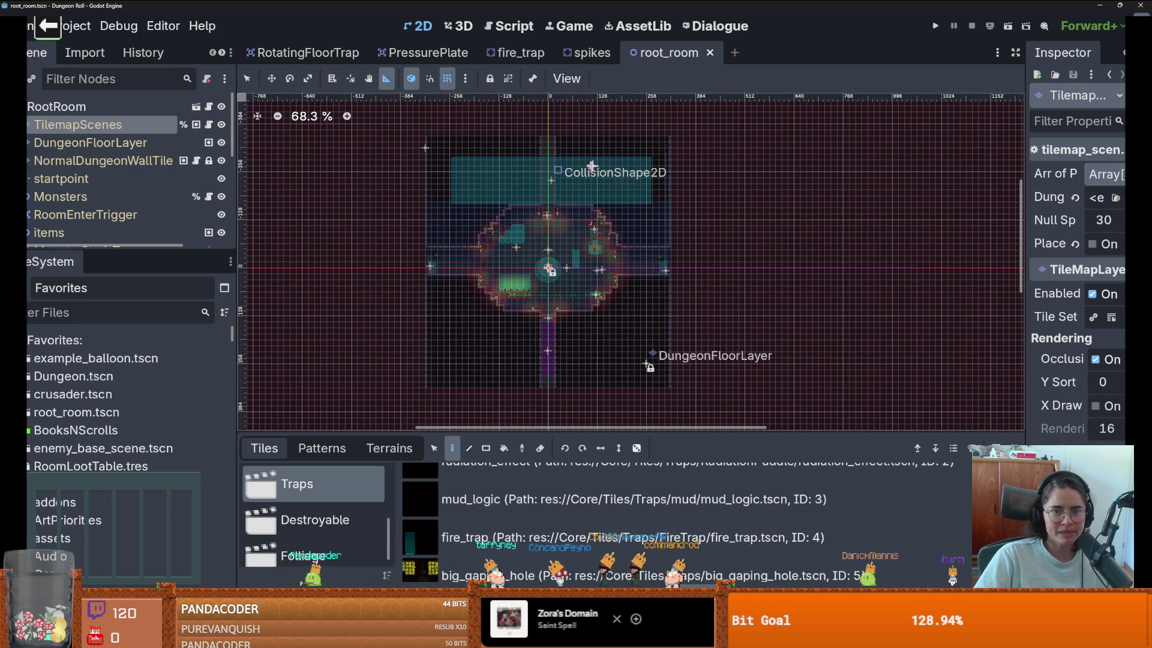
mouse_move(425, 147)
left_mouse_down()
mouse_move(444, 333)
mouse_move(425, 385)
left_mouse_up()
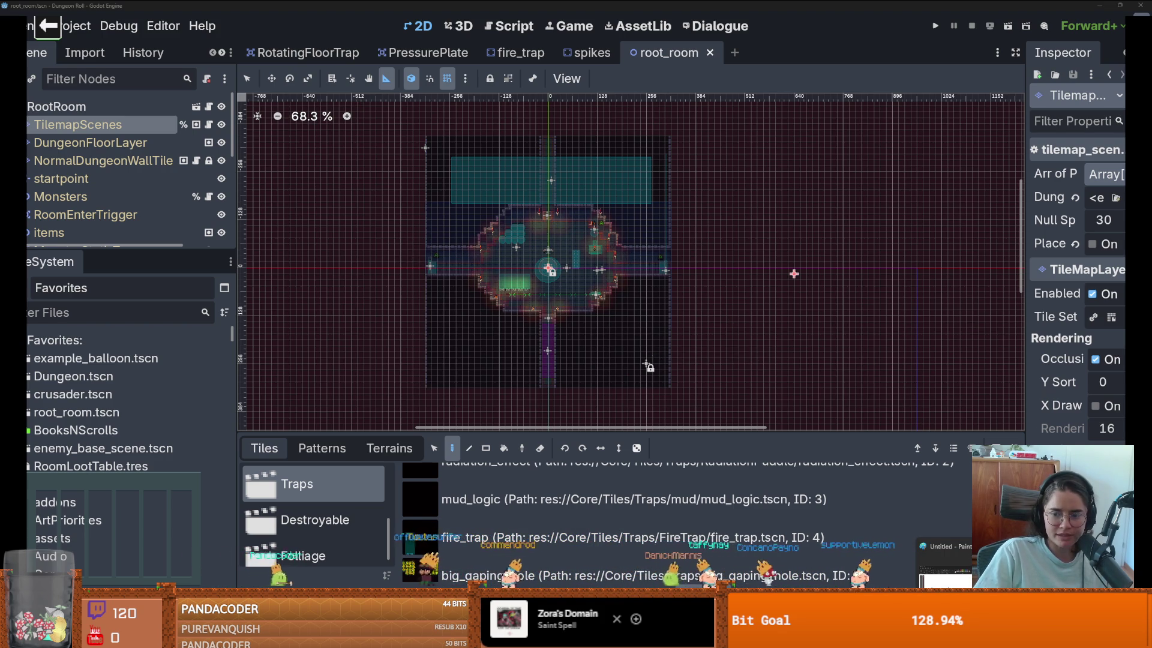
key("alt+Tab")
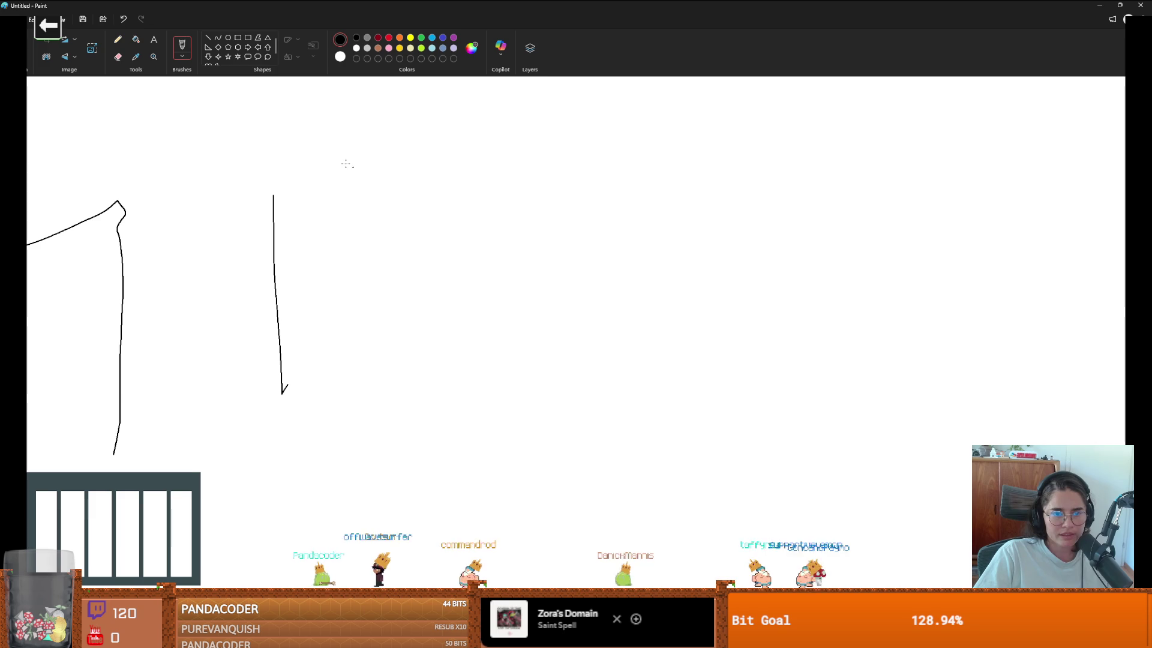
Step: Sketch the room outline in Paint and a row of boxes labelled 40
left_click_drag(347, 164, 1027, 162)
mouse_move(382, 496)
left_mouse_down()
mouse_move(374, 188)
mouse_move(1118, 184)
left_mouse_up()
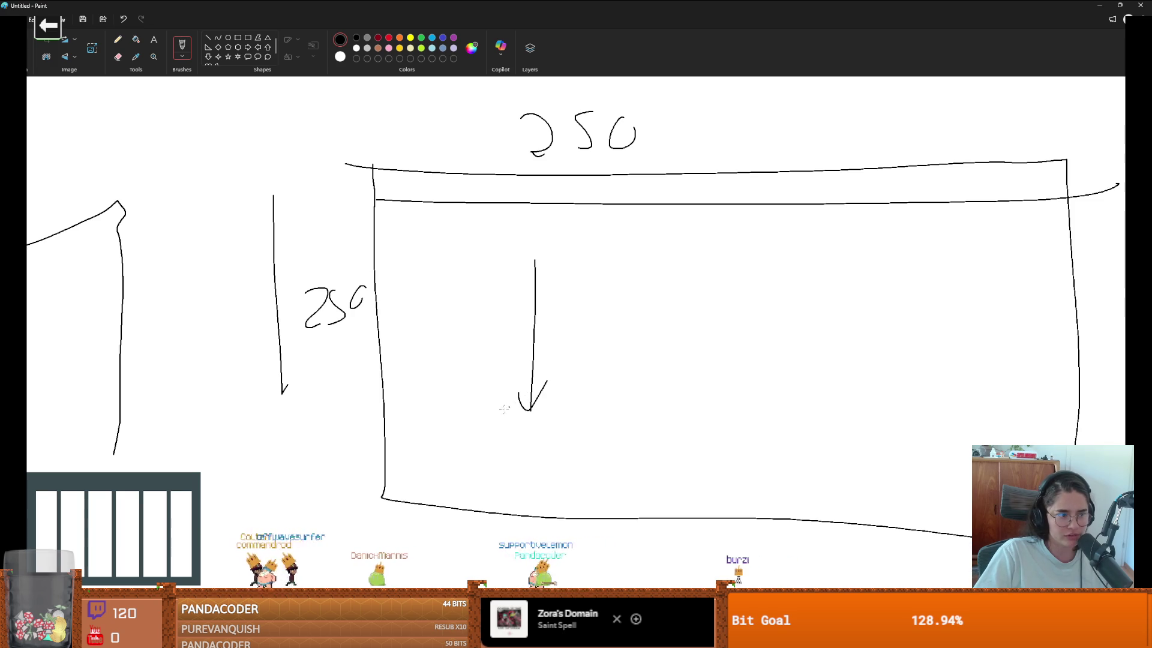
scroll(510, 407, "down", 10)
left_click_drag(302, 303, 902, 298)
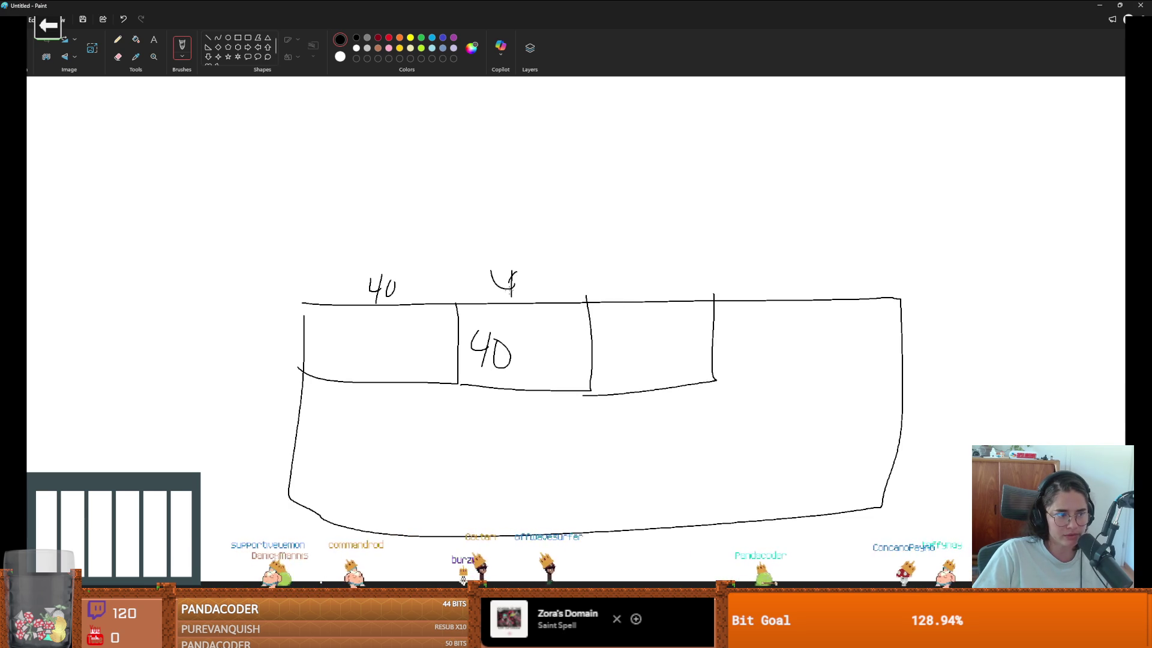
left_click_drag(637, 338, 645, 340)
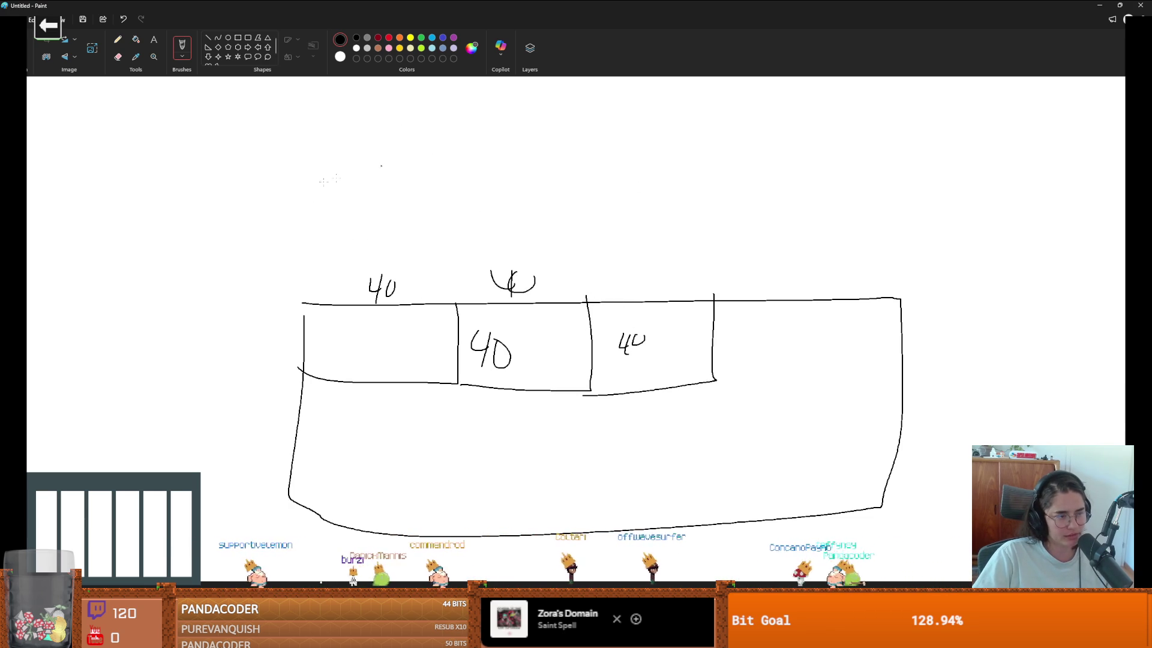
Step: Draw a larger outline above the boxes and restore the Paint window over Godot
mouse_move(243, 255)
left_mouse_down()
mouse_move(440, 230)
mouse_move(920, 270)
left_mouse_up()
left_click_drag(621, 122, 262, 276)
left_click_drag(453, 5, 547, 246)
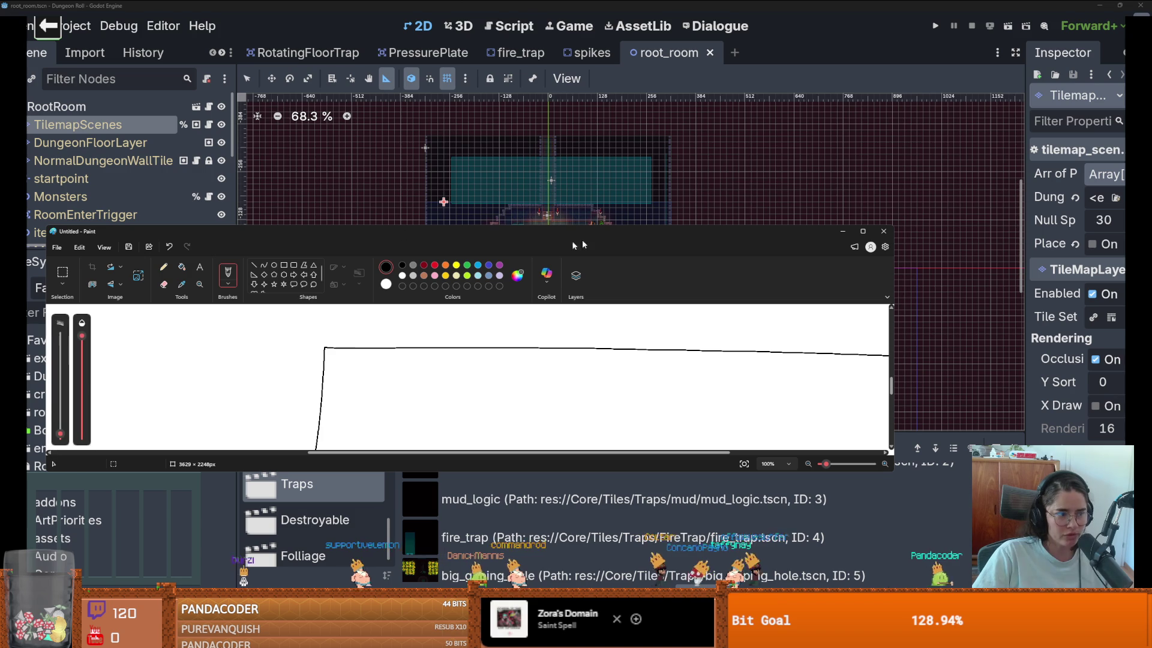
Step: Put Paint away and zoom in and out on root_room's round dungeon room
left_click(844, 232)
scroll(534, 292, "up", 1)
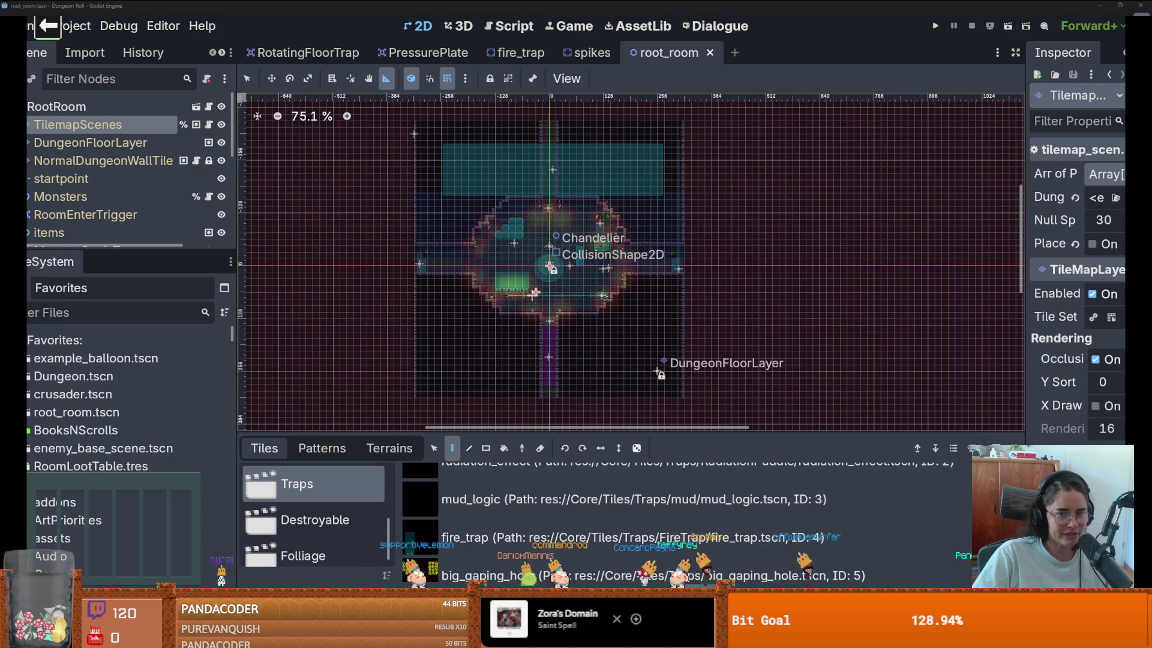
scroll(534, 311, "up", 5)
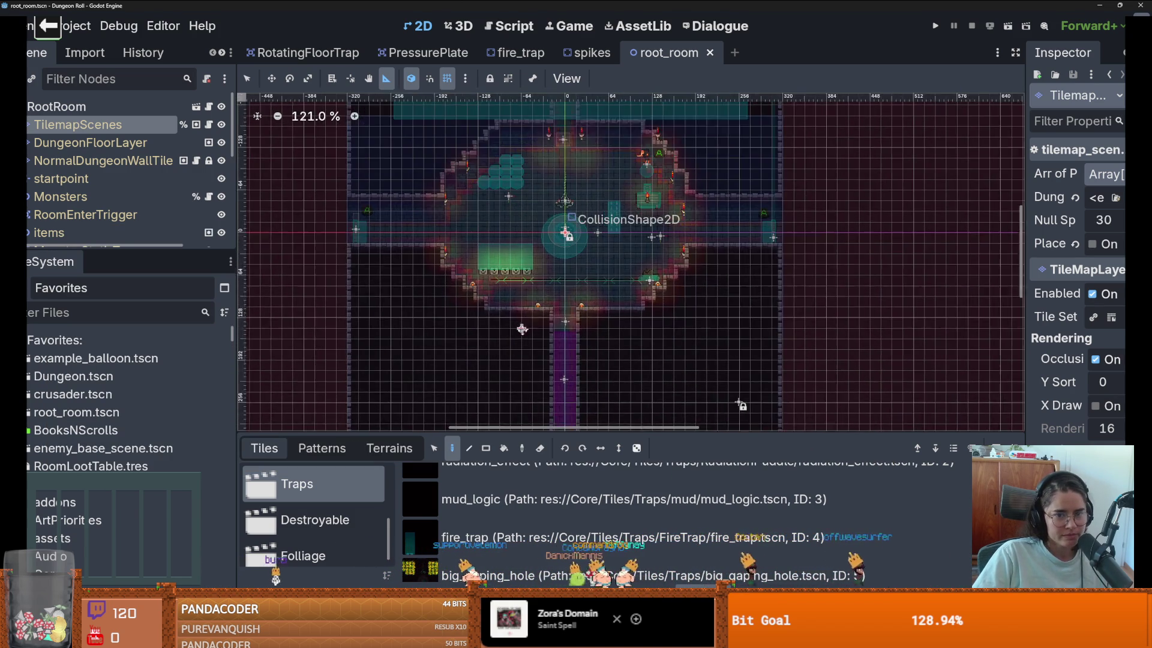
scroll(521, 325, "down", 1)
scroll(521, 324, "up", 2)
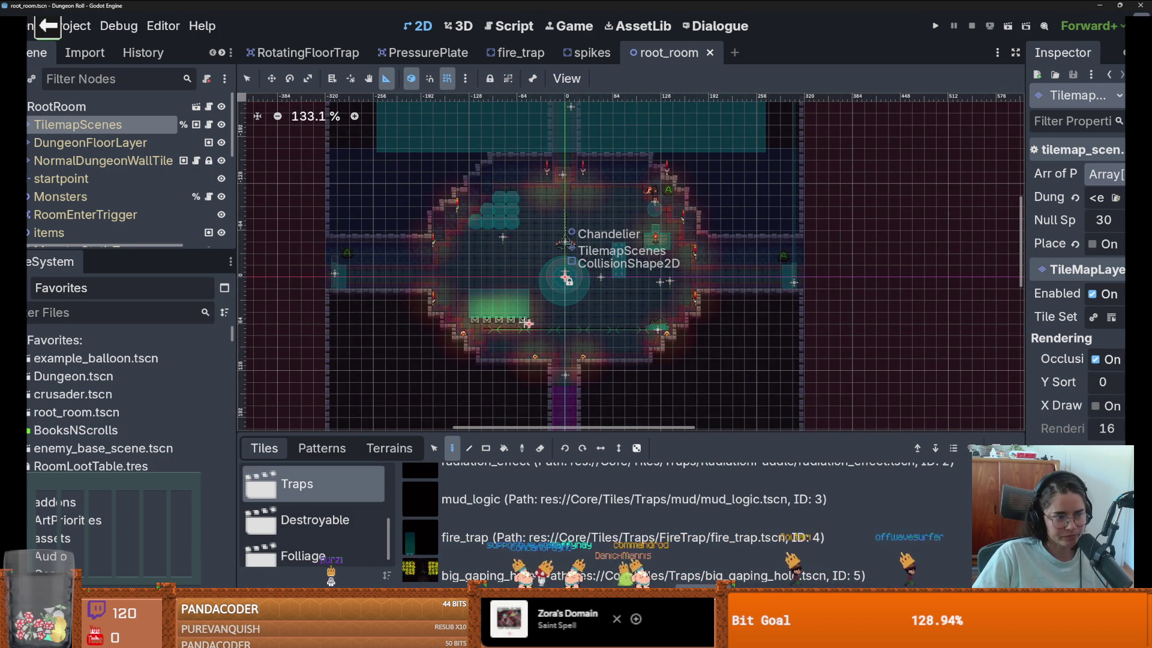
scroll(529, 324, "down", 3)
scroll(564, 324, "up", 1)
scroll(578, 324, "down", 1)
scroll(579, 324, "up", 3)
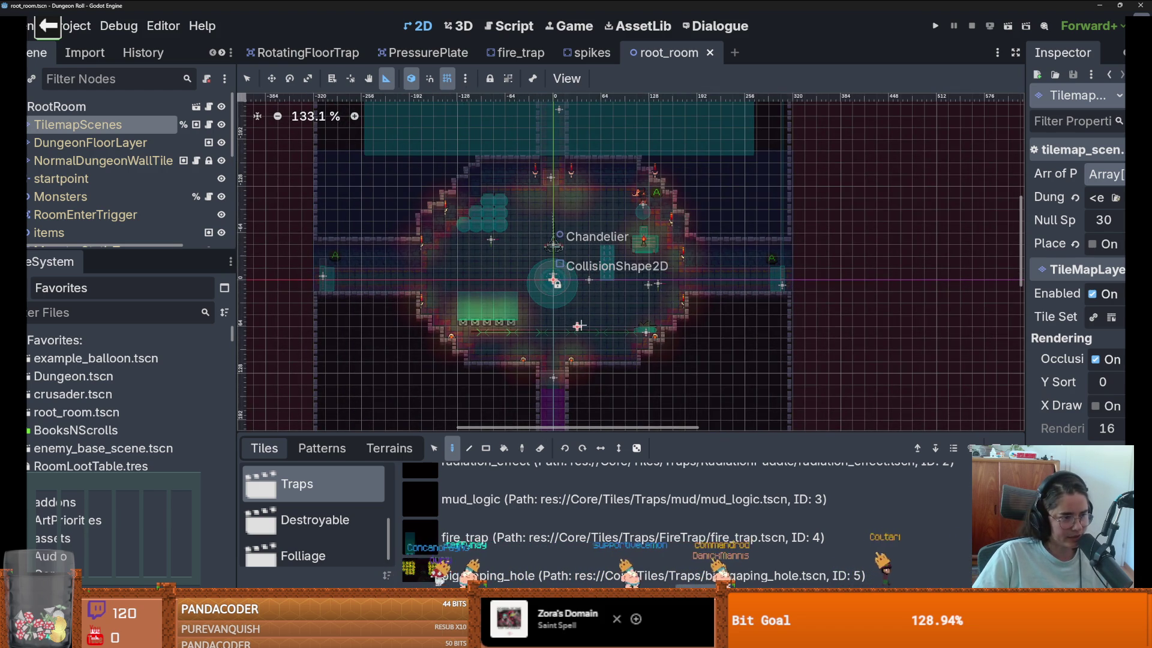
Step: Open the TilemapScenes node's tilemap_scenes.gd script and show more of the scene tree
scroll(579, 326, "up", 1)
scroll(642, 326, "left", 2)
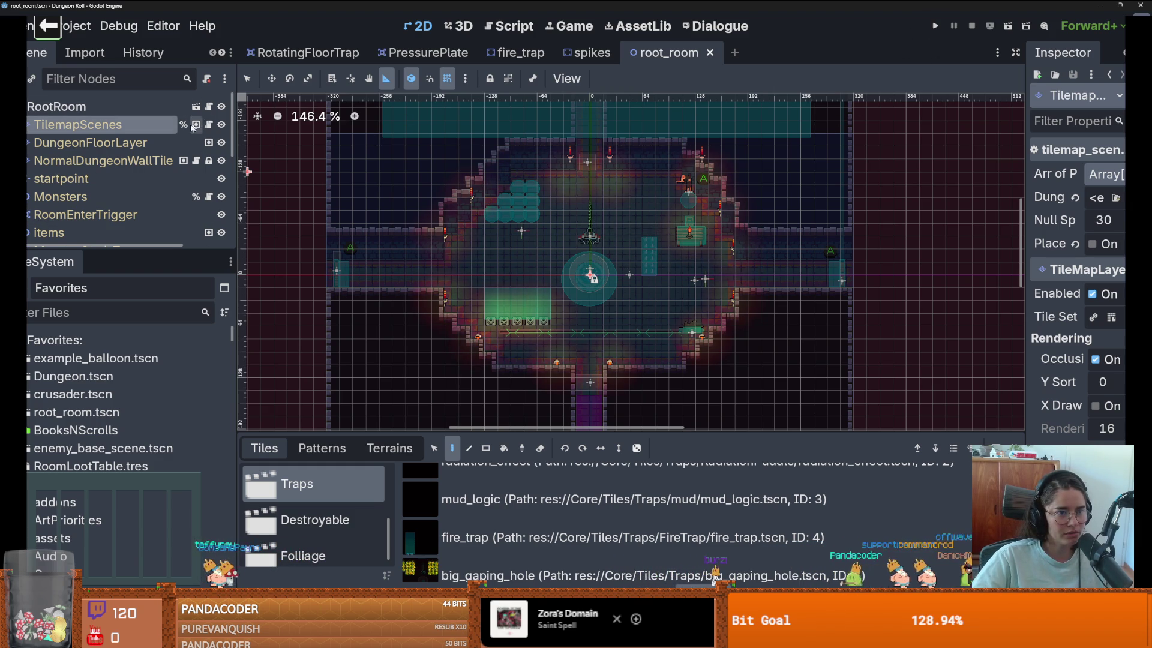
left_click(208, 124)
left_click_drag(120, 250, 120, 386)
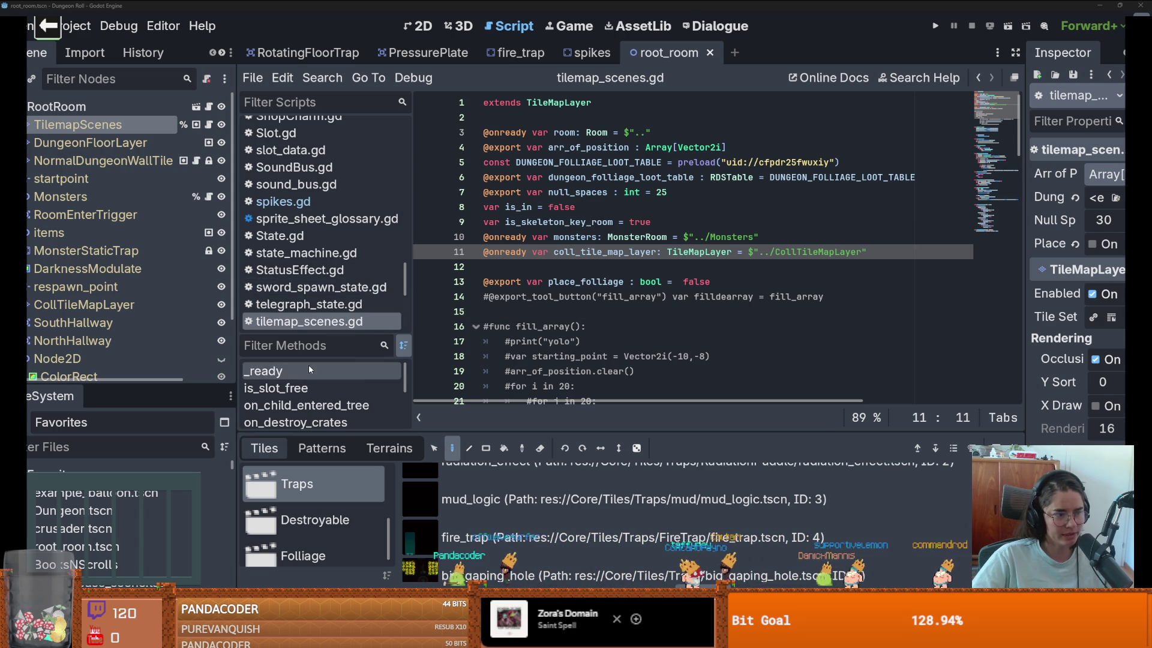
Step: Resize the code editor, script list and side docks for more code space, then open fire_trap
left_click_drag(498, 437, 498, 474)
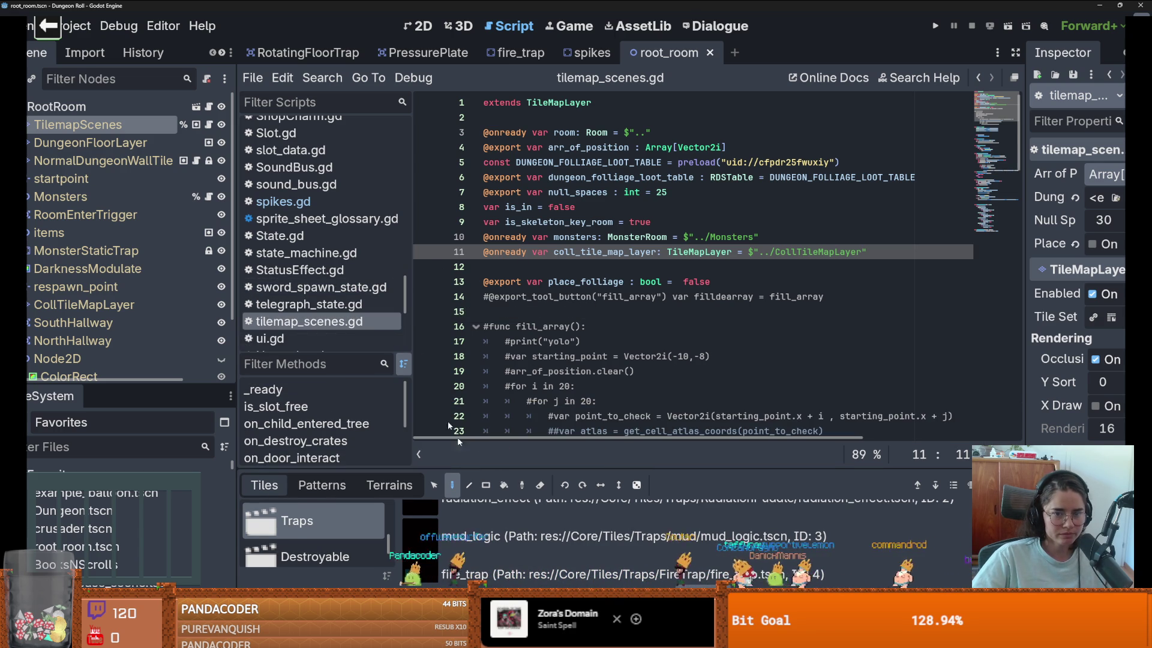
left_click_drag(412, 335, 357, 336)
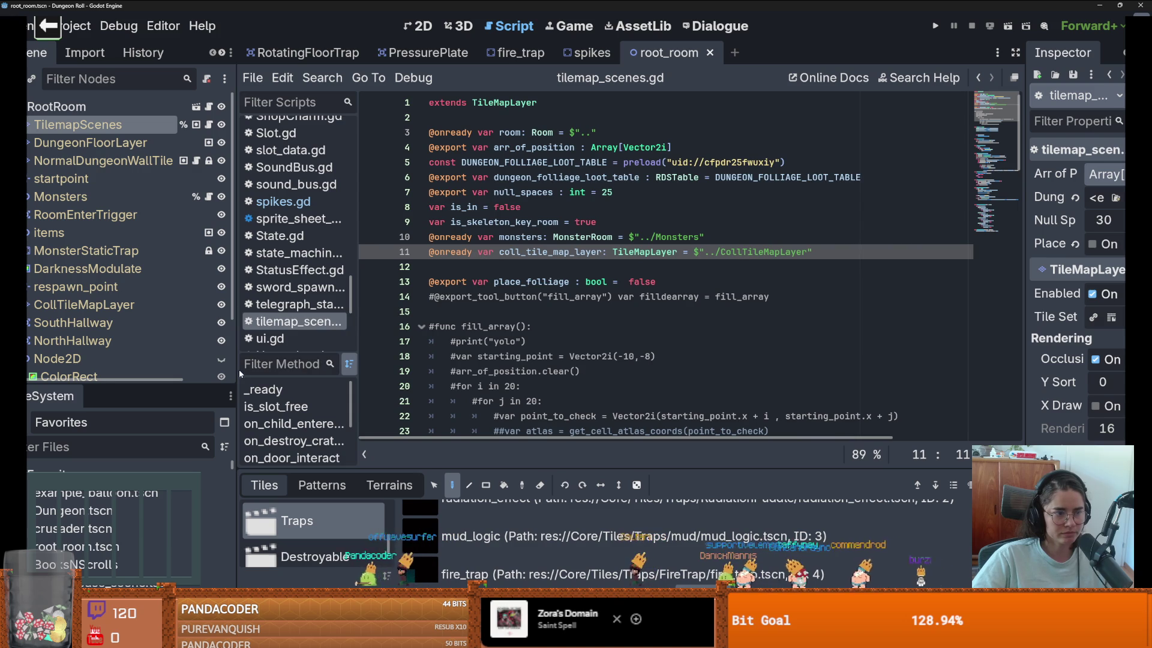
left_click_drag(160, 432, 162, 237)
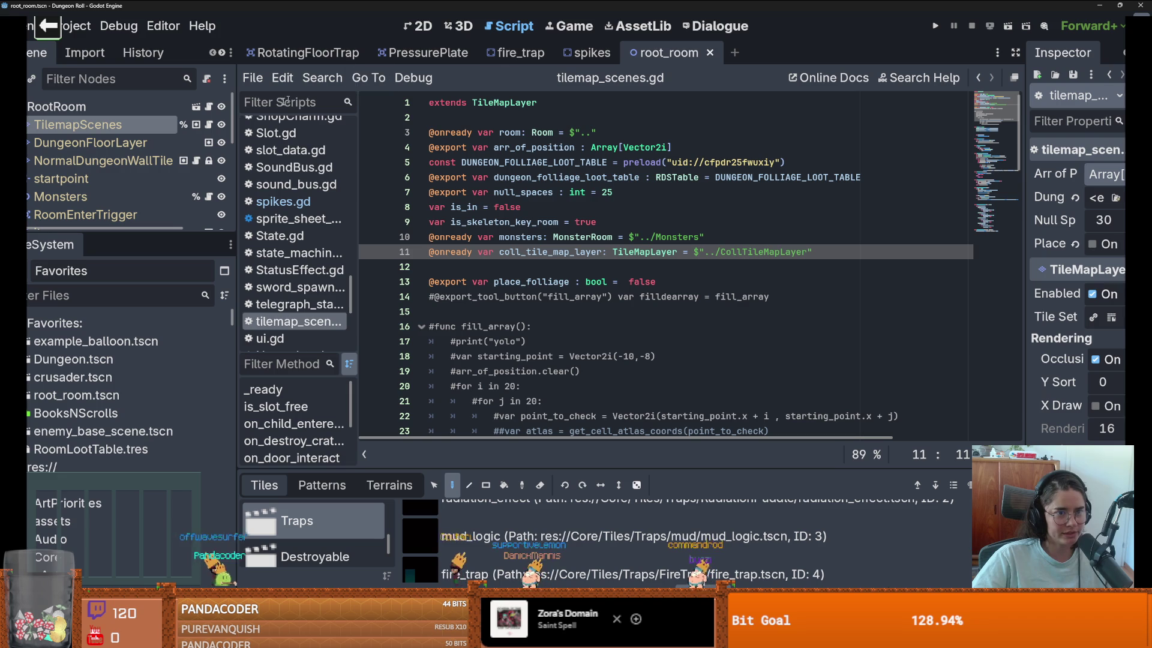
left_click_drag(237, 133, 172, 132)
left_click(450, 52)
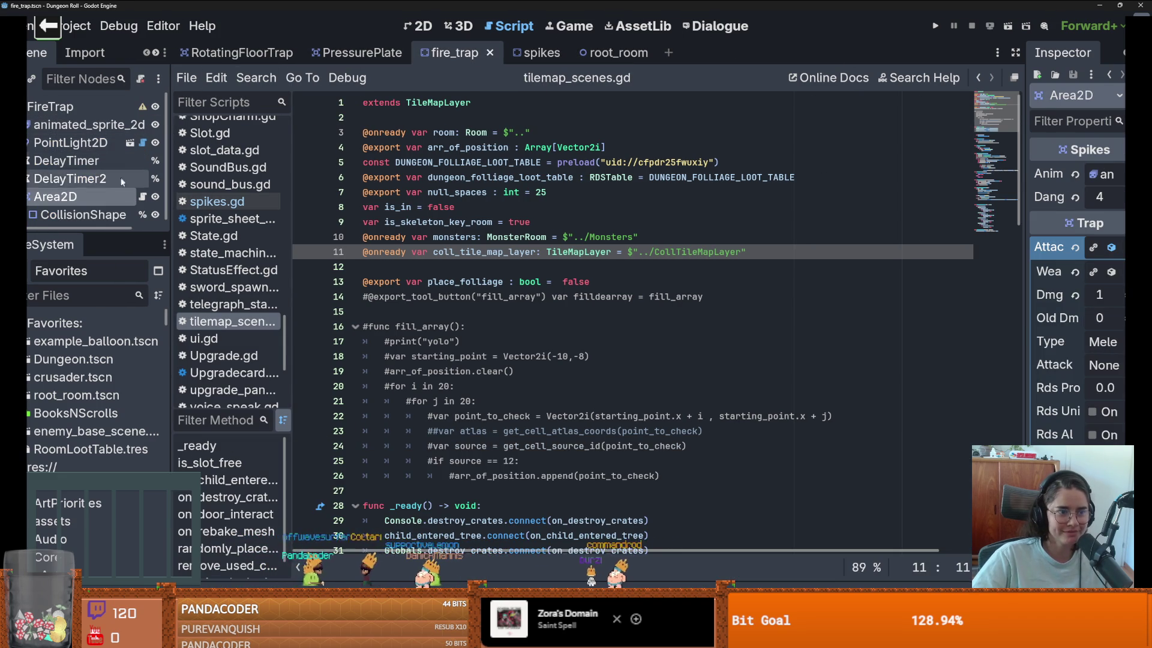
Step: Open spikes.gd, widen the Inspector, and expand then collapse fire_weapon.tres
left_click_drag(93, 232, 93, 389)
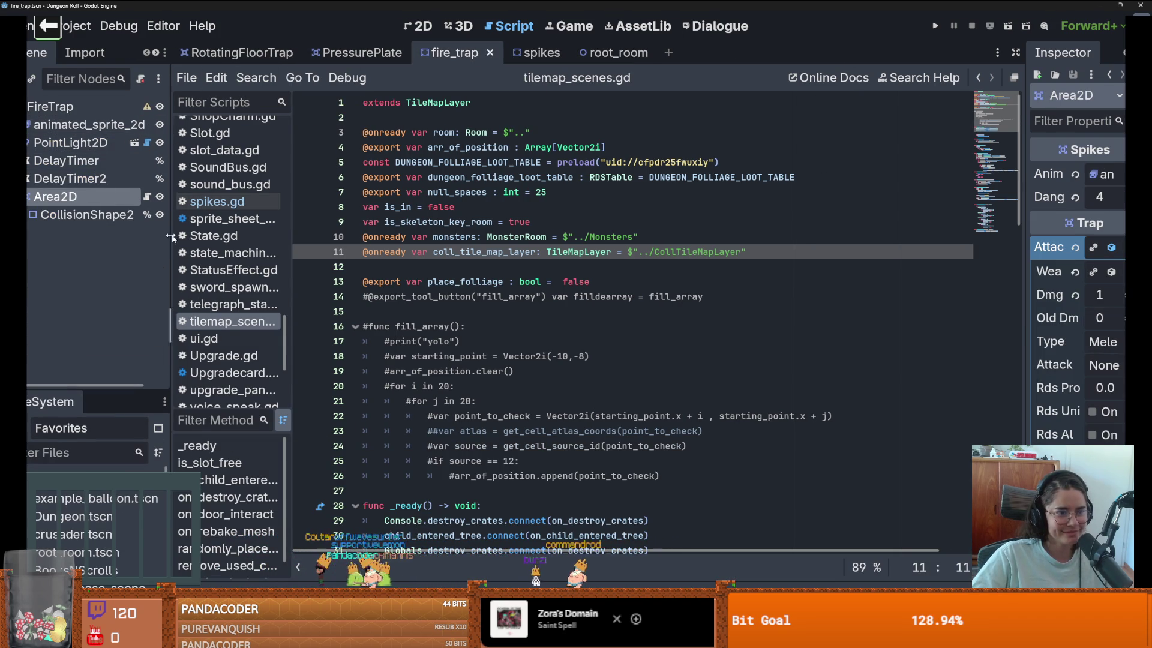
left_click(147, 197)
left_click_drag(1019, 246, 760, 305)
left_click(1008, 276)
left_click(1017, 275)
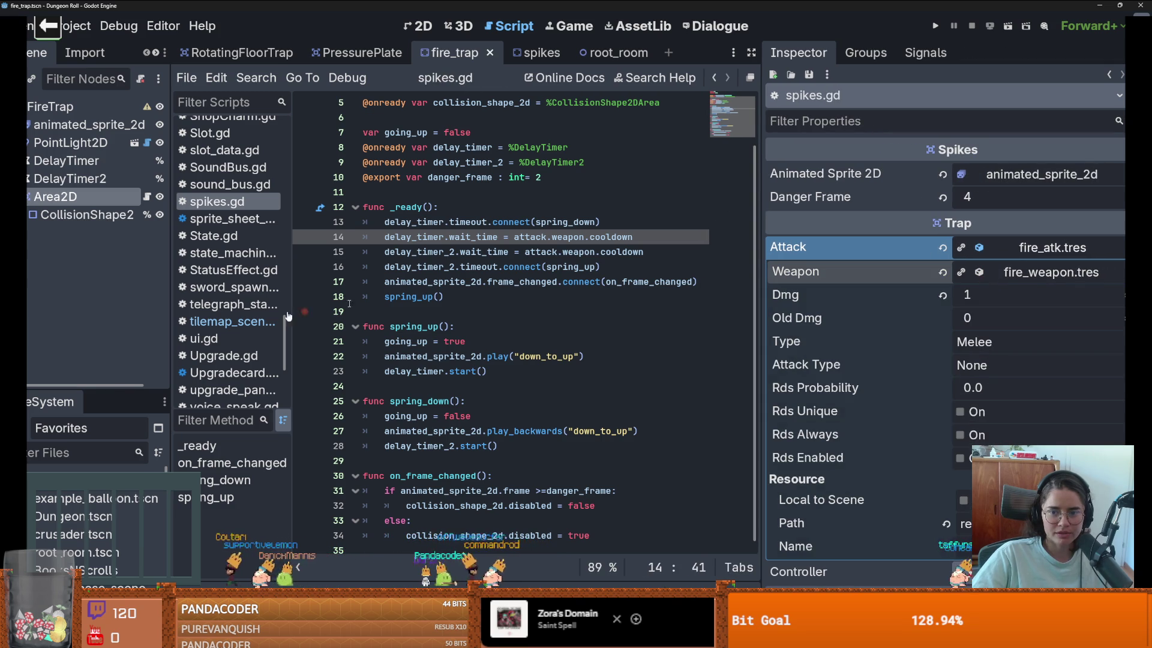
Step: Enlarge the FileSystem list, filter it by 'a', and open Weapon.gd
left_click_drag(103, 388, 102, 271)
left_click(72, 338)
type("apon")
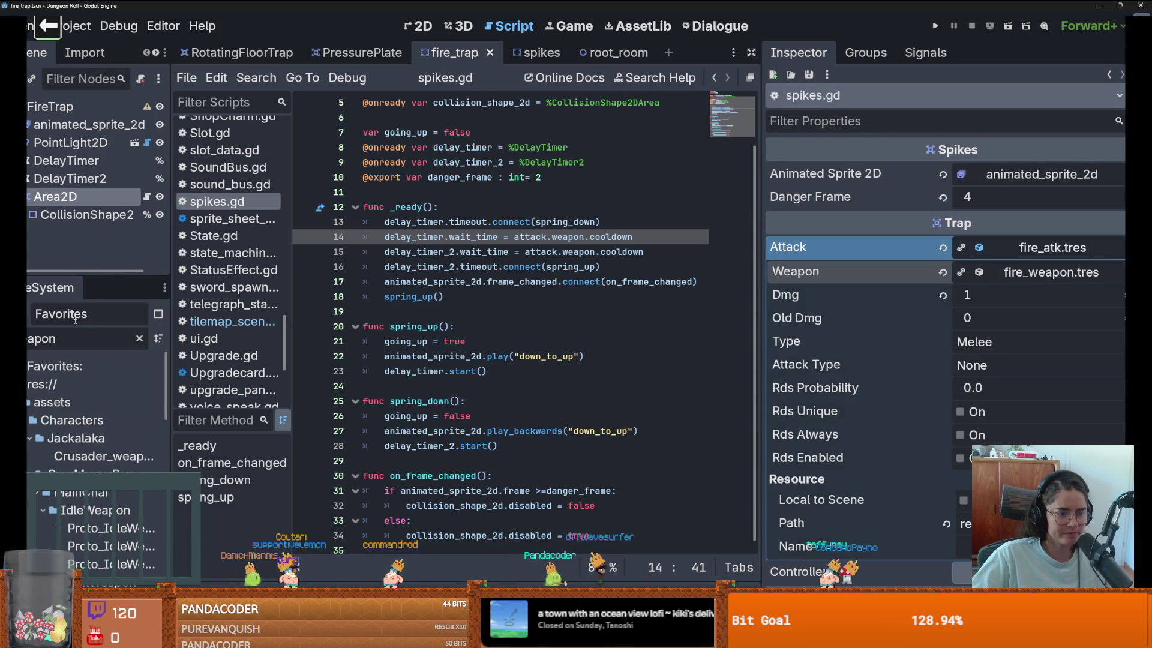
scroll(96, 420, "down", 10)
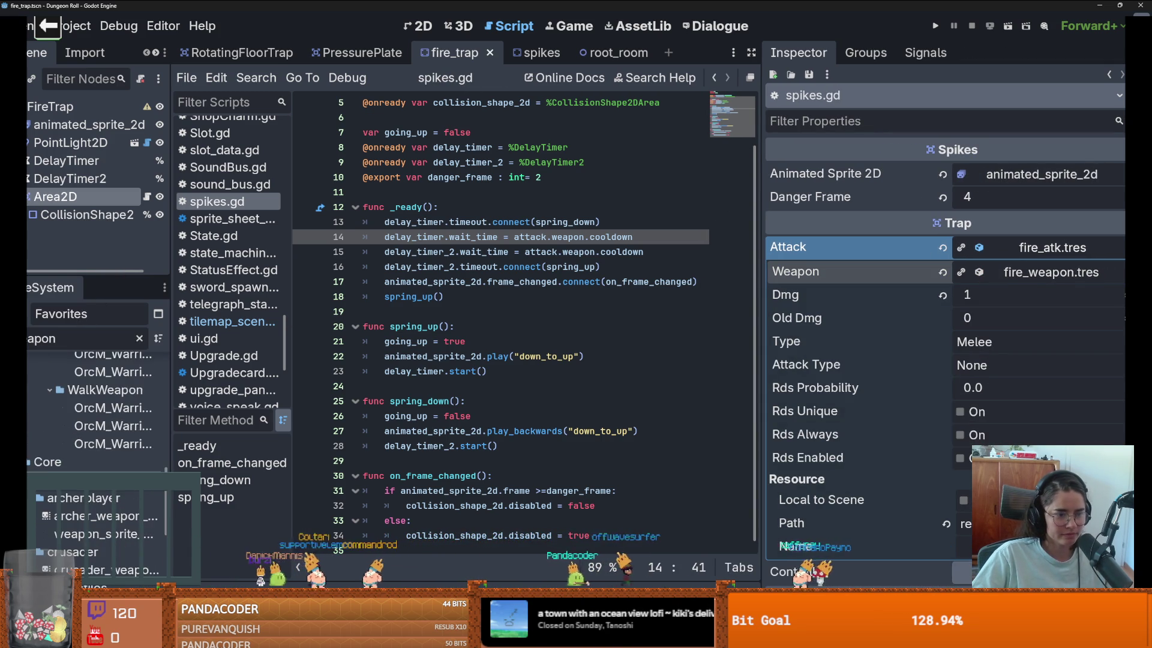
scroll(117, 547, "up", 3)
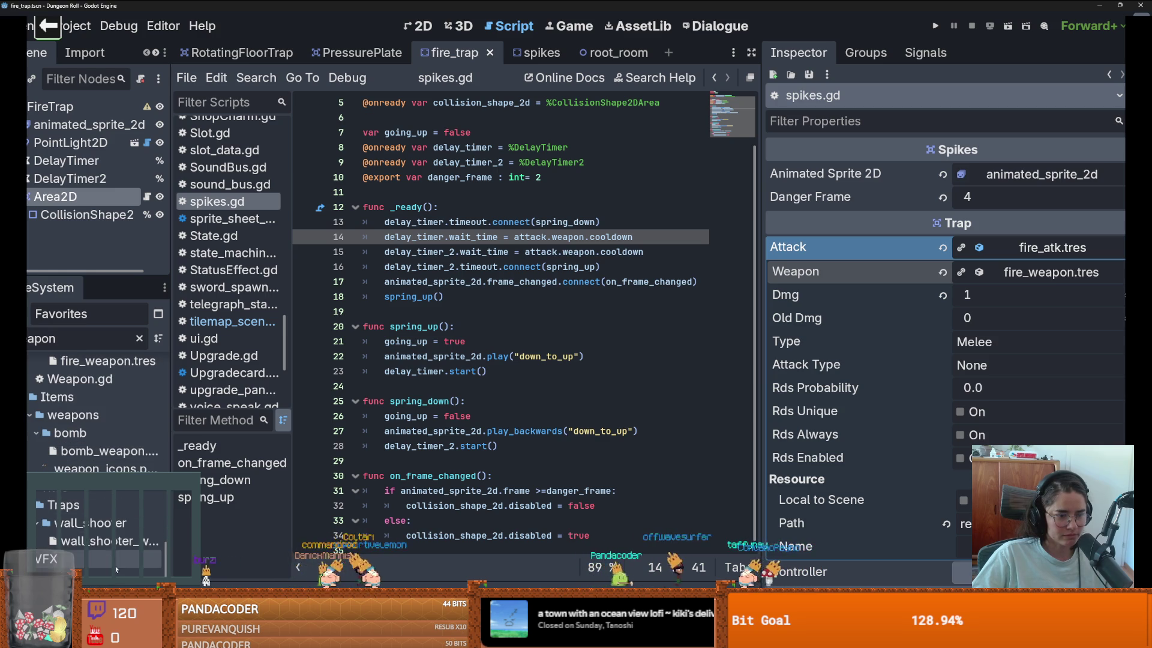
double_click(120, 503)
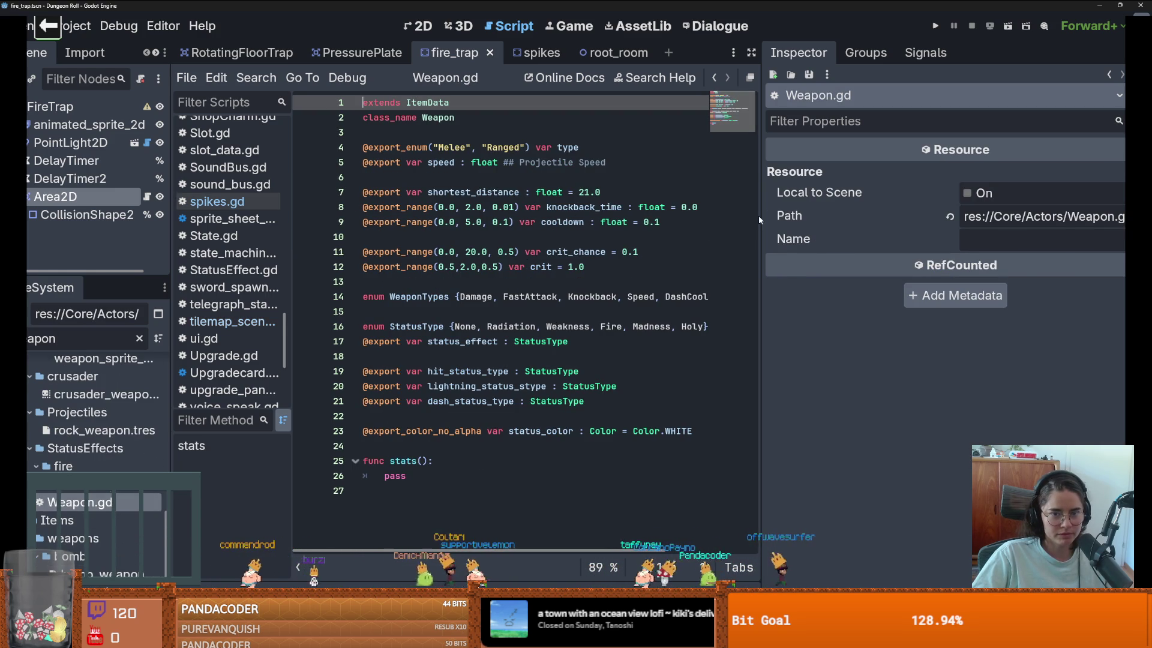
Step: Change Weapon.gd's cooldown export_range maximum to 20.0 and save the script
left_click_drag(759, 217, 1025, 219)
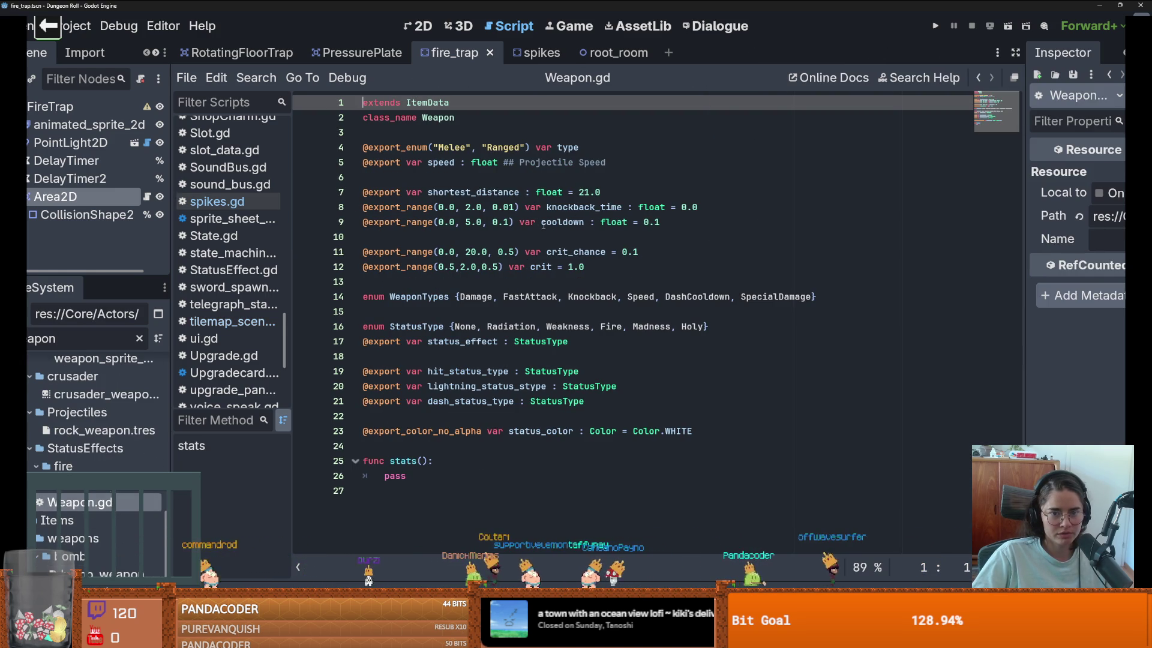
left_click(472, 222)
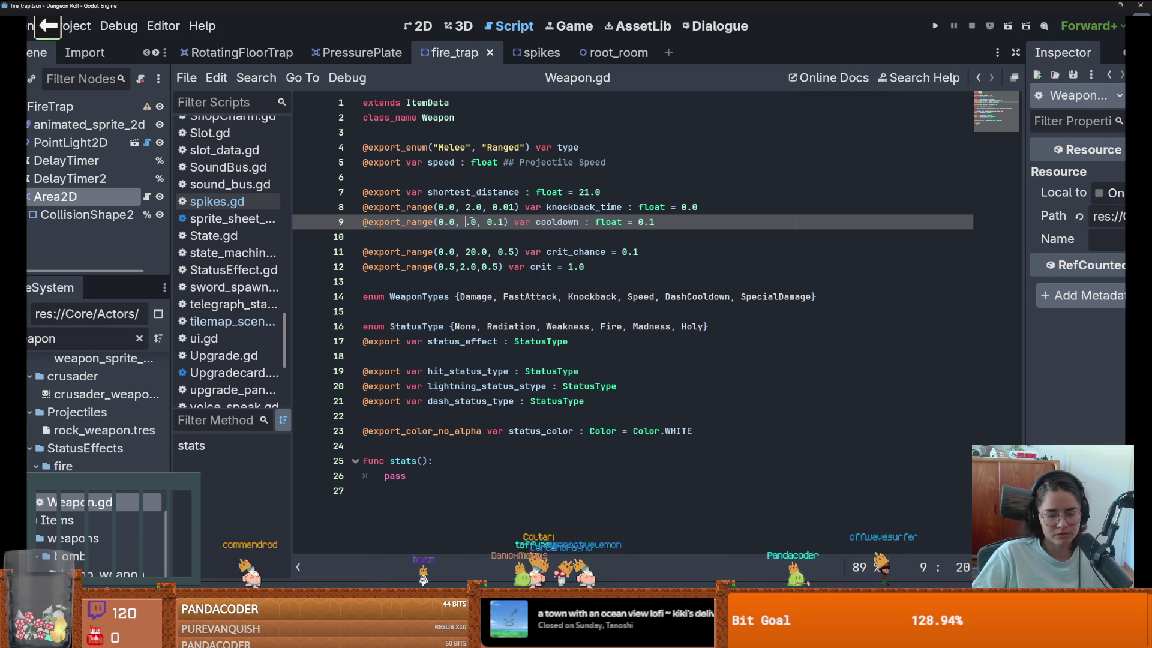
type("20")
key("ctrl+s")
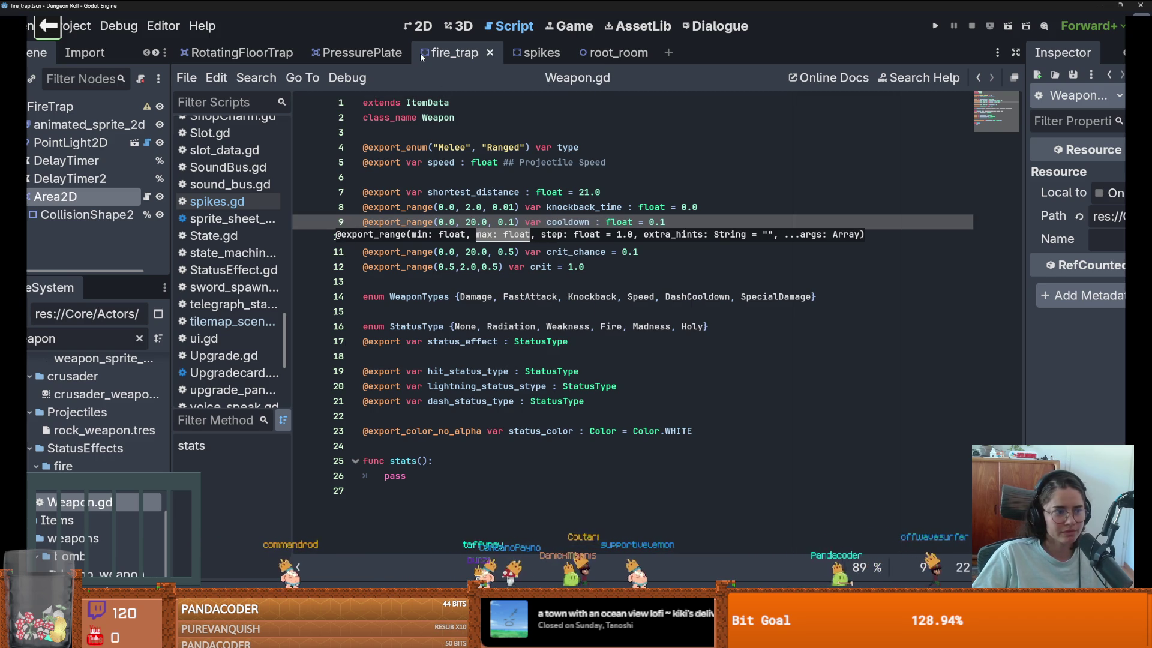
scroll(510, 54, "down", 2)
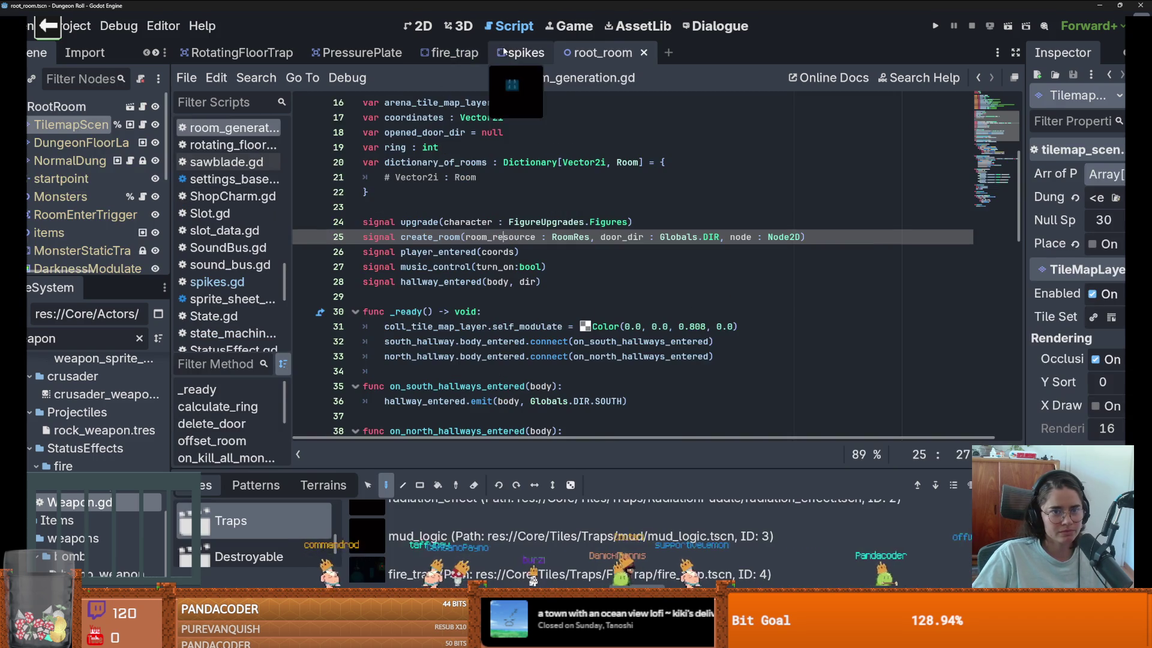
scroll(511, 54, "up", 4)
Step: In fire_trap, raise the fire weapon's Cooldown from 5.0 to 9.9 and run the game
left_click(471, 53)
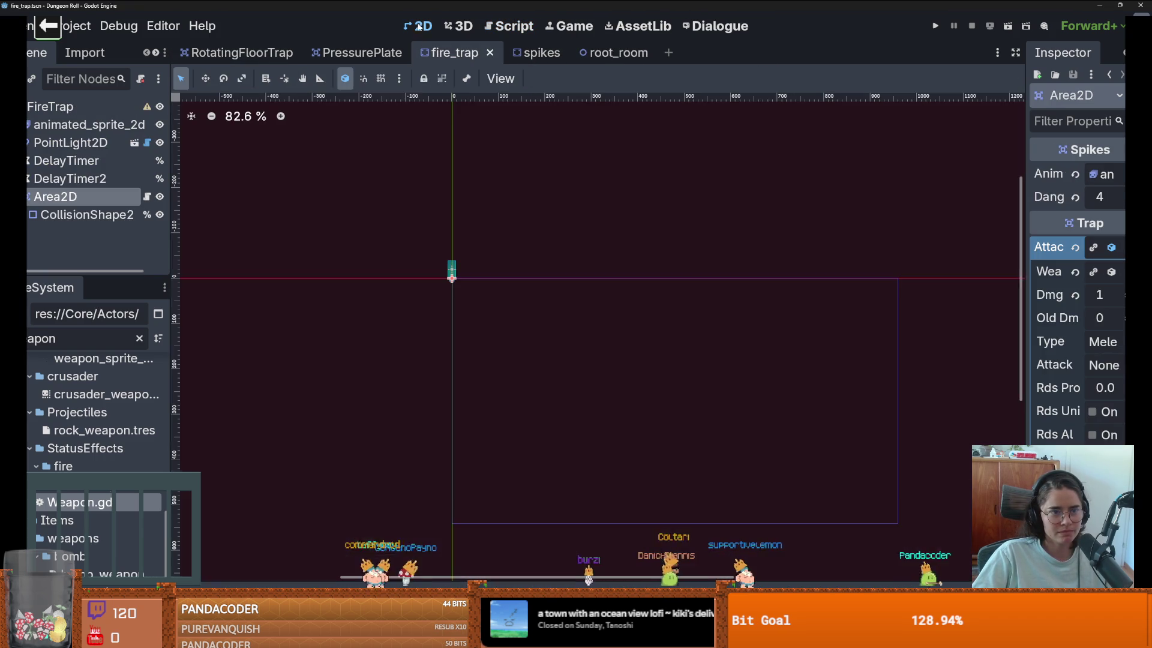
left_click_drag(1024, 265, 636, 240)
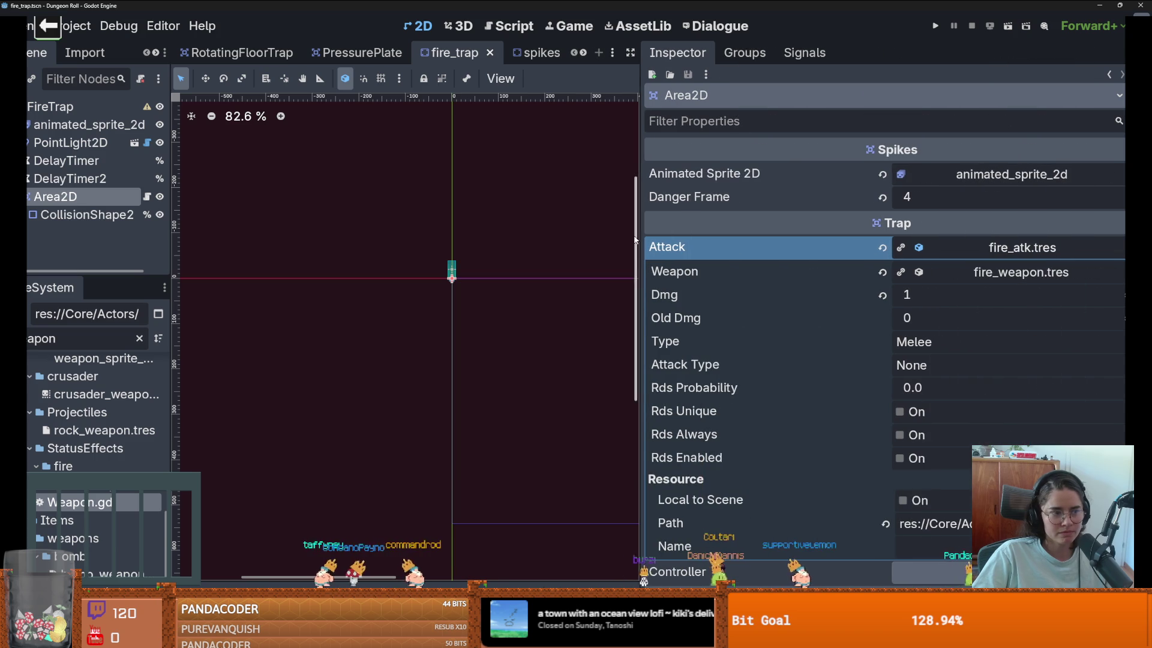
left_click(1020, 272)
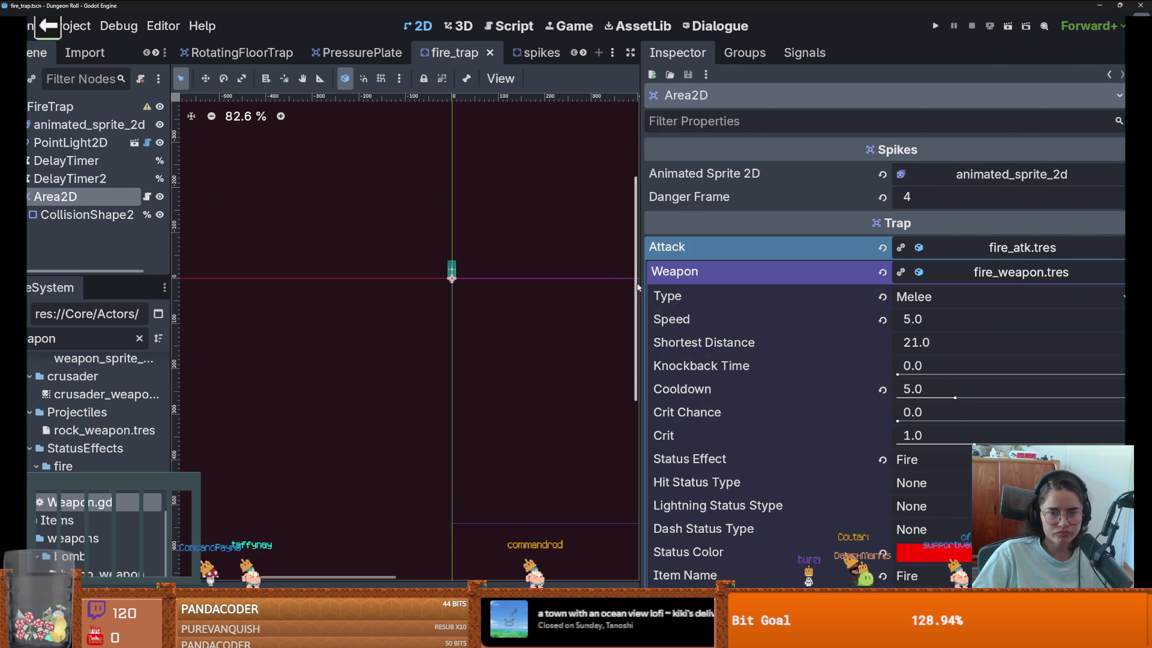
left_click_drag(641, 240, 692, 240)
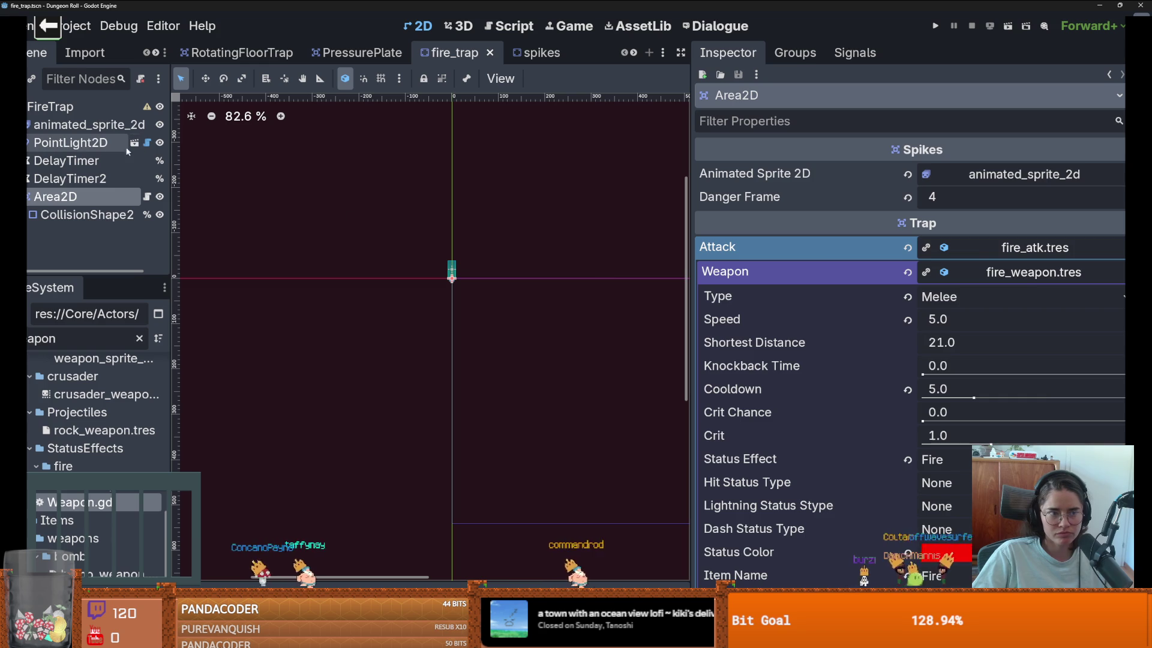
left_click_drag(974, 398, 1027, 399)
left_click(936, 27)
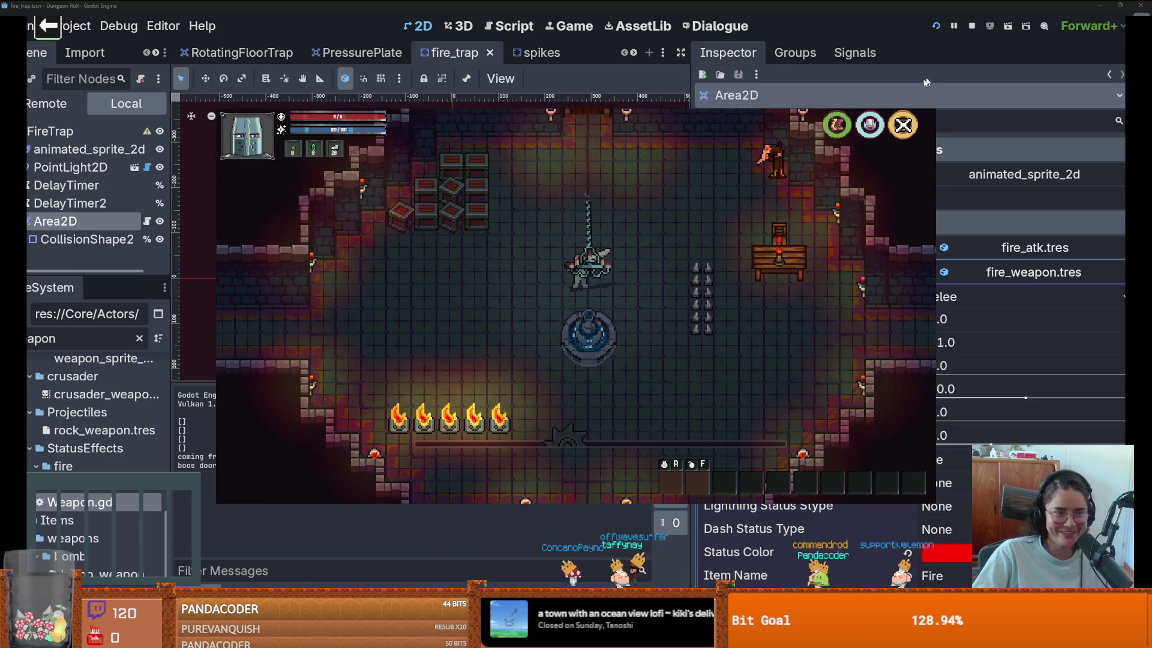
Step: Stop the fire-trap test run, save the fire_trap scene, and switch to Paint
left_click(929, 72)
key("ctrl+s")
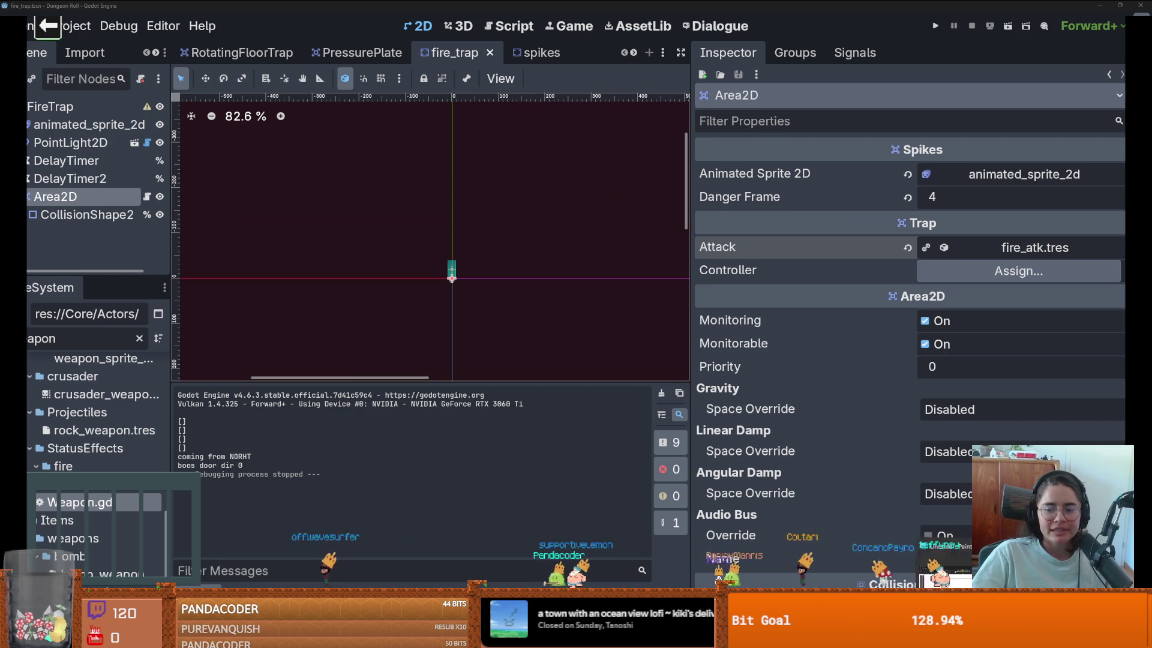
key("alt+Tab")
Step: Maximize the sketch, undo the stray strokes, and draw an outlined box with a wrench inside
key("super+Up")
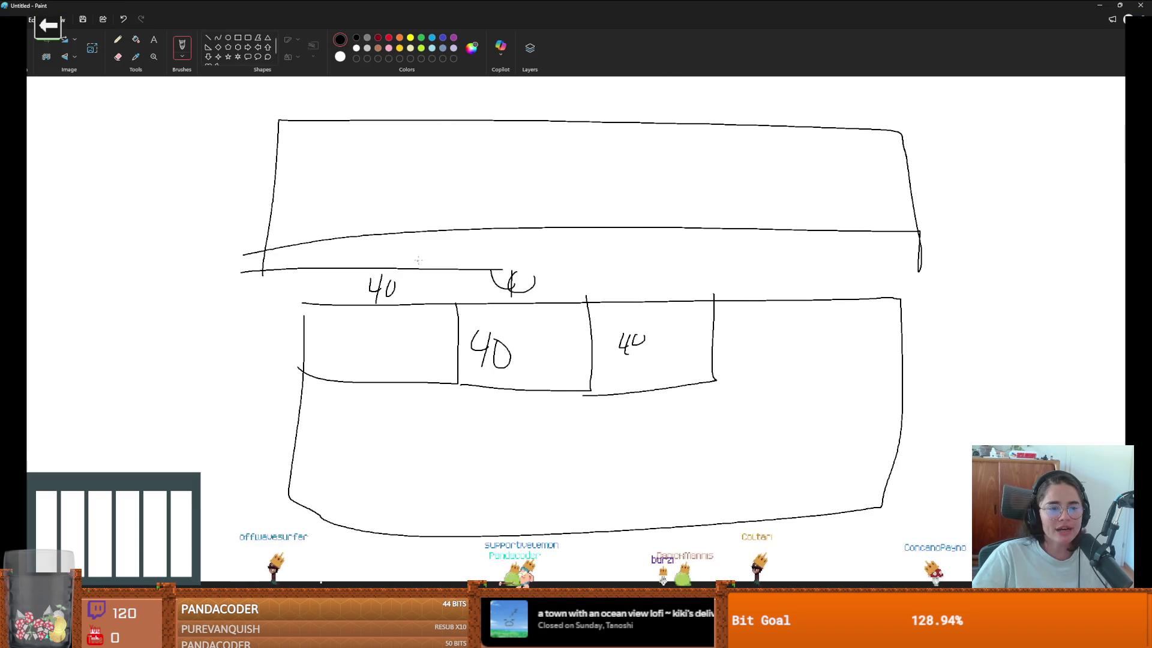
key("ctrl+z")
scroll(417, 260, "left", 8)
mouse_move(233, 89)
left_mouse_down()
mouse_move(531, 357)
mouse_move(228, 85)
left_mouse_up()
mouse_move(271, 118)
left_mouse_down()
mouse_move(471, 322)
mouse_move(275, 120)
left_mouse_up()
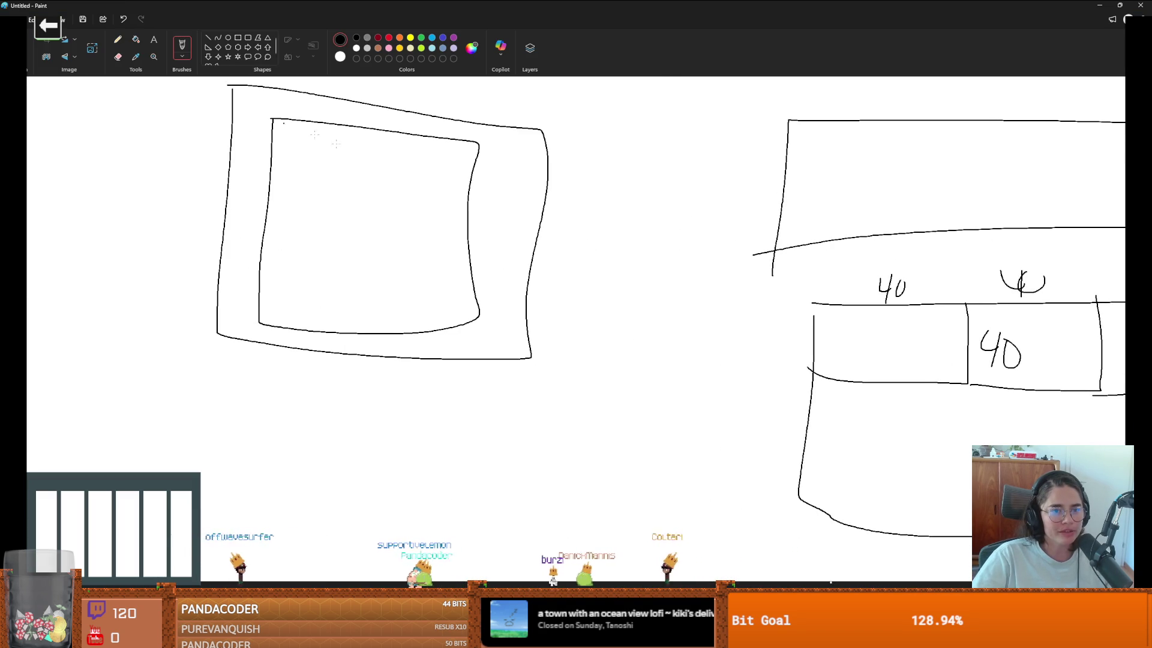
left_click_drag(376, 152, 362, 275)
key("ctrl+z")
left_click_drag(306, 165, 348, 224)
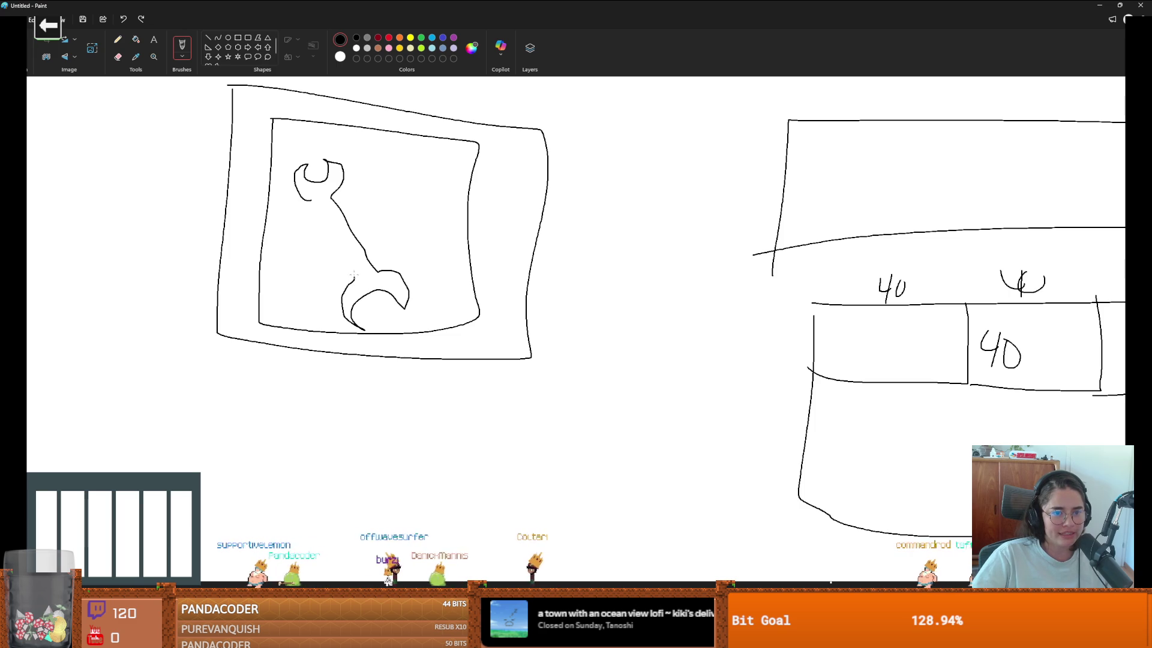
Step: Draw a smiley face and an angry face beside it, then undo the angry face
left_click_drag(202, 379, 161, 374)
left_click_drag(162, 430, 160, 439)
mouse_move(216, 397)
left_mouse_down()
mouse_move(215, 411)
mouse_move(179, 400)
left_mouse_up()
left_click_drag(338, 384, 339, 367)
left_click_drag(345, 467, 396, 477)
mouse_move(363, 387)
left_mouse_down()
mouse_move(354, 410)
mouse_move(415, 387)
mouse_move(400, 412)
mouse_move(288, 393)
mouse_move(243, 480)
mouse_move(324, 475)
left_mouse_up()
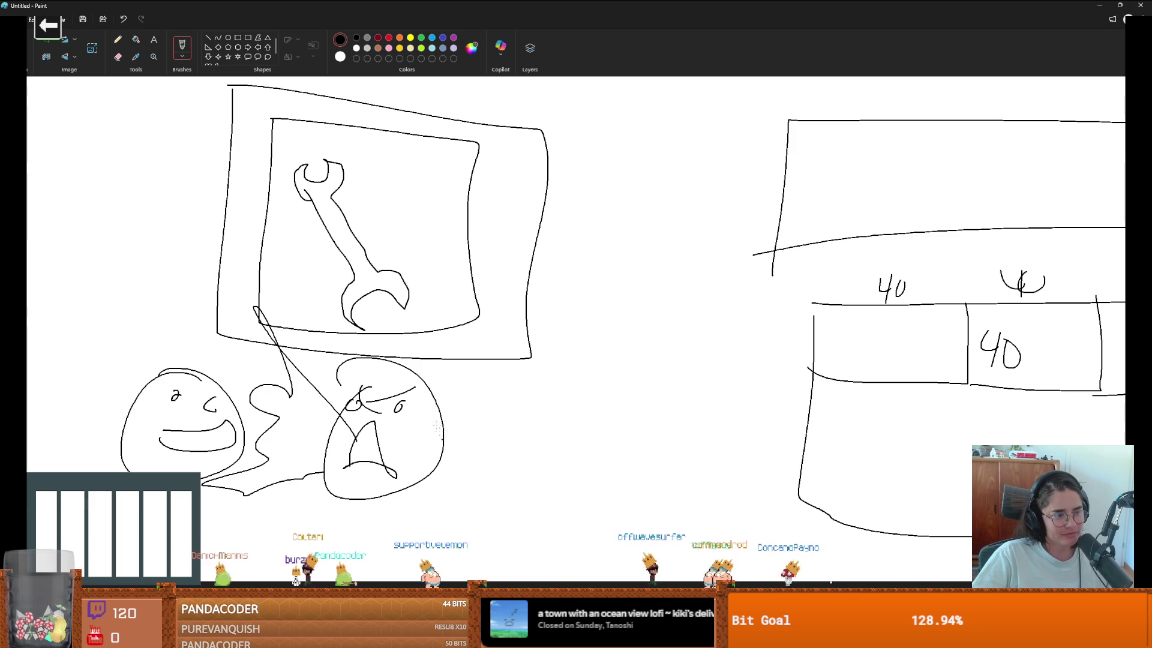
key("ctrl+z")
key("ctrl+z")
key("ctrl+z")
key("ctrl+z")
key("ctrl+z")
key("ctrl+z")
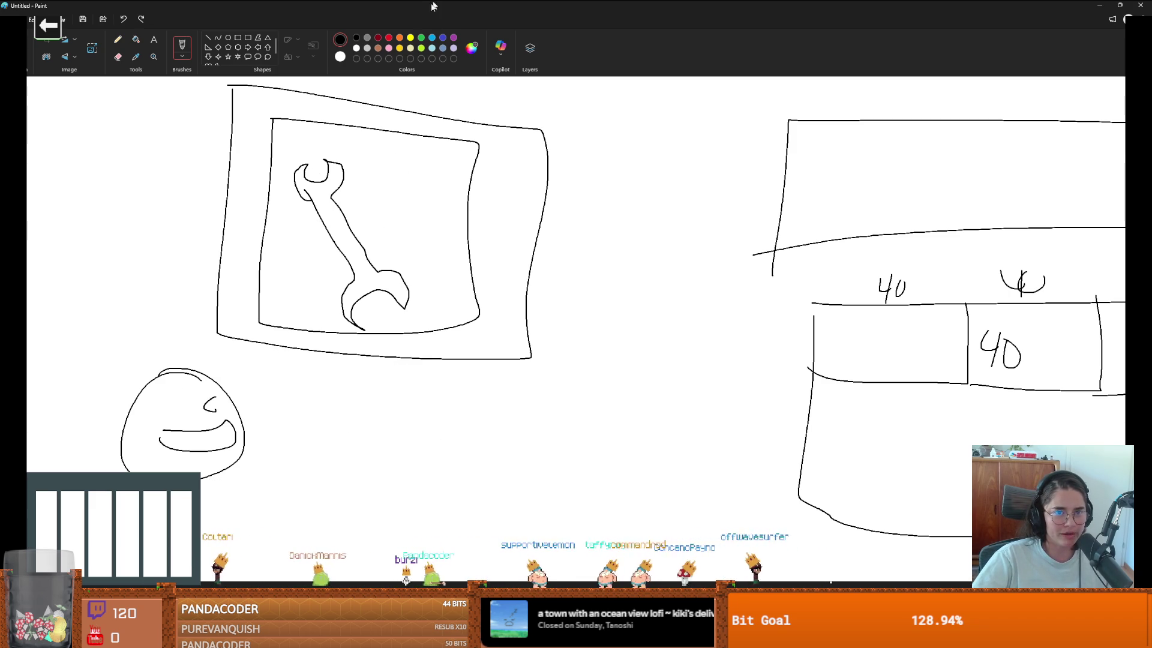
Step: Switch to green and draw a horned face, then return to Godot
left_click(421, 39)
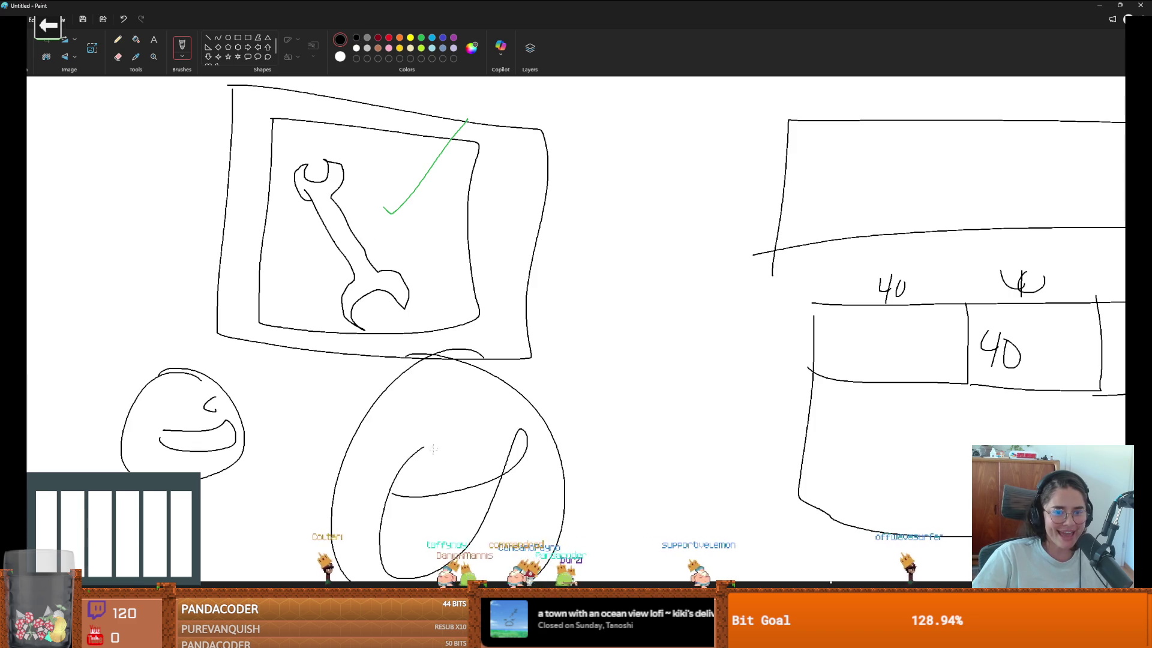
left_click_drag(468, 419, 471, 432)
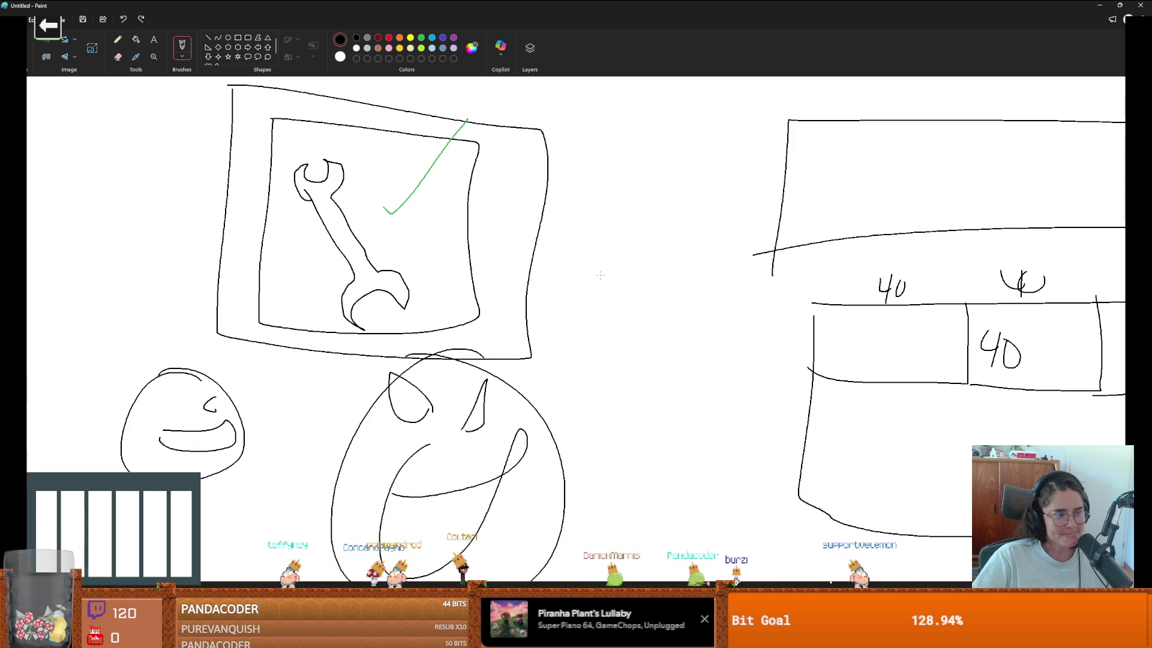
key("alt+Tab")
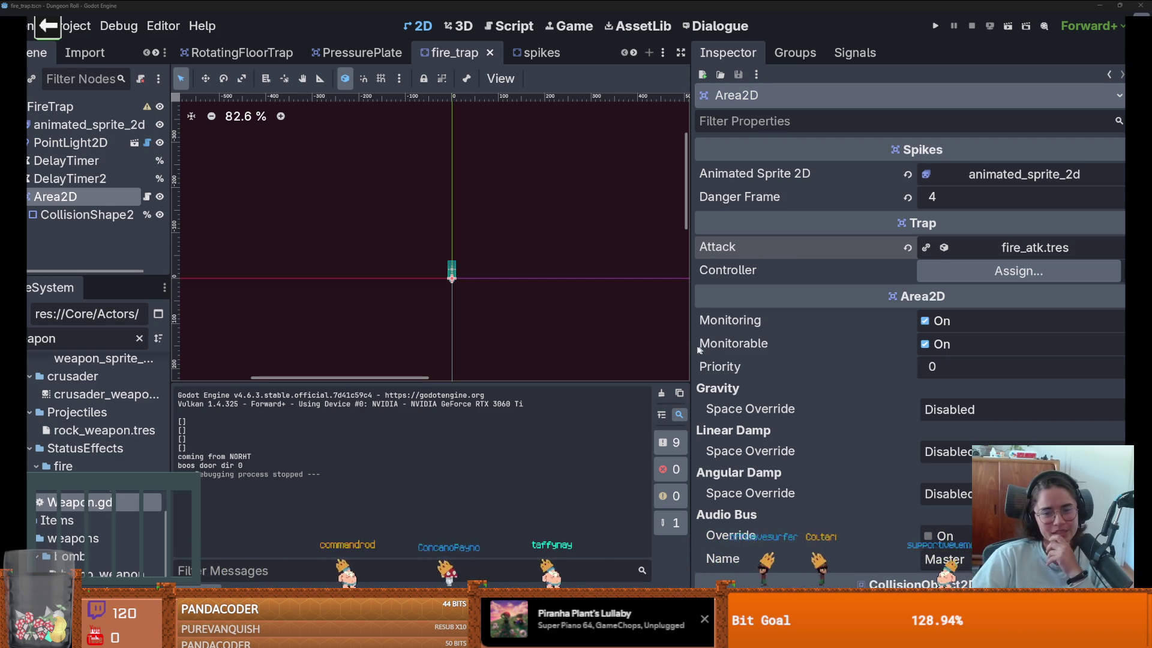
Step: Widen the Inspector, shrink the bottom output panel, and zoom in on the fire trap
left_click_drag(692, 346, 781, 346)
left_click_drag(396, 385, 396, 432)
scroll(396, 322, "up", 1)
scroll(397, 323, "up", 5)
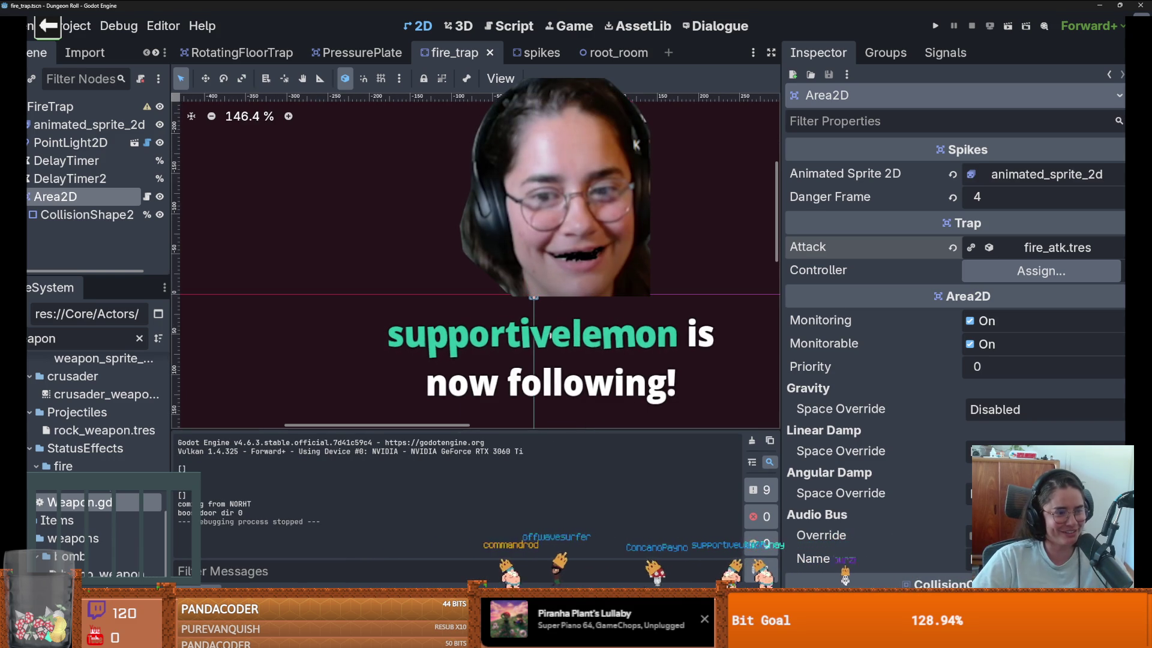
scroll(489, 282, "up", 9)
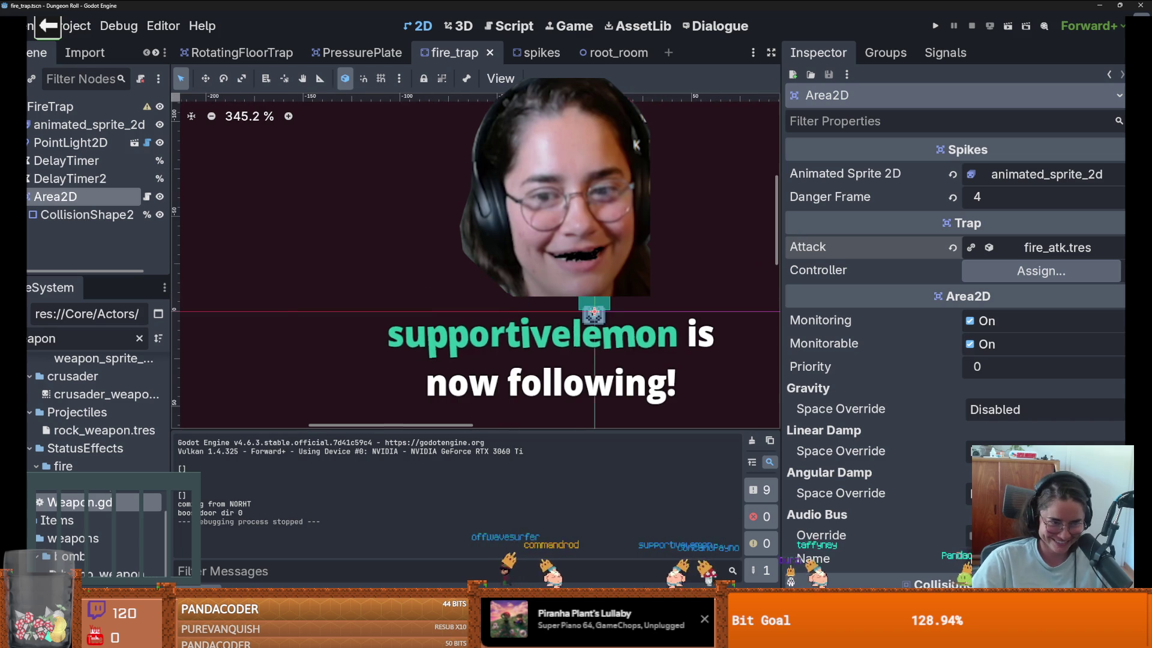
Step: Save the fire_trap scene, enlarge the scene tree dock, and return to Paint
key("ctrl+s")
left_click_drag(162, 272, 218, 487)
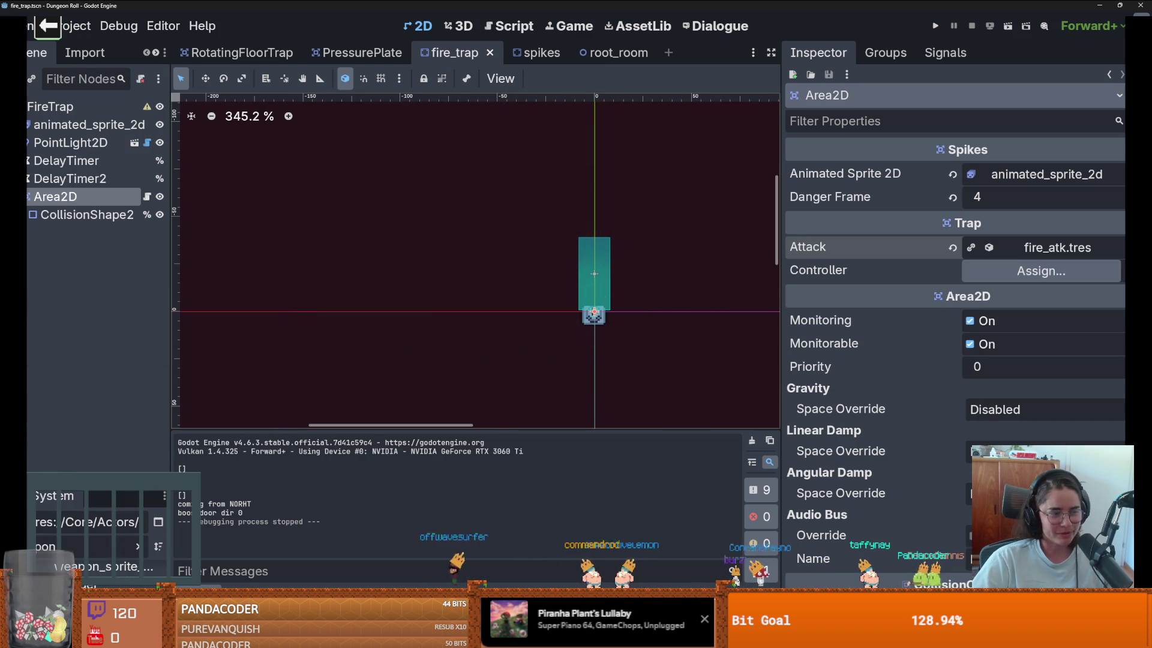
key("alt+Tab")
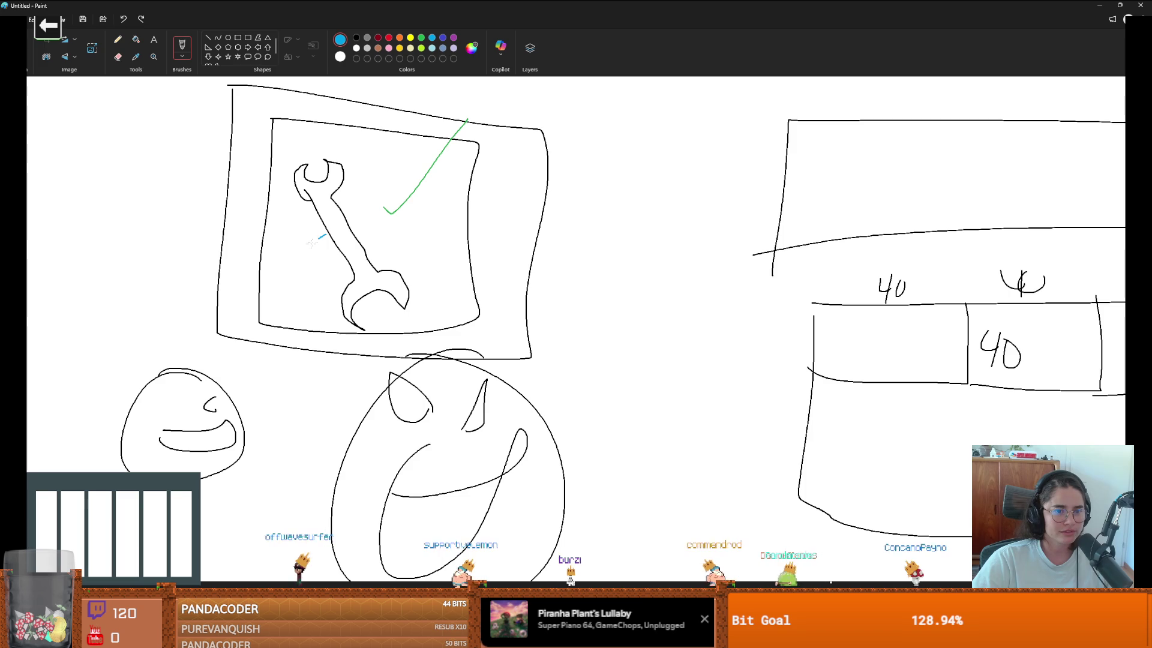
Step: Undo back to the earlier room sketch and draw a rectangle above the room outline
key("ctrl+z")
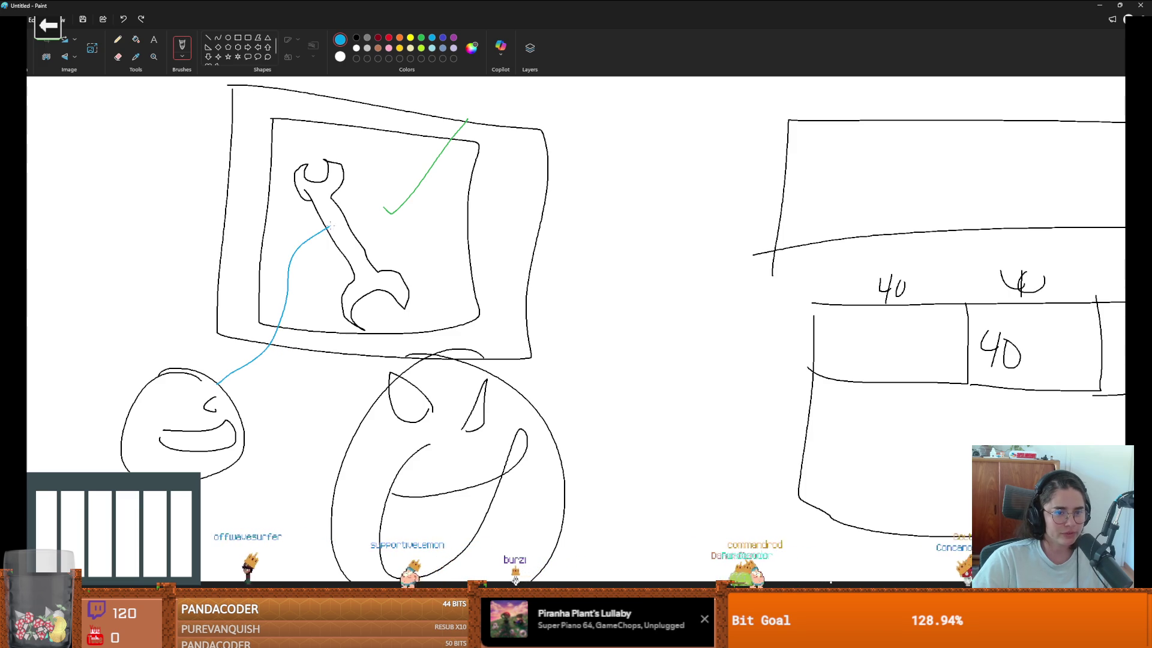
key("ctrl+z")
key("ctrl+z")
key("ctrl+z")
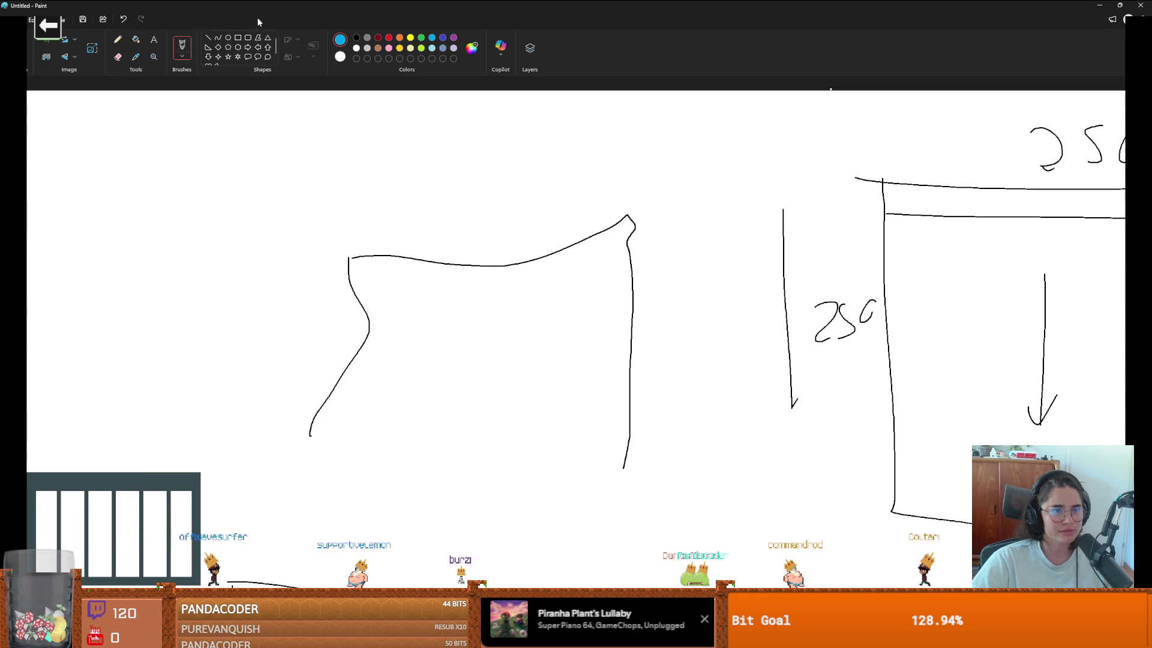
mouse_move(119, 139)
left_mouse_down()
mouse_move(327, 281)
mouse_move(371, 283)
mouse_move(383, 267)
left_mouse_up()
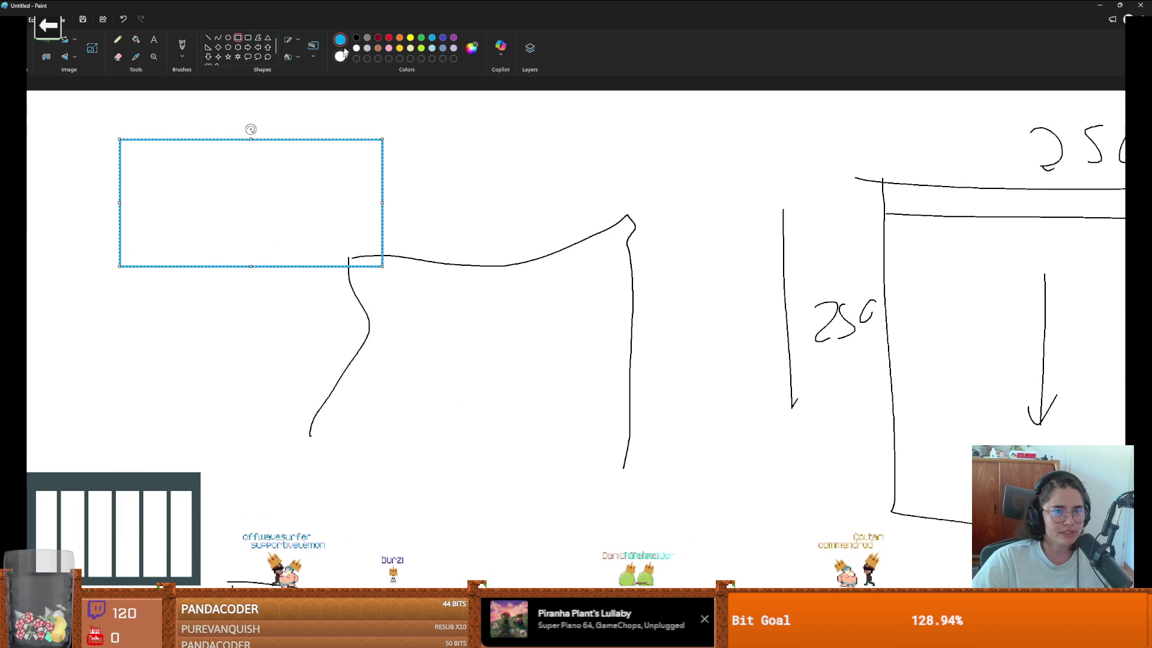
Step: Pencil a small face and a flame inside the rectangle, giving the face two red eyes
left_click(126, 42)
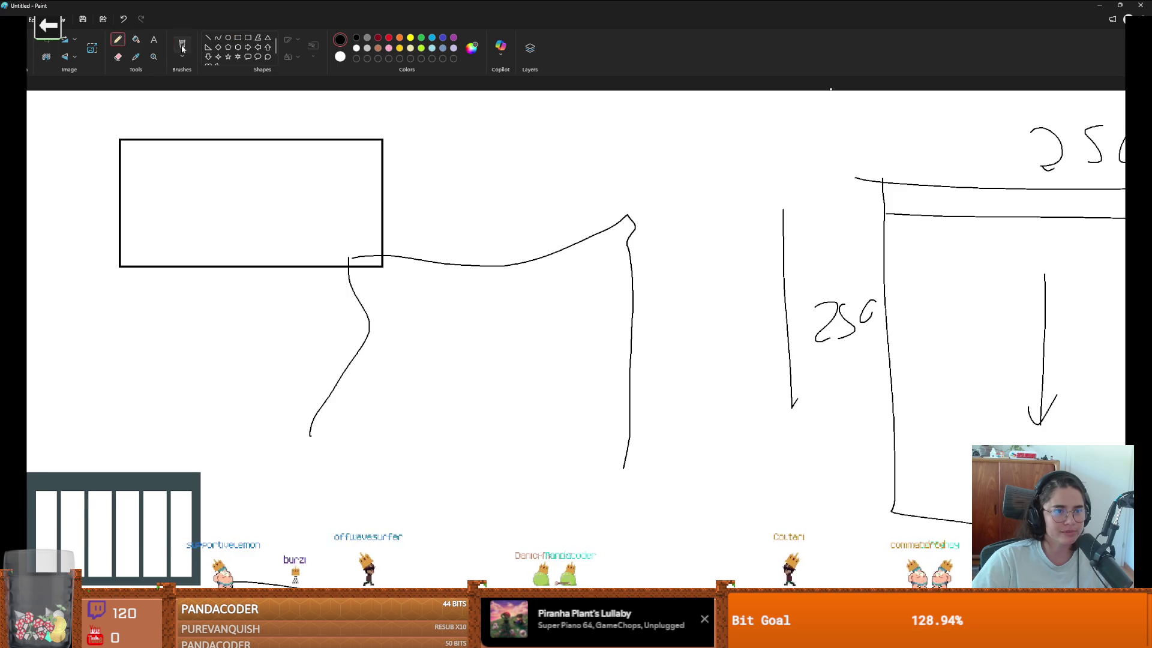
mouse_move(324, 207)
left_mouse_down()
mouse_move(378, 252)
mouse_move(376, 189)
mouse_move(359, 231)
left_mouse_up()
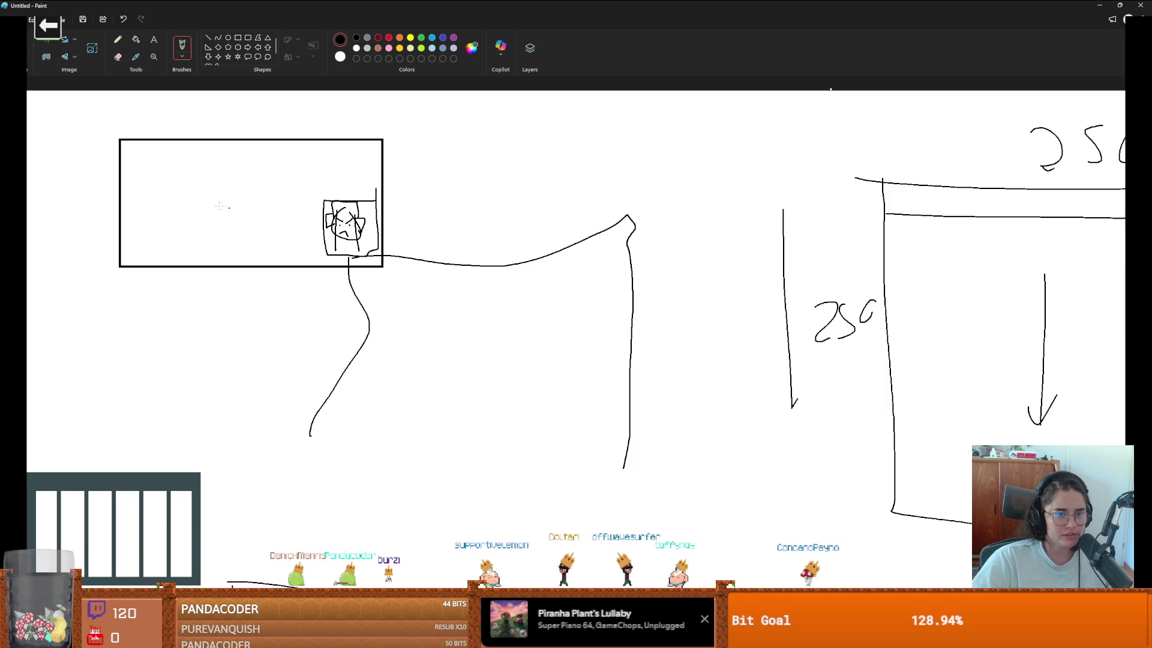
left_click_drag(173, 229, 193, 225)
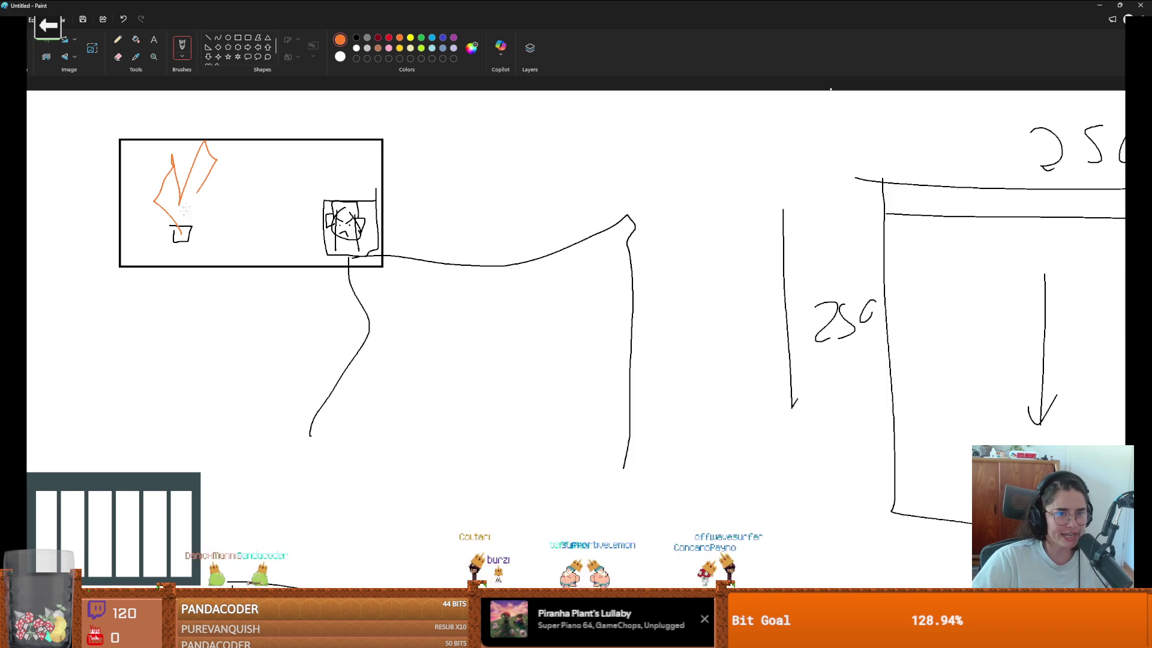
left_click(378, 37)
left_click(341, 223)
left_click(348, 224)
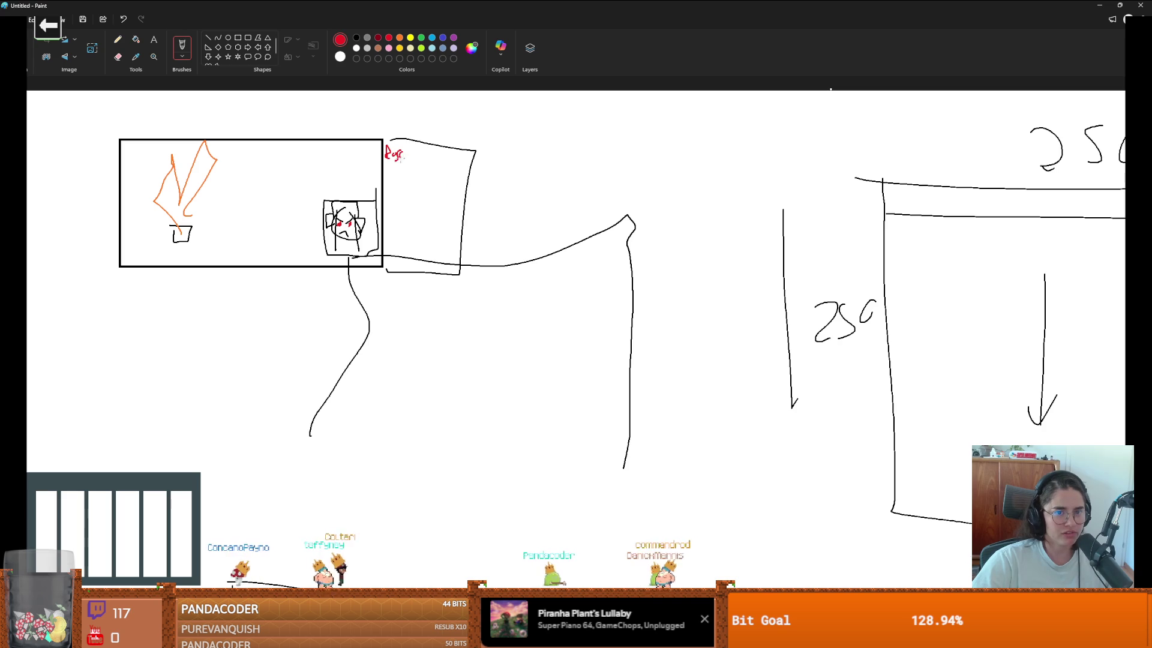
Step: Switch back to black, add the 'move towards' note, and go to the game window
left_click(356, 37)
mouse_move(410, 155)
left_mouse_down()
mouse_move(528, 161)
mouse_move(560, 143)
mouse_move(569, 167)
left_mouse_up()
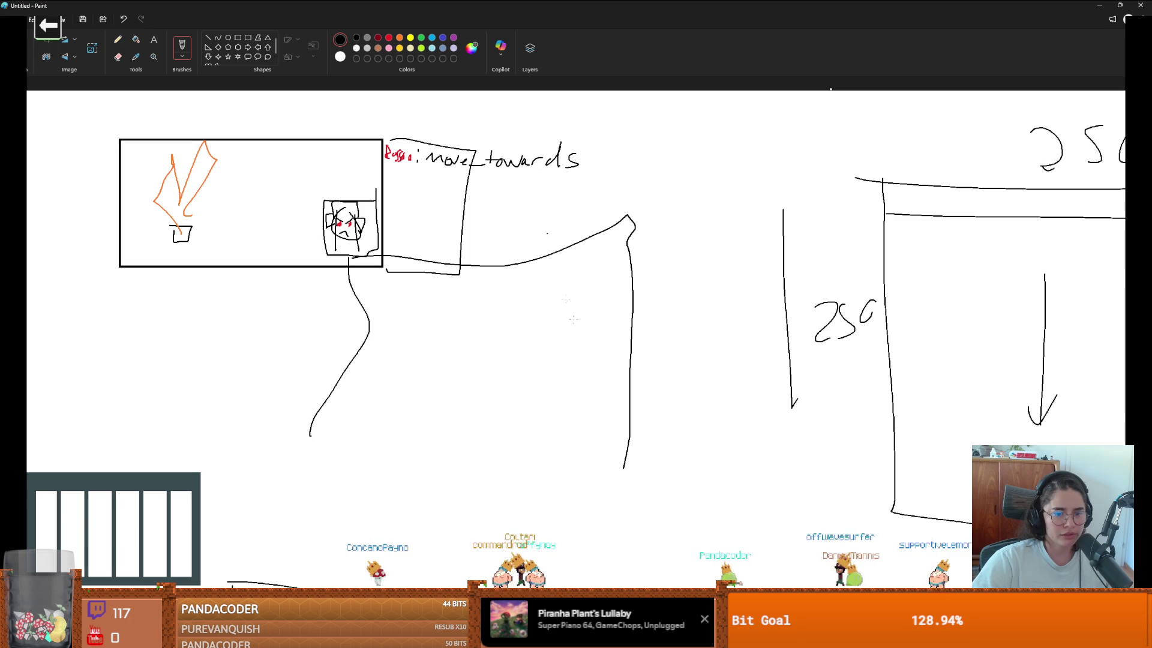
key("alt+Tab")
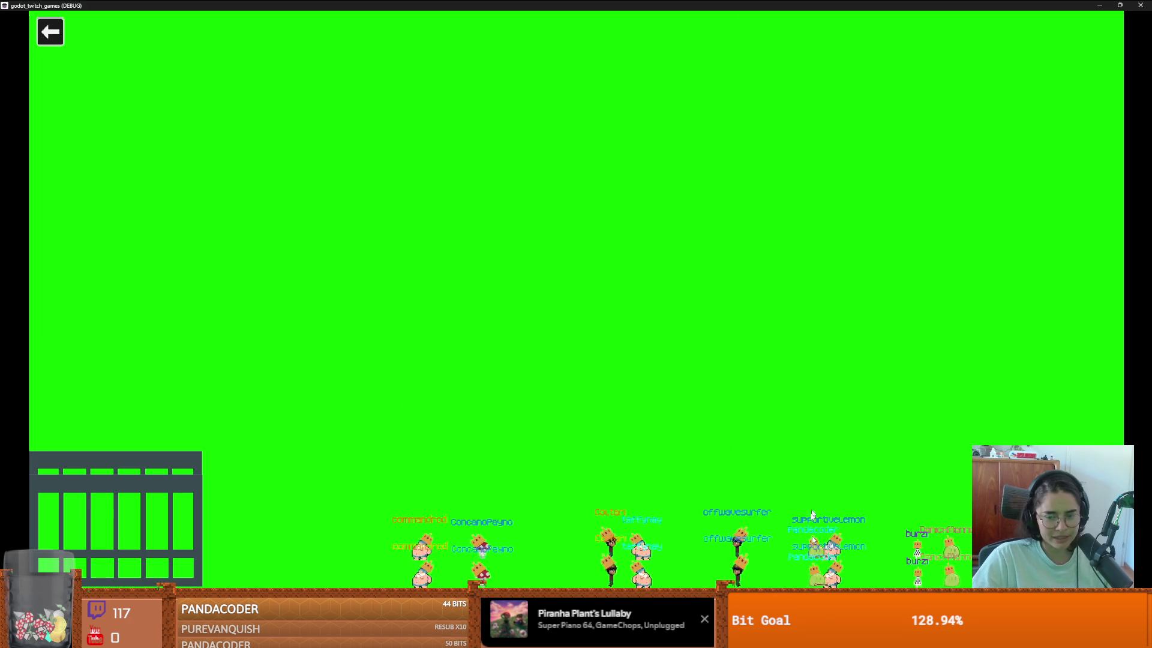
Step: Fling four viewers' characters around the game screen, one toward the cage, then return to Paint
mouse_move(826, 544)
left_mouse_down()
mouse_move(826, 405)
mouse_move(894, 300)
left_mouse_up()
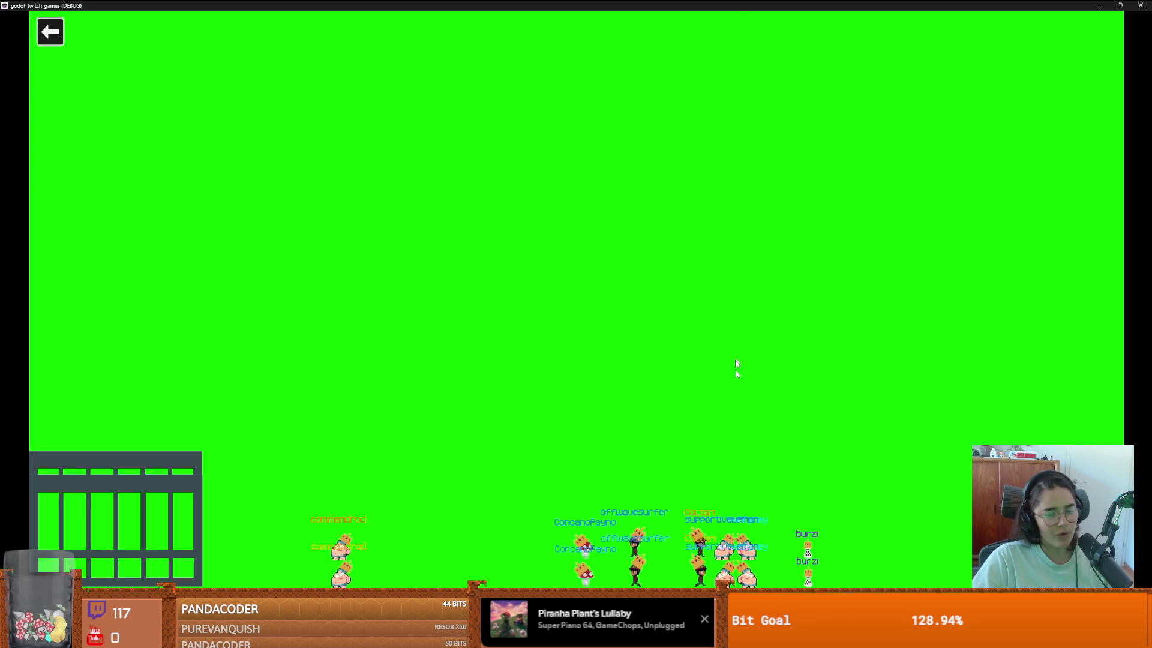
mouse_move(627, 549)
left_mouse_down()
mouse_move(618, 420)
mouse_move(762, 444)
left_mouse_up()
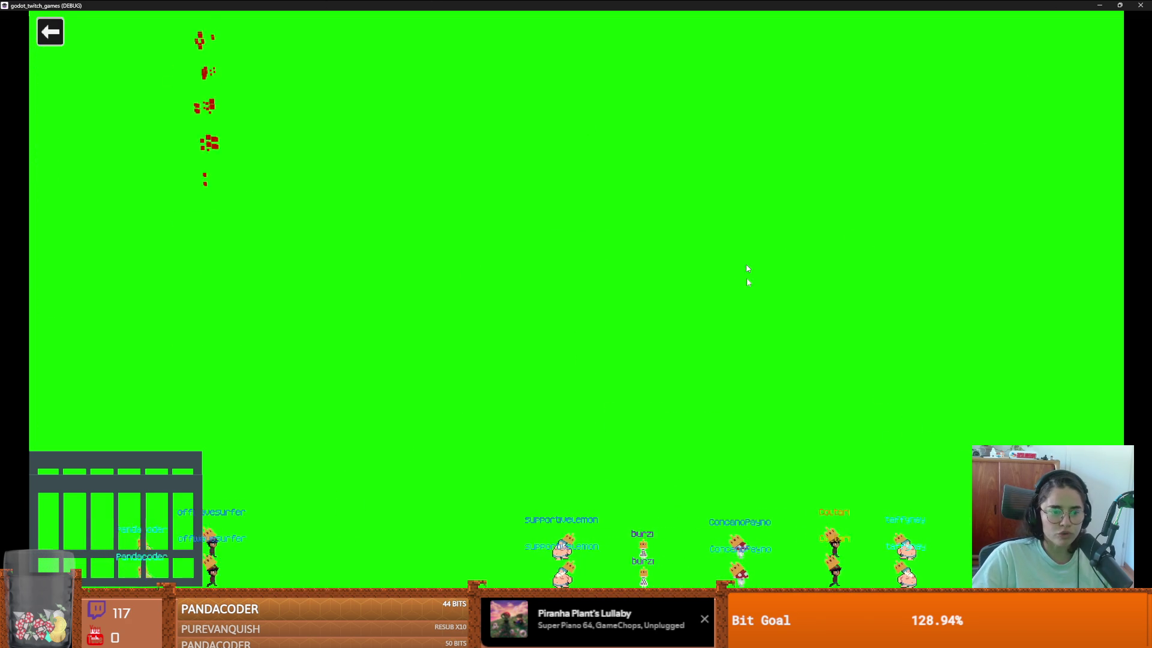
mouse_move(272, 544)
left_mouse_down()
mouse_move(337, 367)
mouse_move(414, 391)
mouse_move(561, 315)
left_mouse_up()
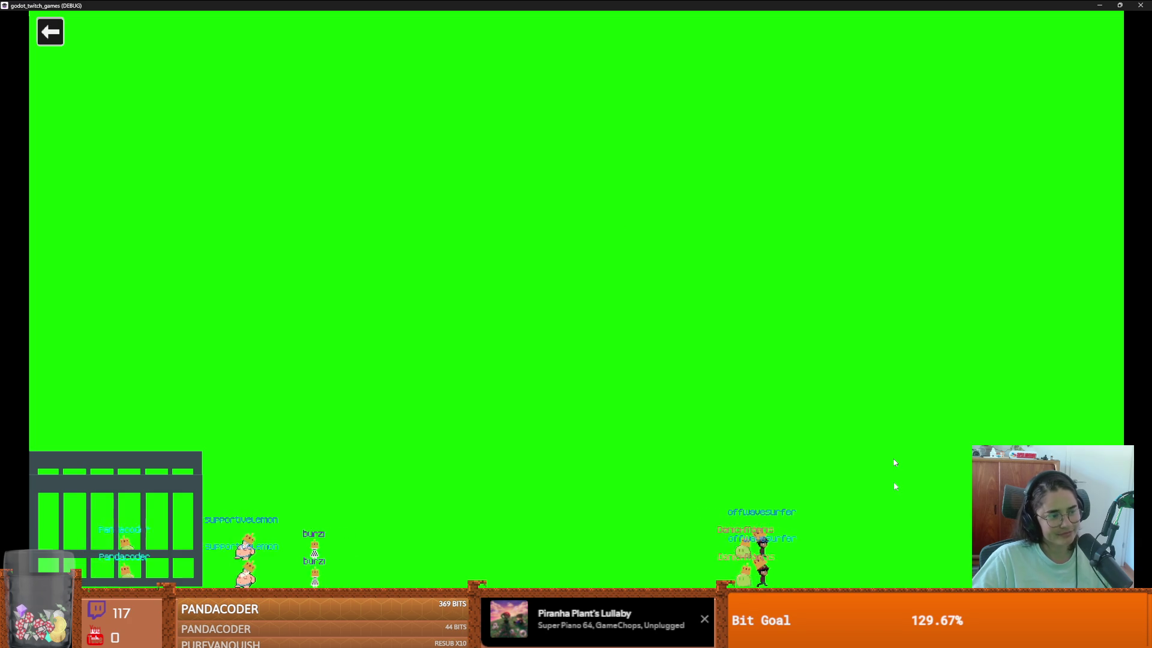
mouse_move(838, 574)
left_mouse_down()
mouse_move(766, 361)
mouse_move(739, 336)
left_mouse_up()
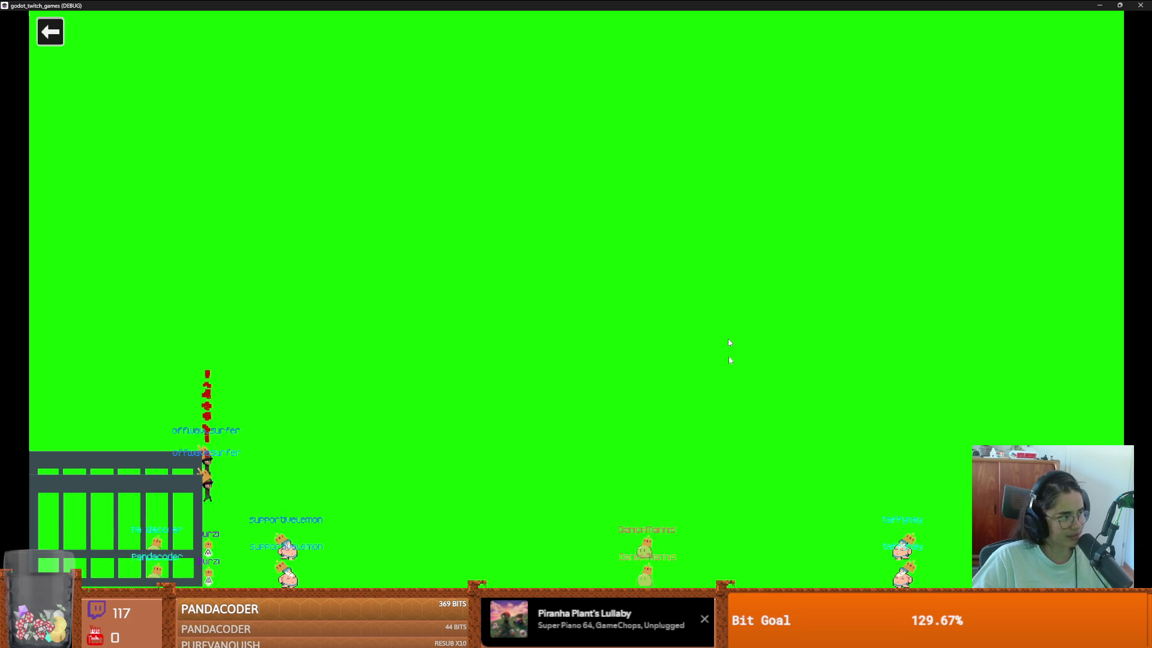
key("alt+Tab")
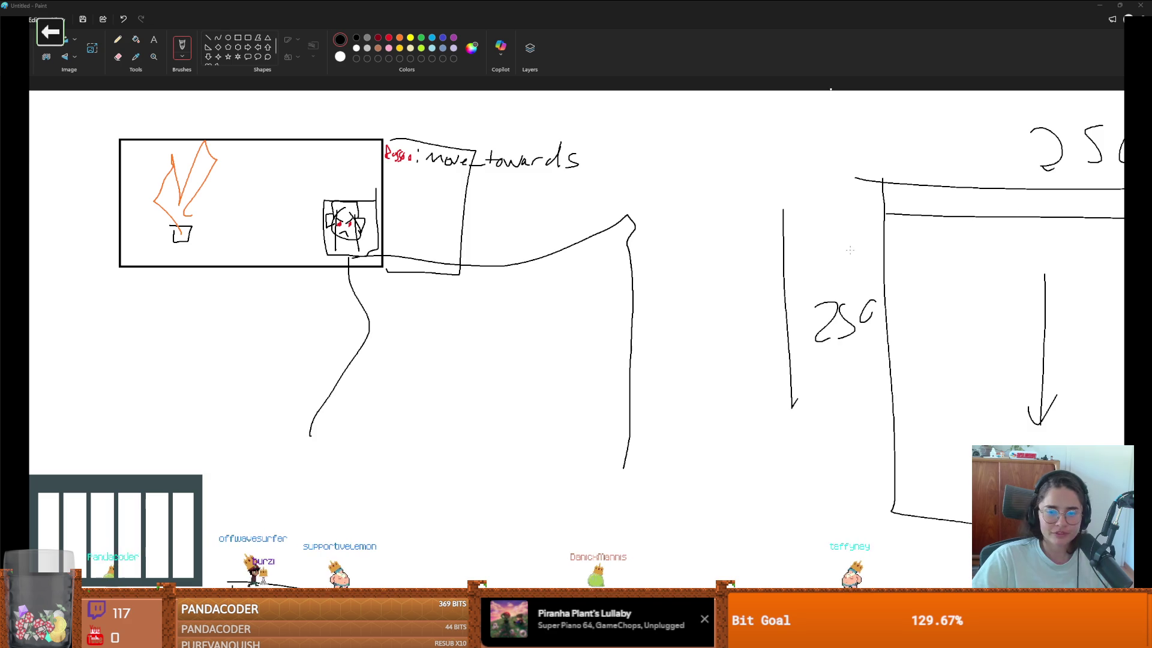
Step: Bring the Godot editor with the fire_trap scene back in front of Paint
key("alt+Tab")
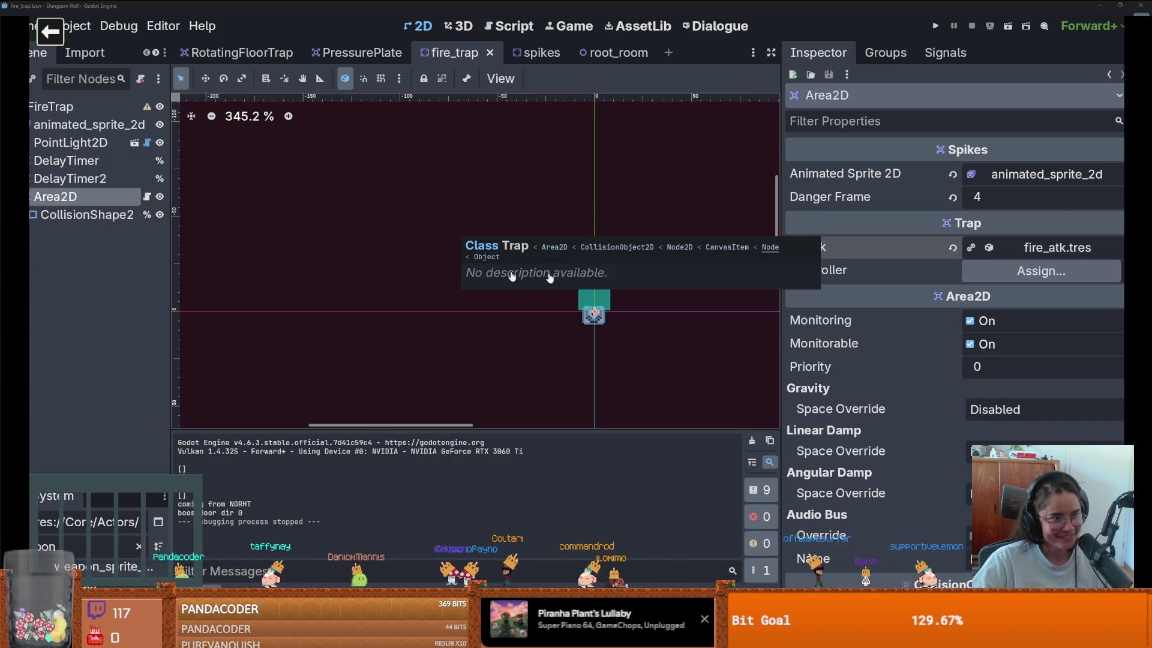
Step: Deselect Area2D, save the fire_trap scene, and zoom and pan to centre the trap
left_click(471, 230)
left_click_drag(471, 230, 344, 222)
key("ctrl+s")
scroll(531, 298, "up", 3)
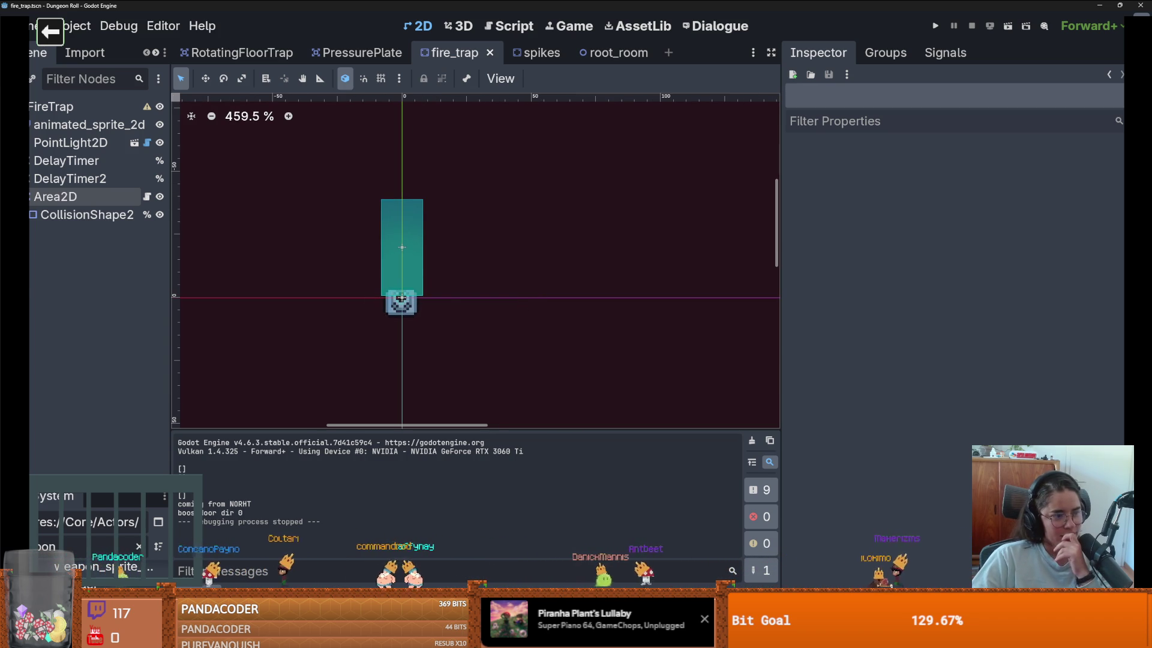
scroll(362, 311, "up", 4)
left_click_drag(362, 311, 473, 324)
Step: Open spikes.gd, check DelayTimer2, inspect fire_atk.tres and fire_weapon.tres, then run the game
left_click(147, 199)
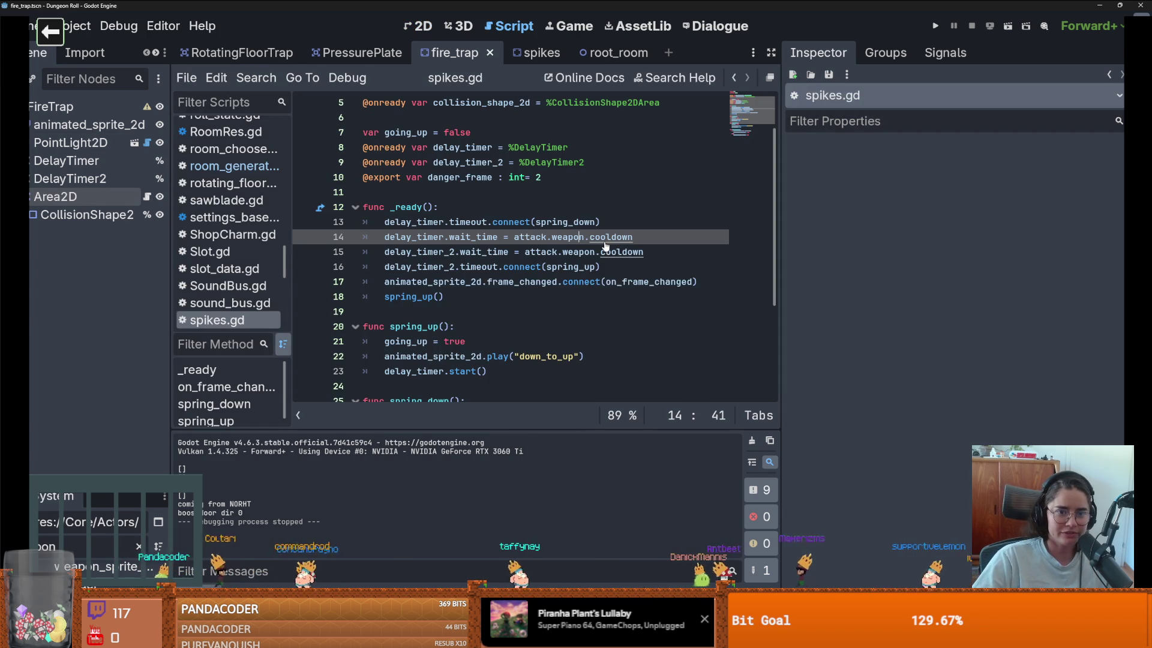
left_click(66, 178)
left_click(55, 196)
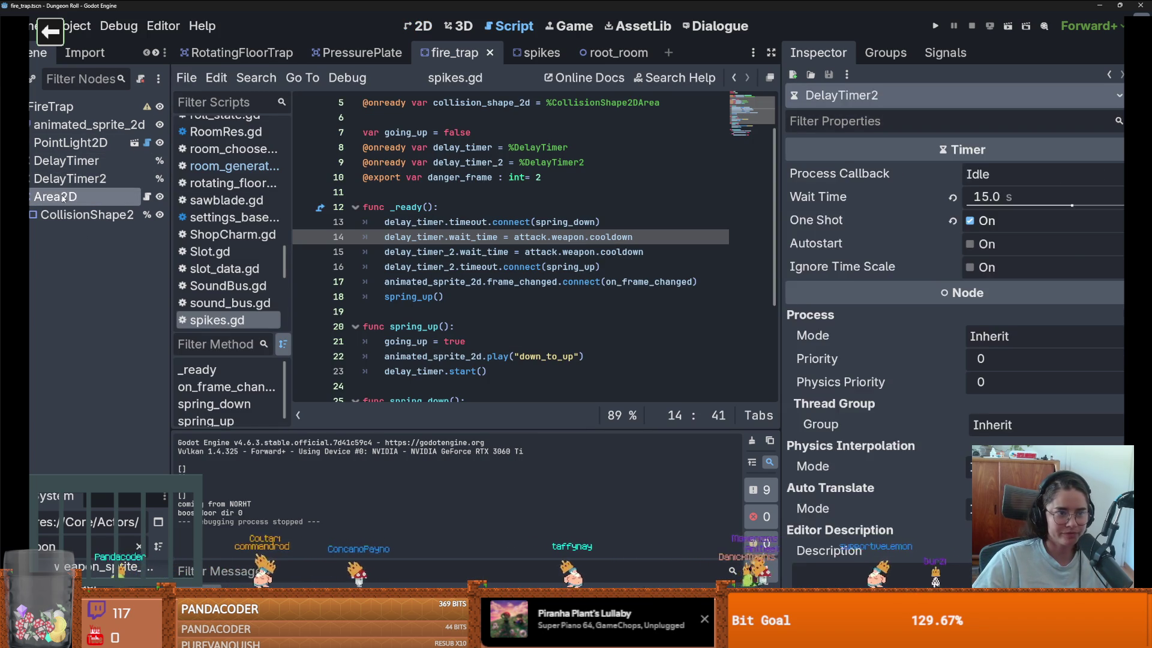
left_click(1027, 245)
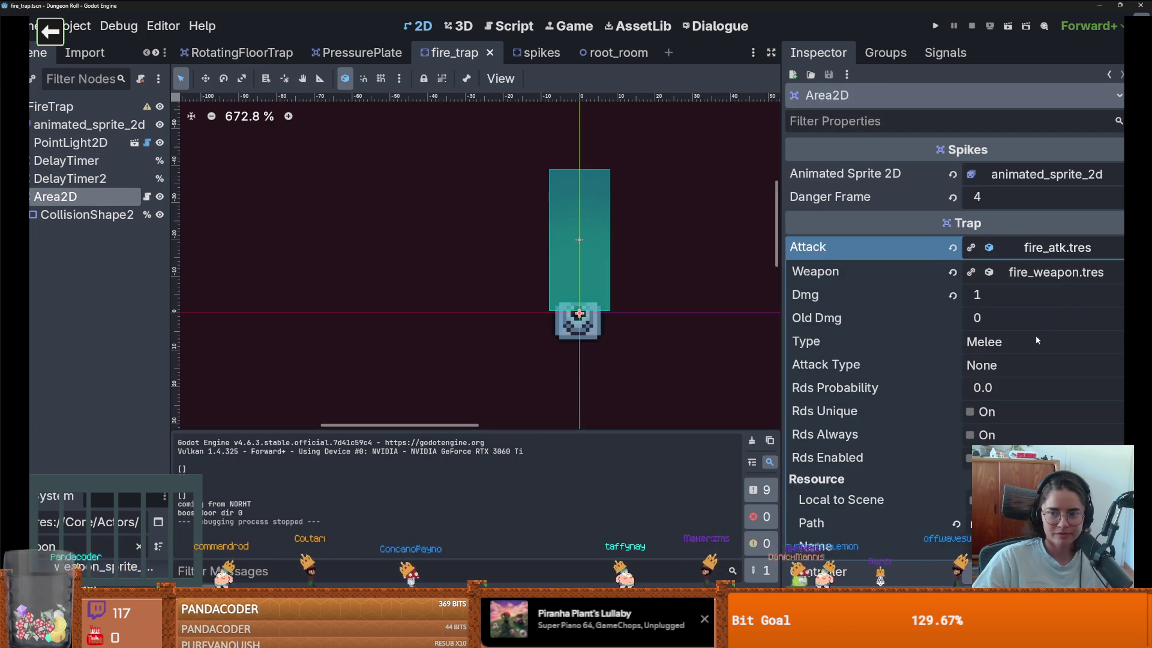
left_click(1043, 272)
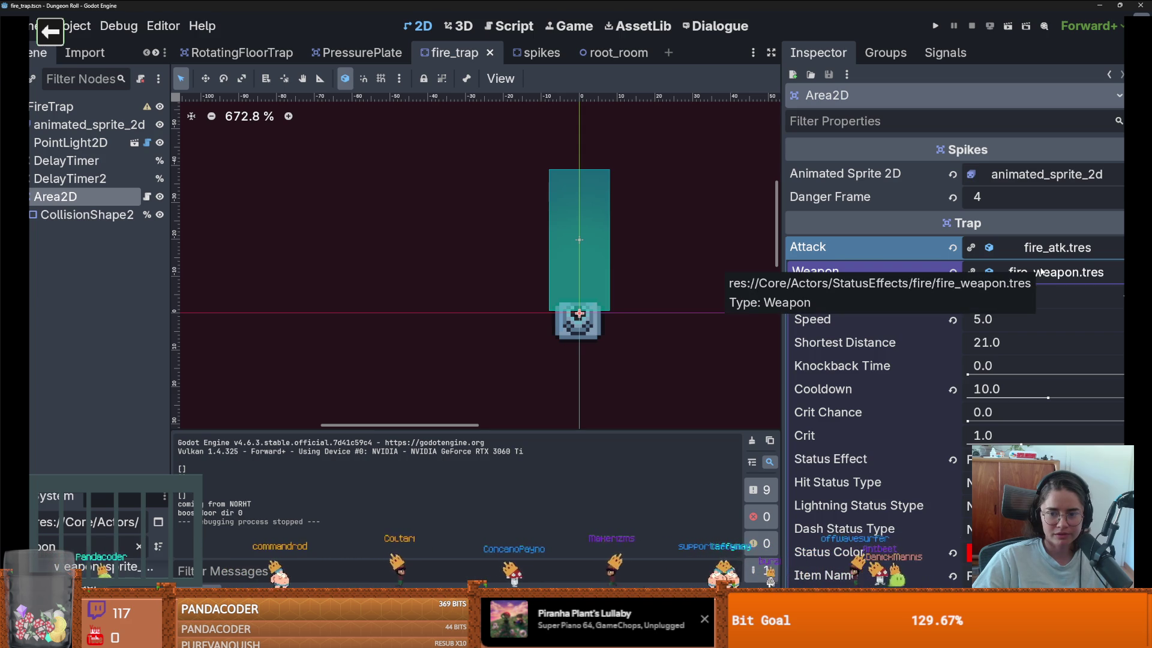
left_click(1042, 272)
left_click(1016, 35)
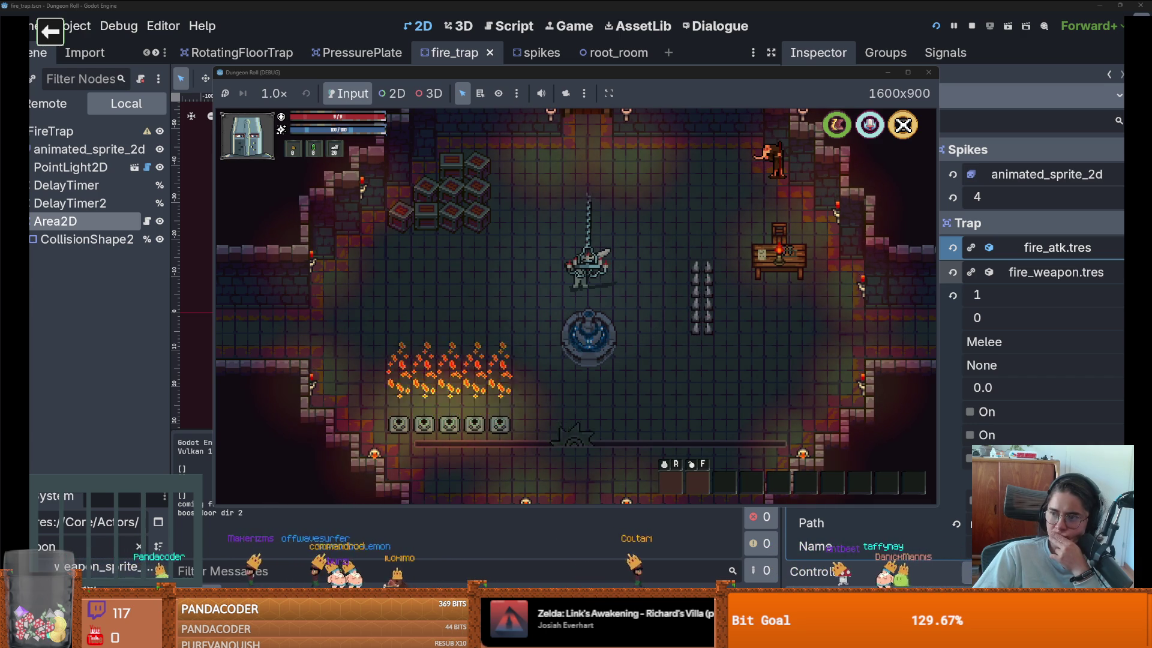
Step: Leave the running Dungeon Roll game for the GodotFestTilemapTalk2025 GitHub repository page
key("alt+Tab")
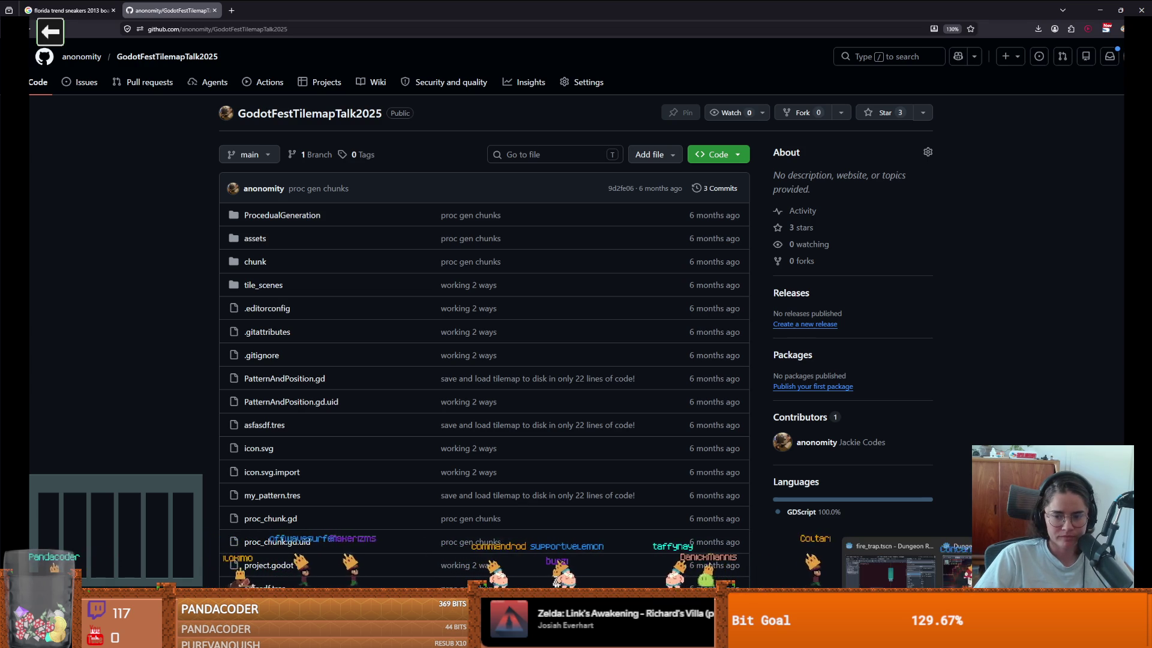
Step: Cycle to the Godot projects list and launch a new Project Manager window
key("alt+Tab")
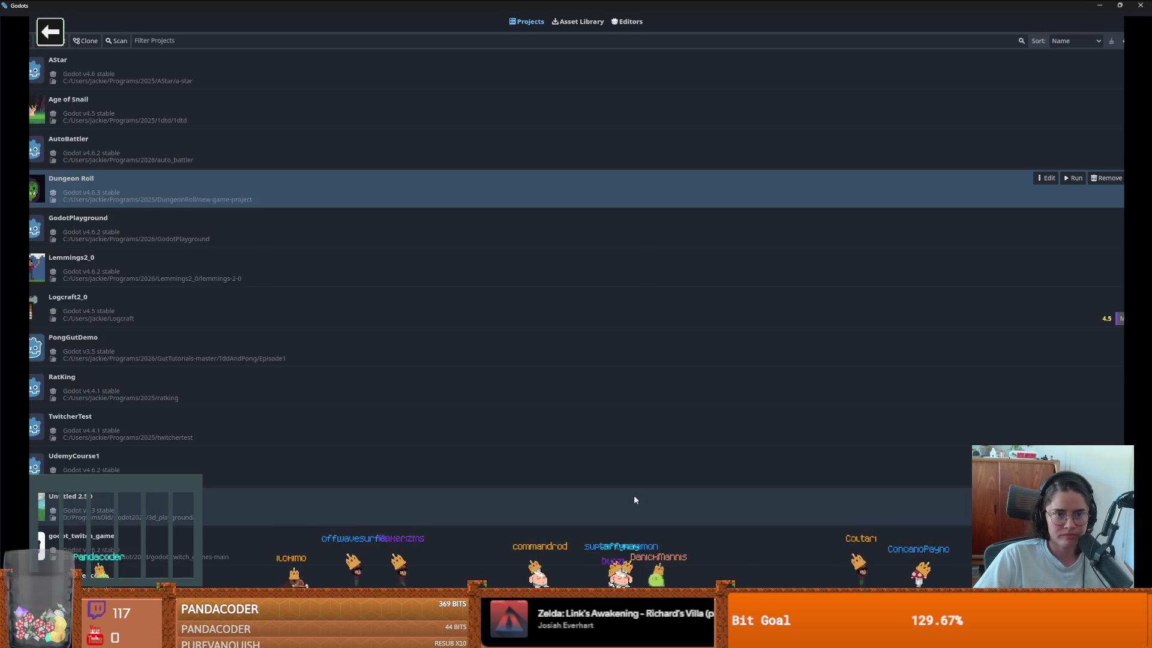
key("alt+Tab")
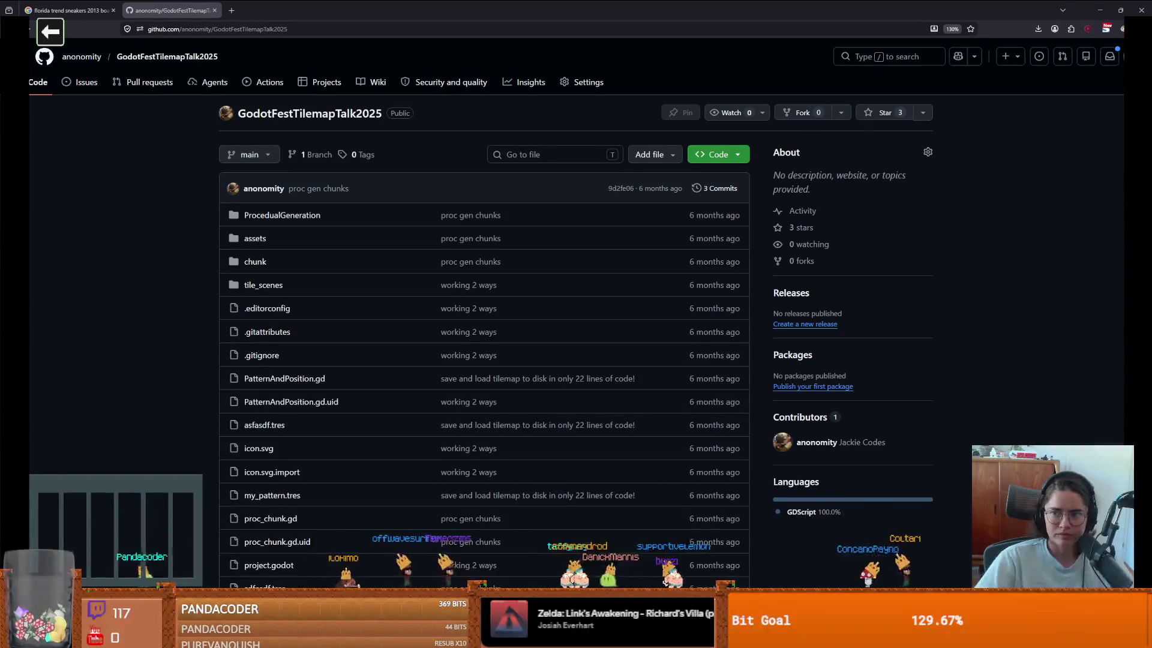
key("alt+Tab")
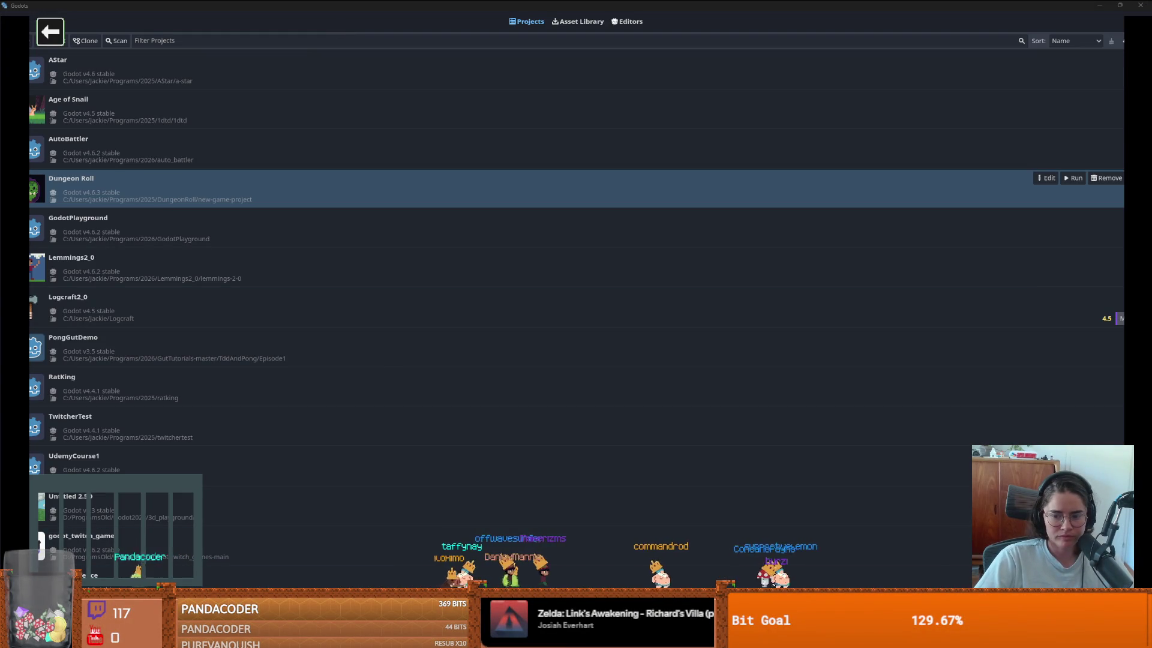
key("Return")
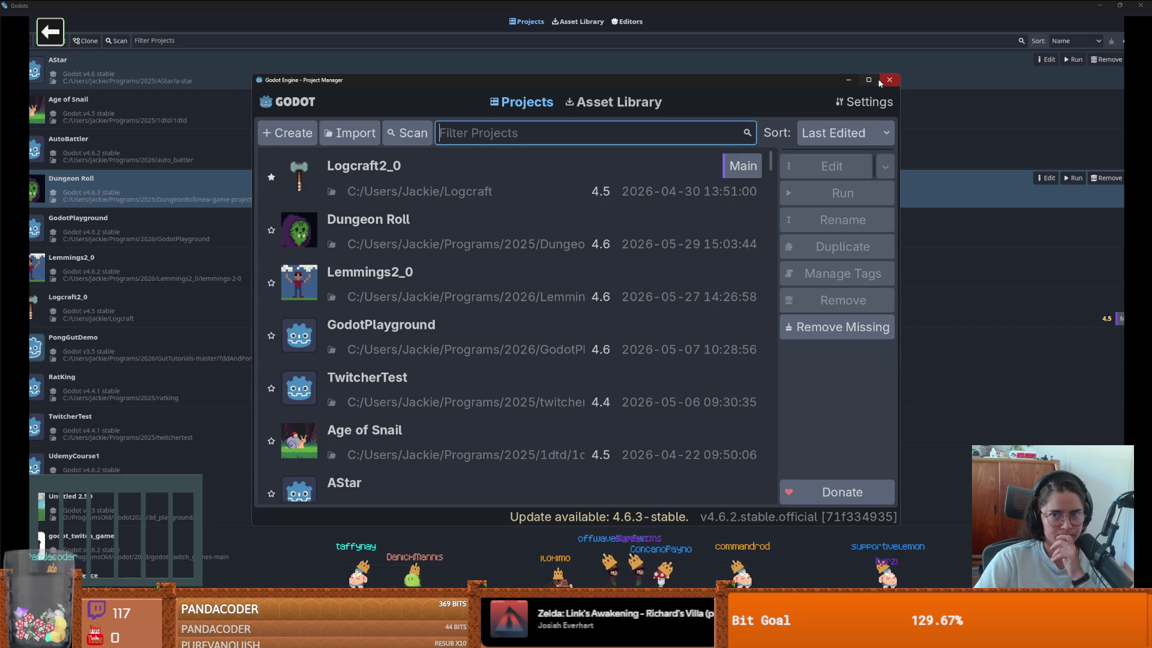
Step: Scroll through the Project Manager list and select the BasicTileAsset project
scroll(304, 279, "down", 8)
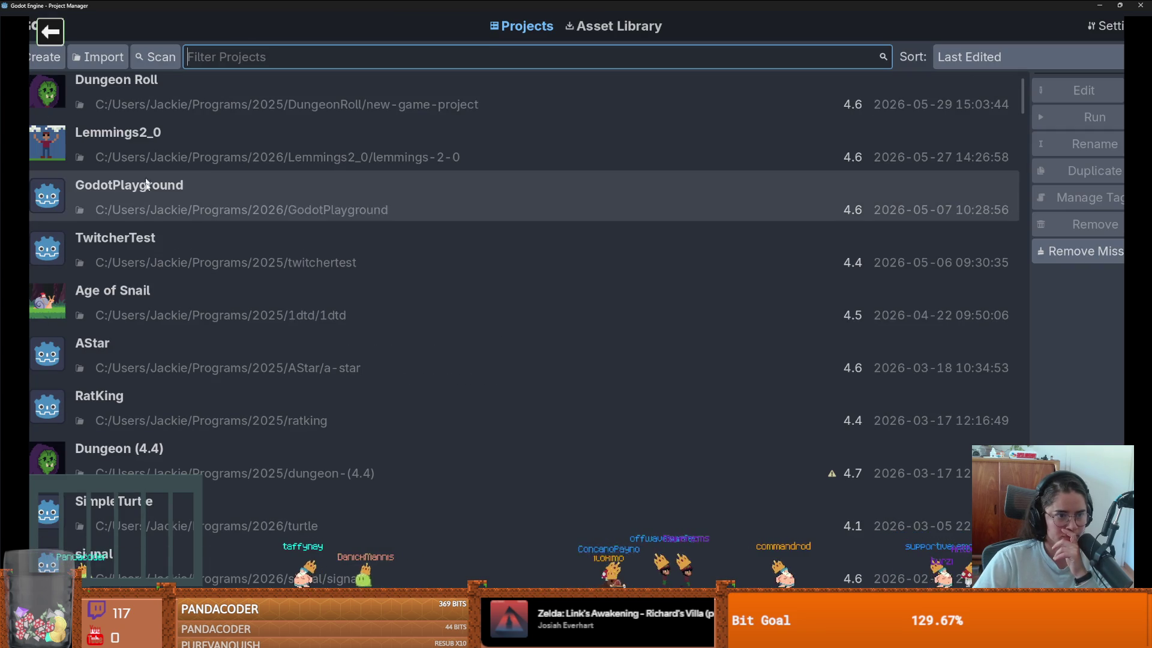
scroll(158, 435, "down", 5)
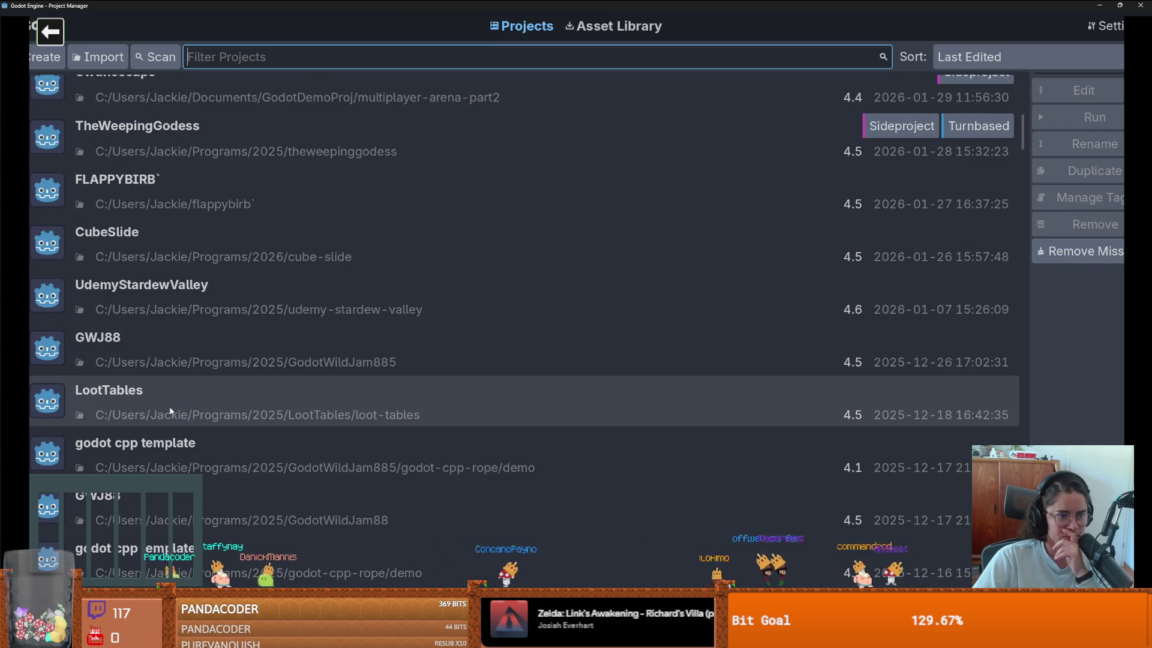
scroll(170, 412, "down", 5)
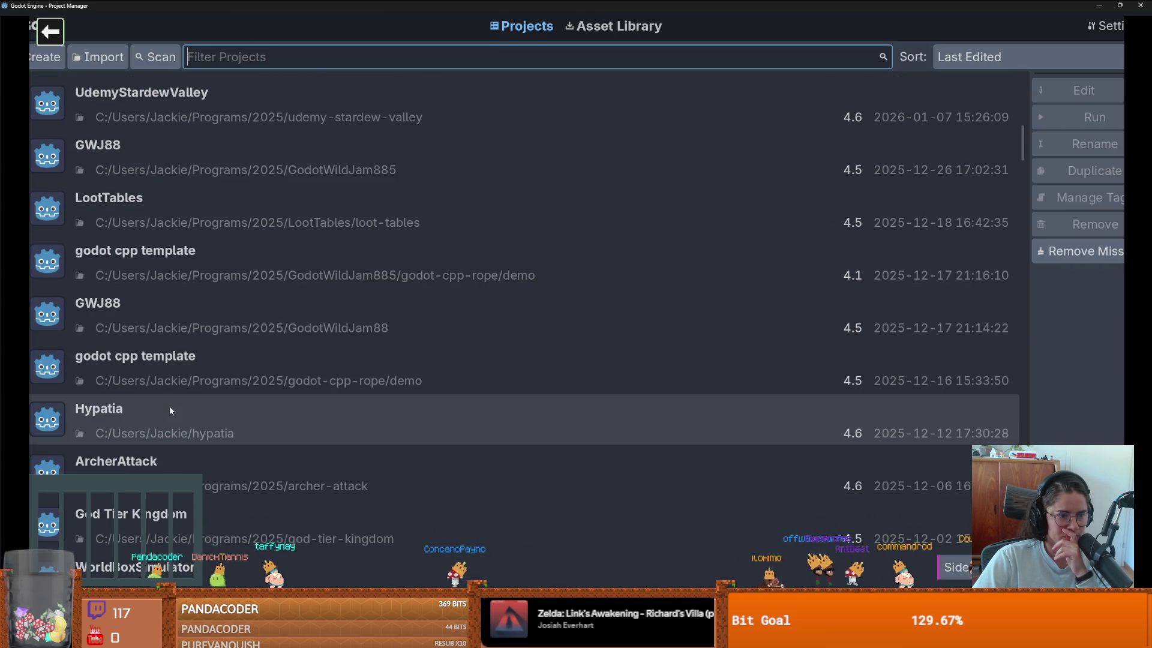
scroll(170, 409, "down", 5)
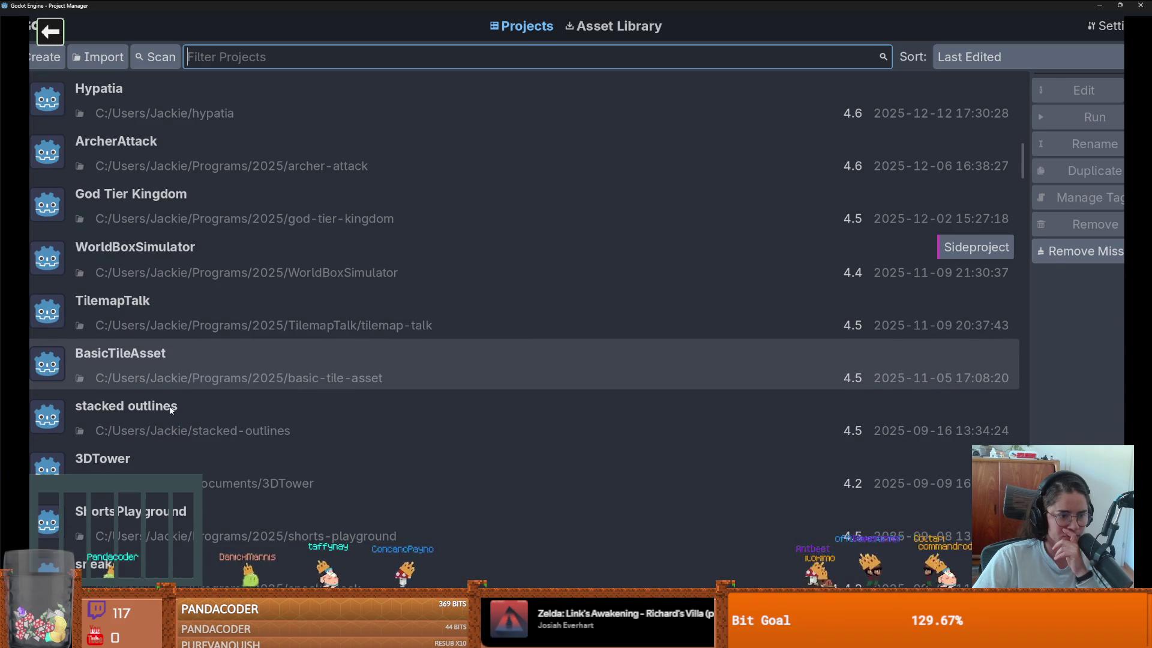
scroll(170, 409, "up", 1)
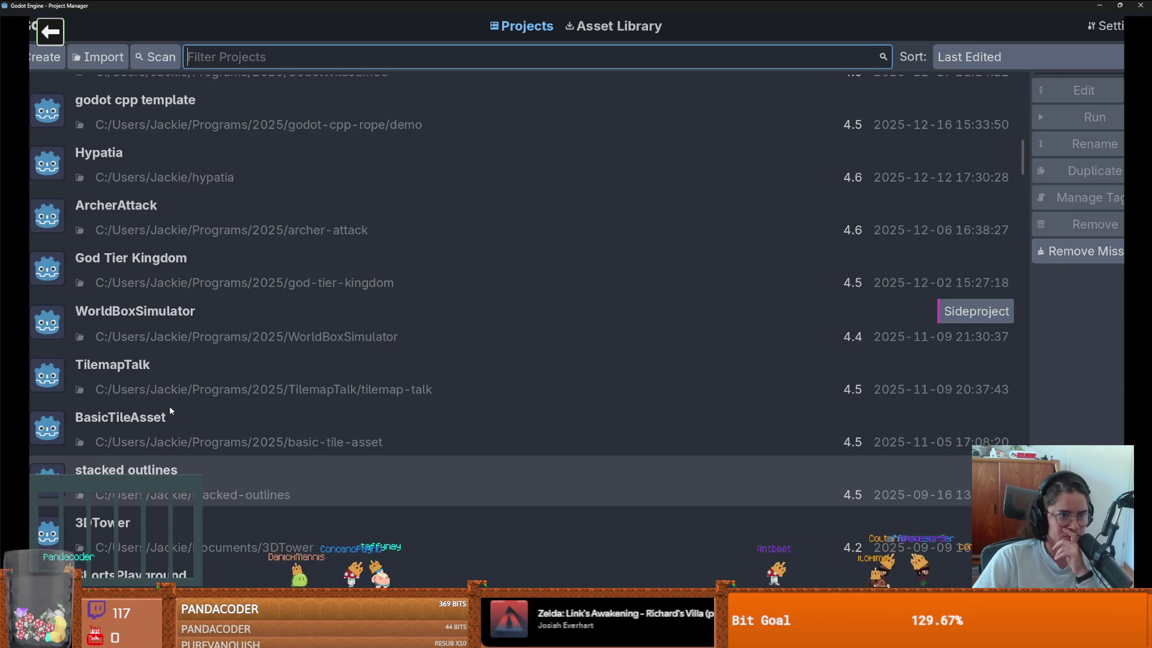
scroll(171, 411, "down", 2)
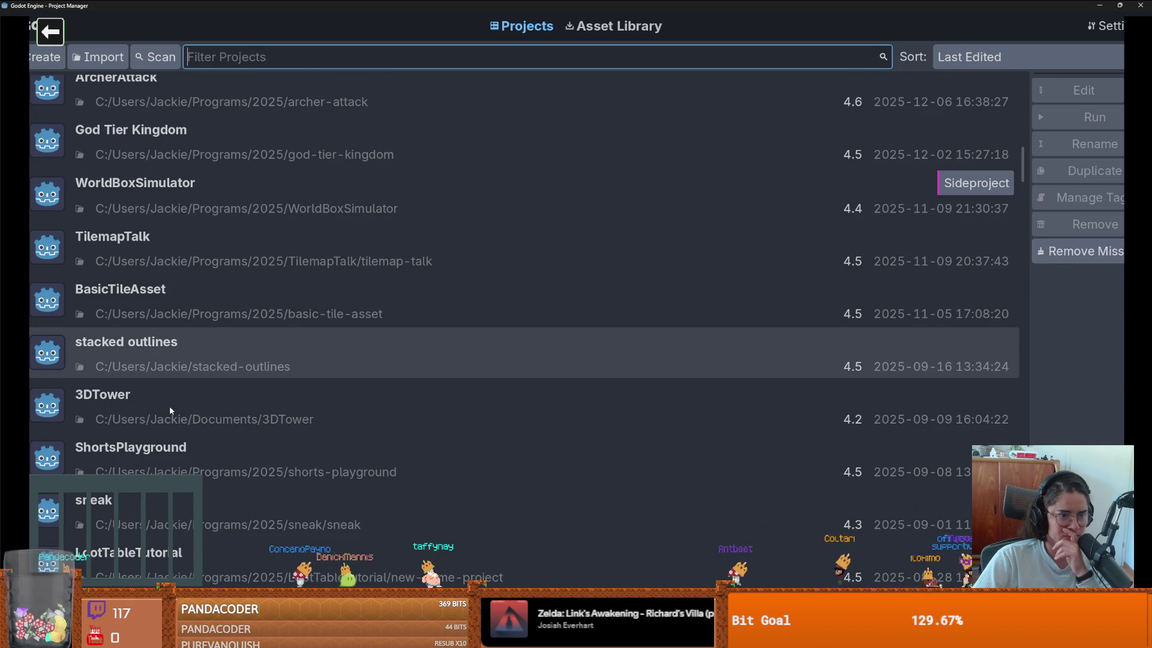
left_click(178, 314)
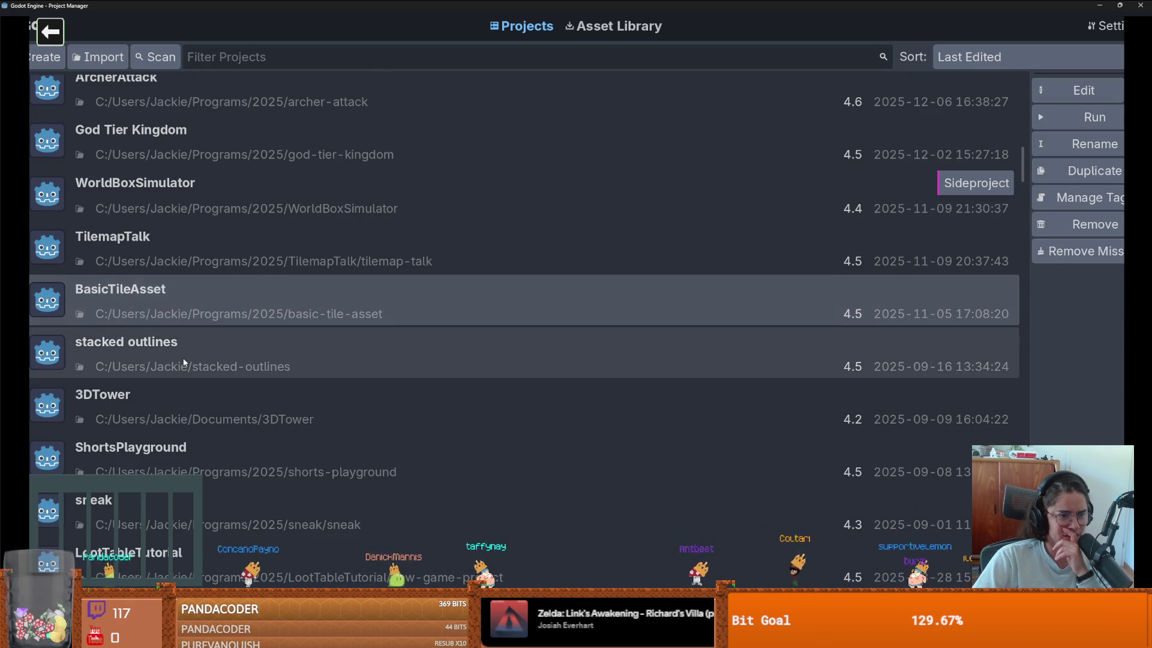
Step: Browse further down, selecting video_edit, Godot BCI Integration, then NoGamblingHappeningHere
scroll(183, 359, "down", 2)
scroll(185, 366, "down", 2)
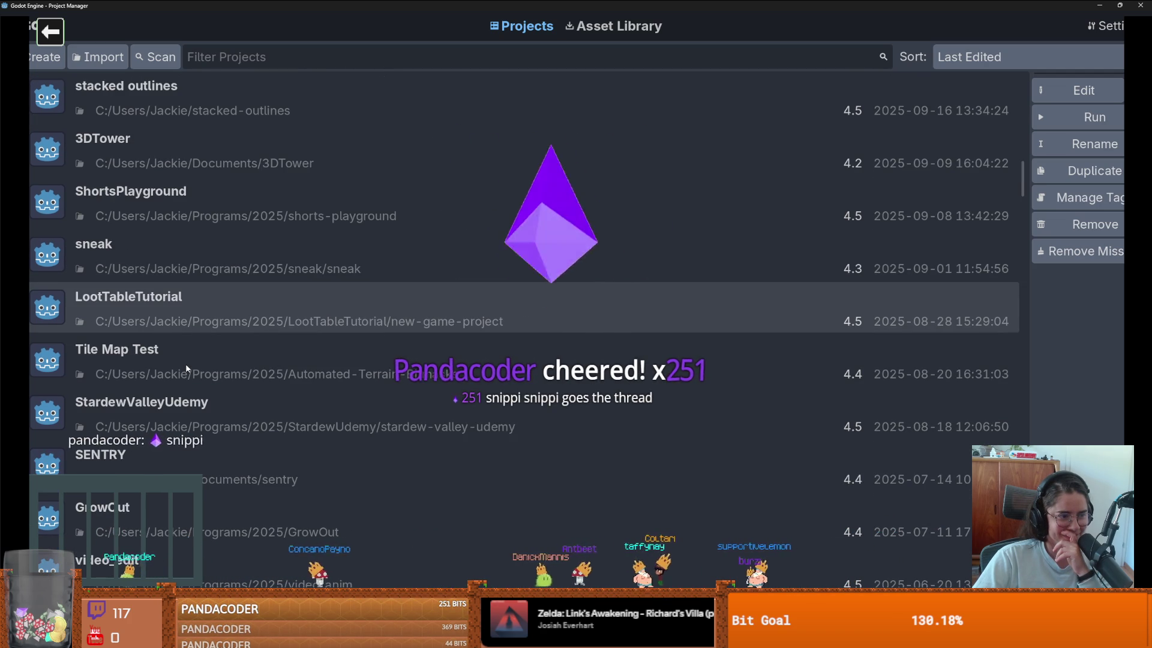
scroll(251, 390, "down", 3)
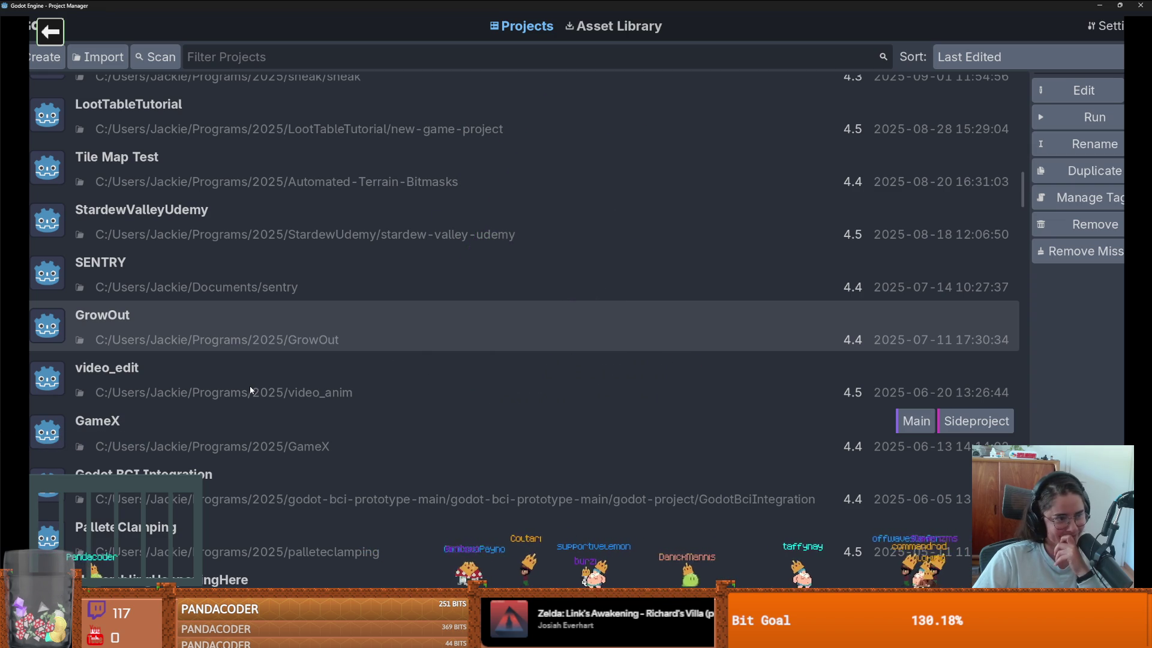
left_click(250, 390)
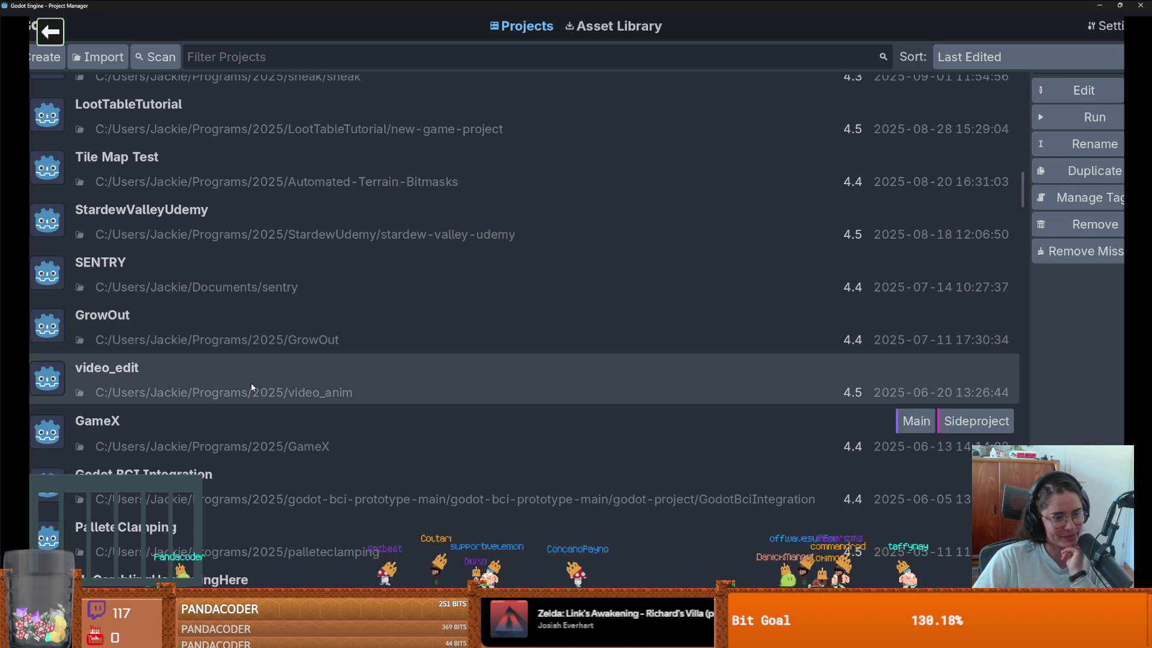
scroll(251, 388, "down", 3)
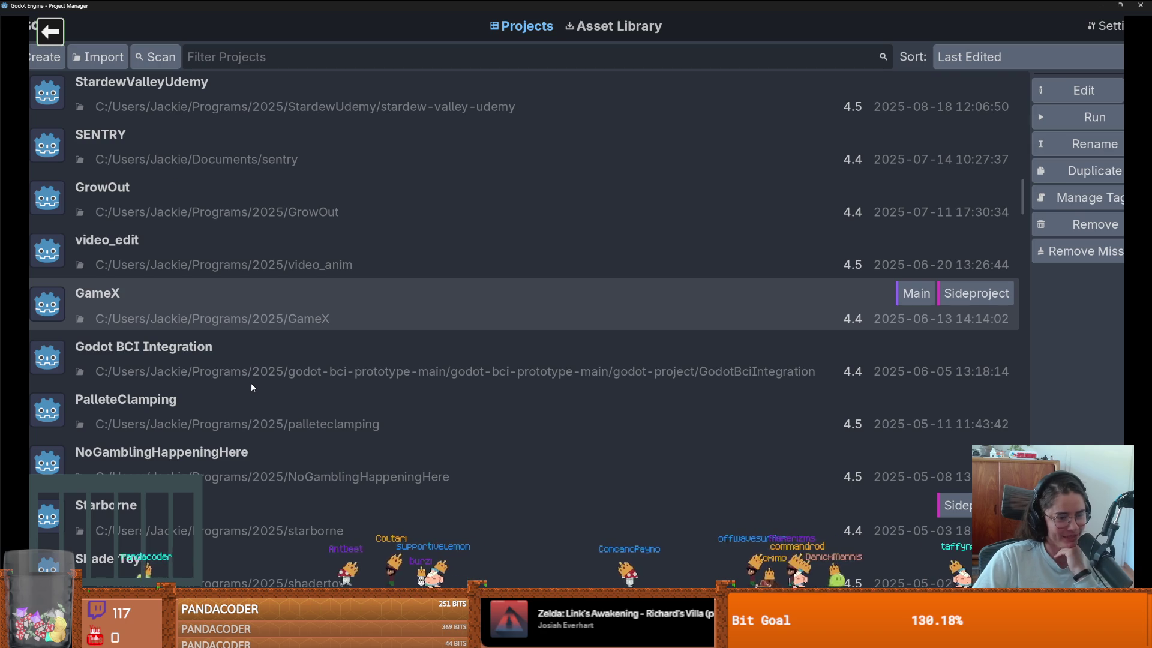
left_click(251, 383)
scroll(264, 378, "down", 2)
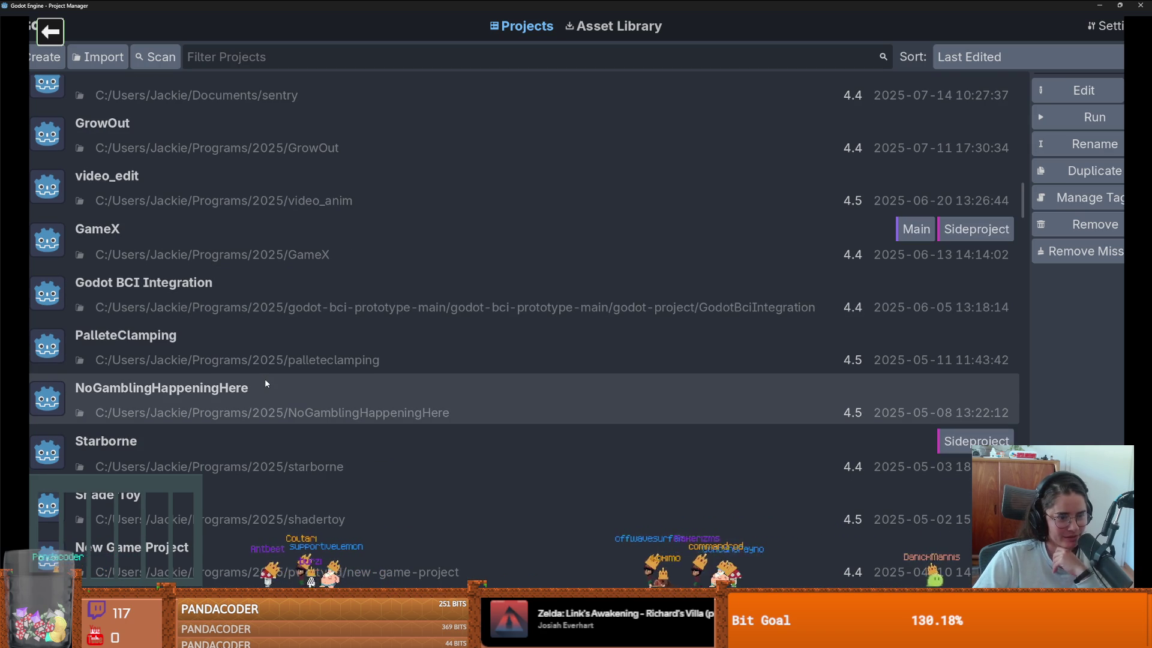
scroll(266, 383, "up", 4)
scroll(264, 384, "down", 4)
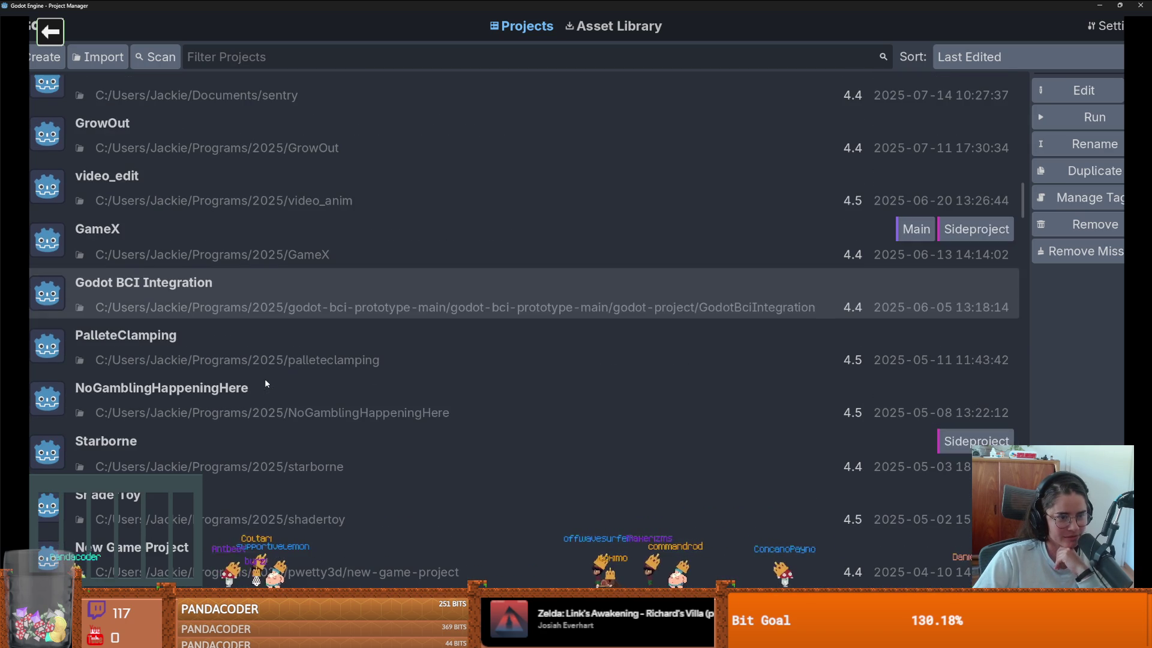
left_click(211, 395)
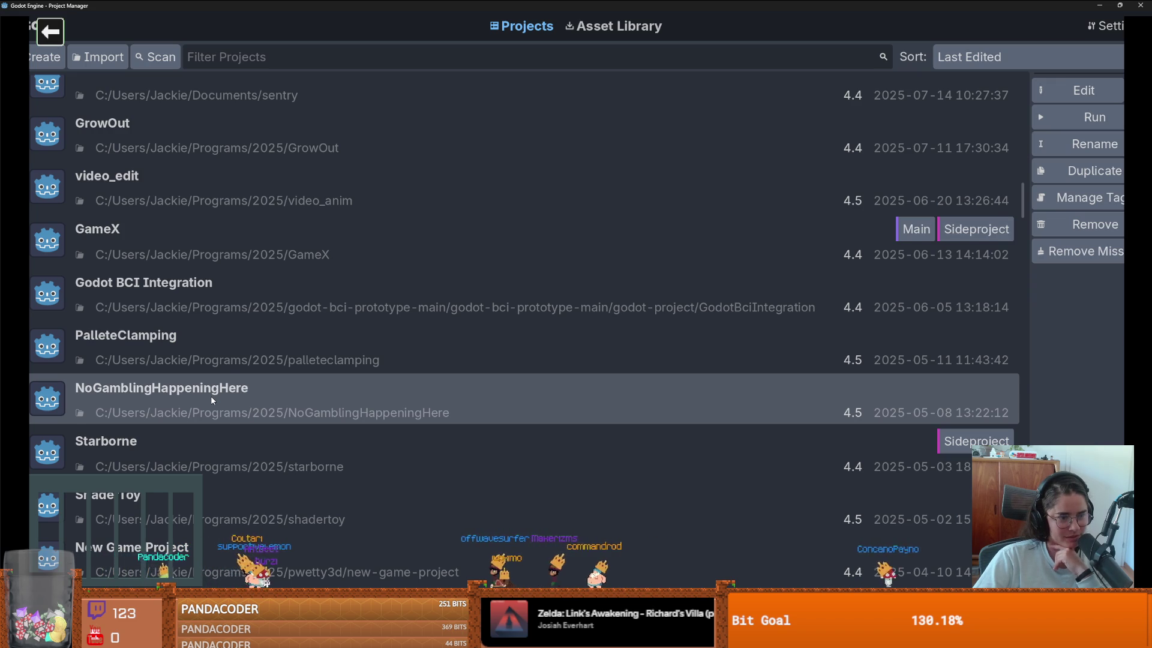
Step: Scroll back up and open TilemapTalk, confirming its upgrade from Godot 4.5 to 4.6
scroll(211, 398, "down", 1)
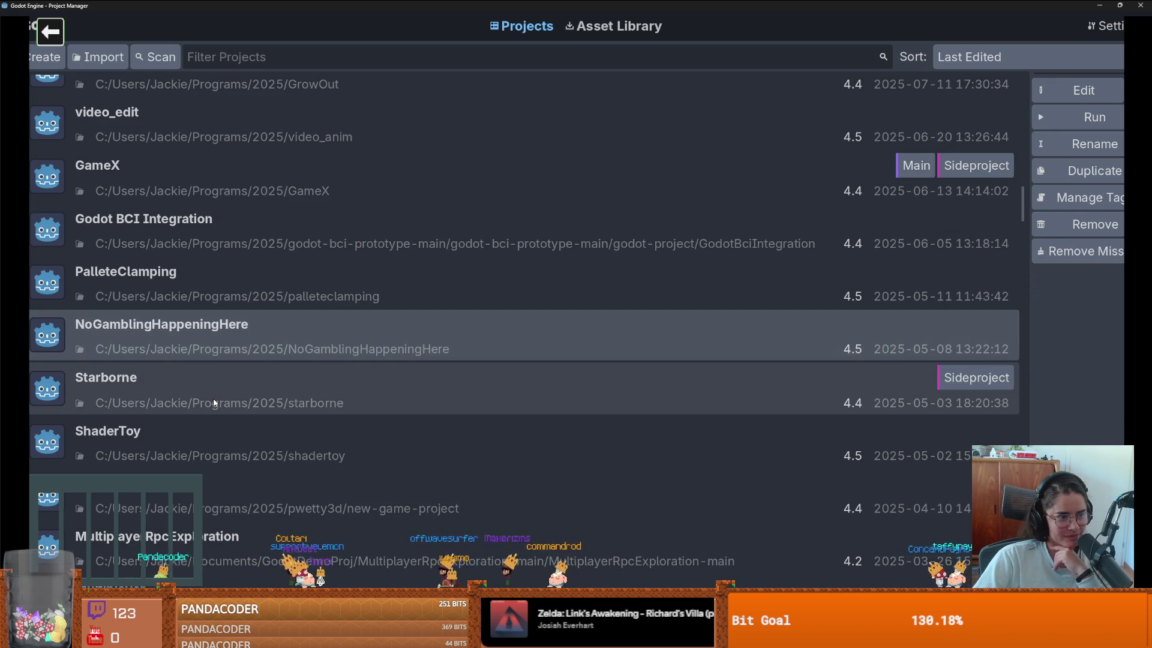
scroll(214, 398, "up", 1)
scroll(215, 395, "up", 1)
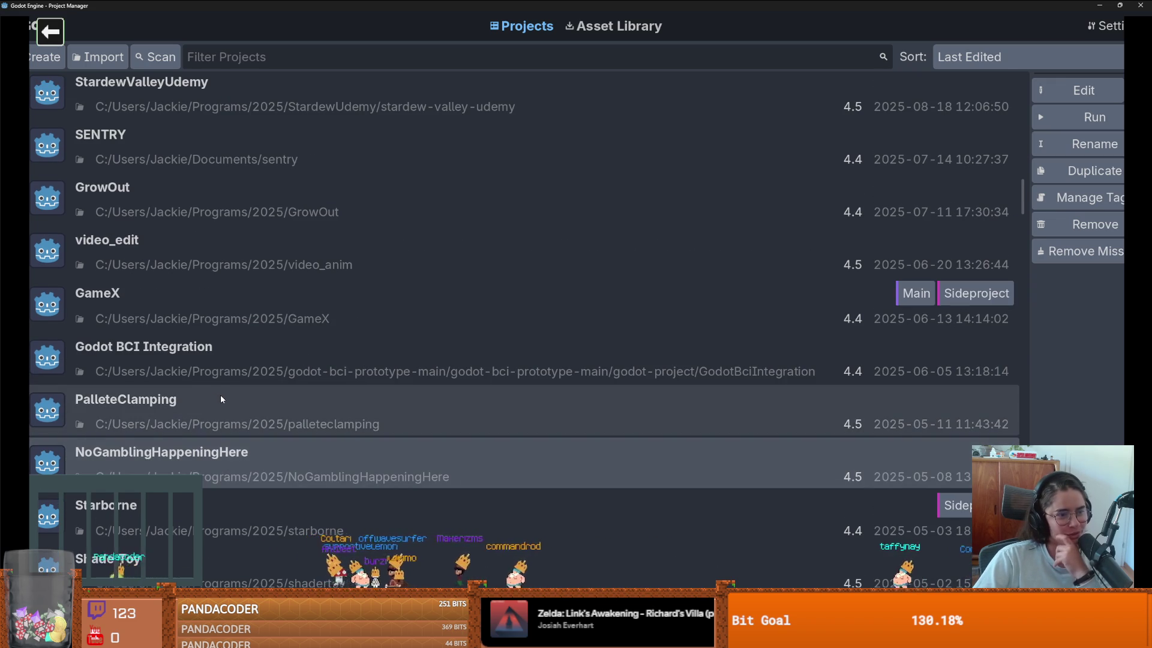
scroll(221, 399, "up", 2)
scroll(221, 399, "up", 1)
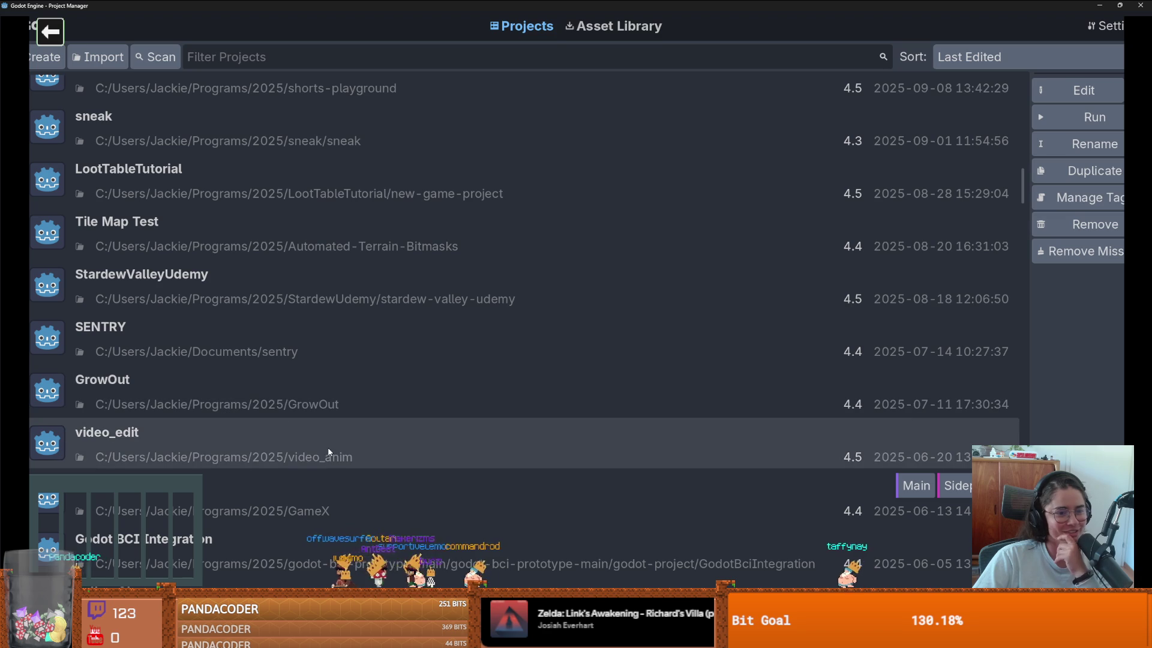
scroll(331, 448, "up", 2)
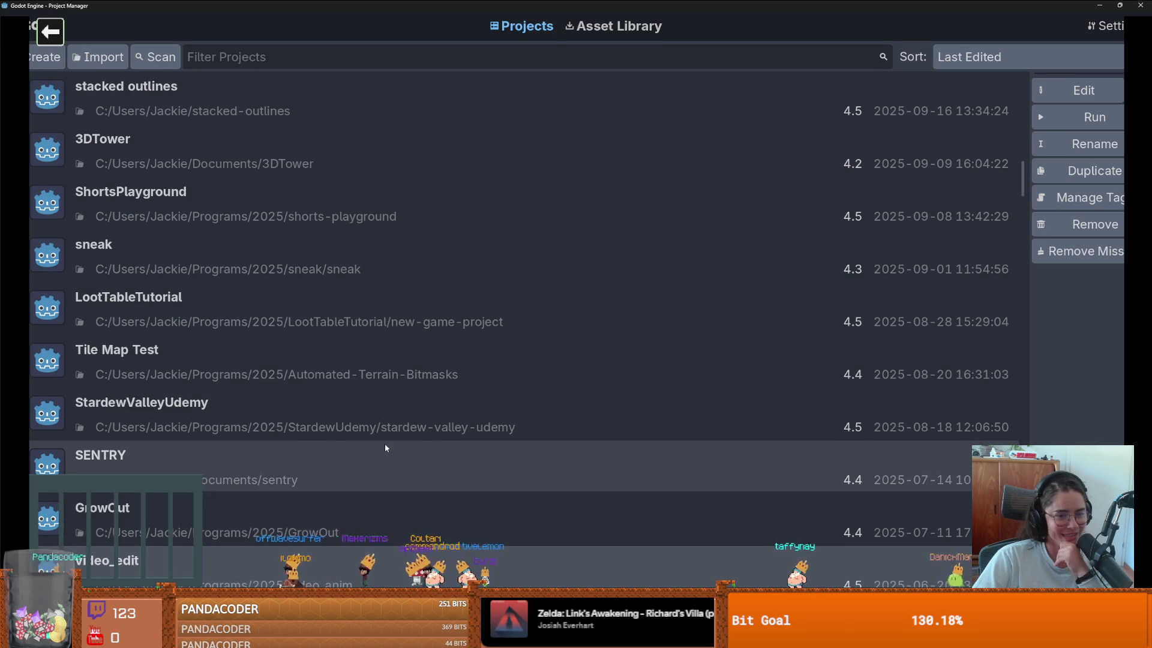
scroll(385, 447, "up", 1)
scroll(363, 405, "up", 1)
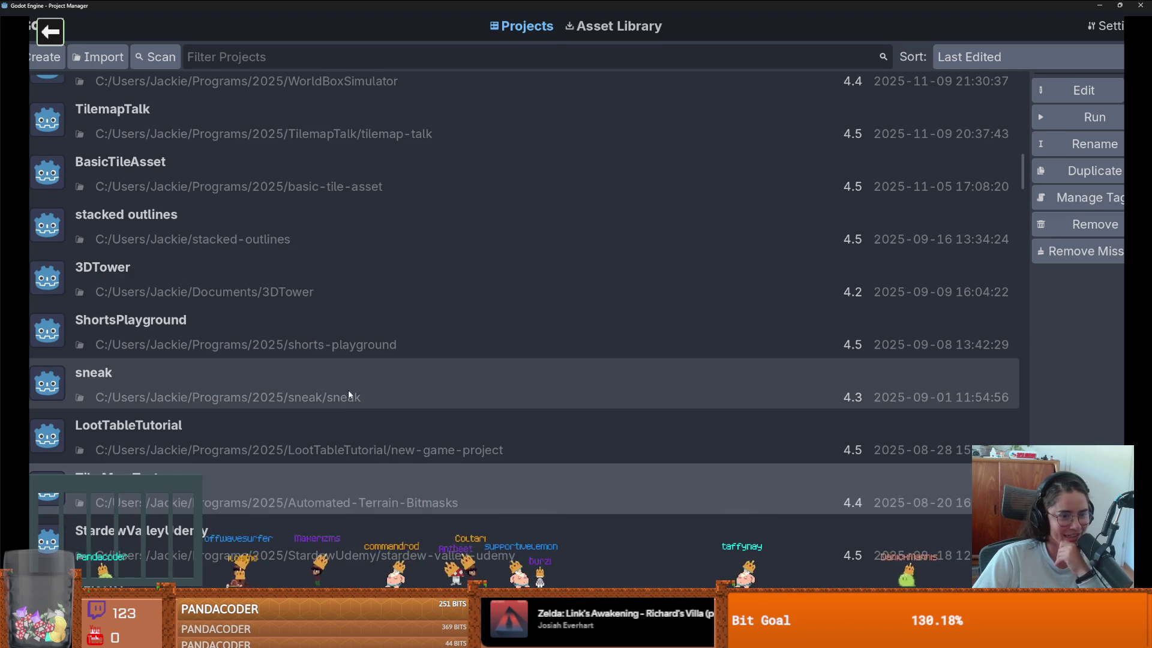
scroll(366, 405, "up", 1)
scroll(268, 386, "up", 2)
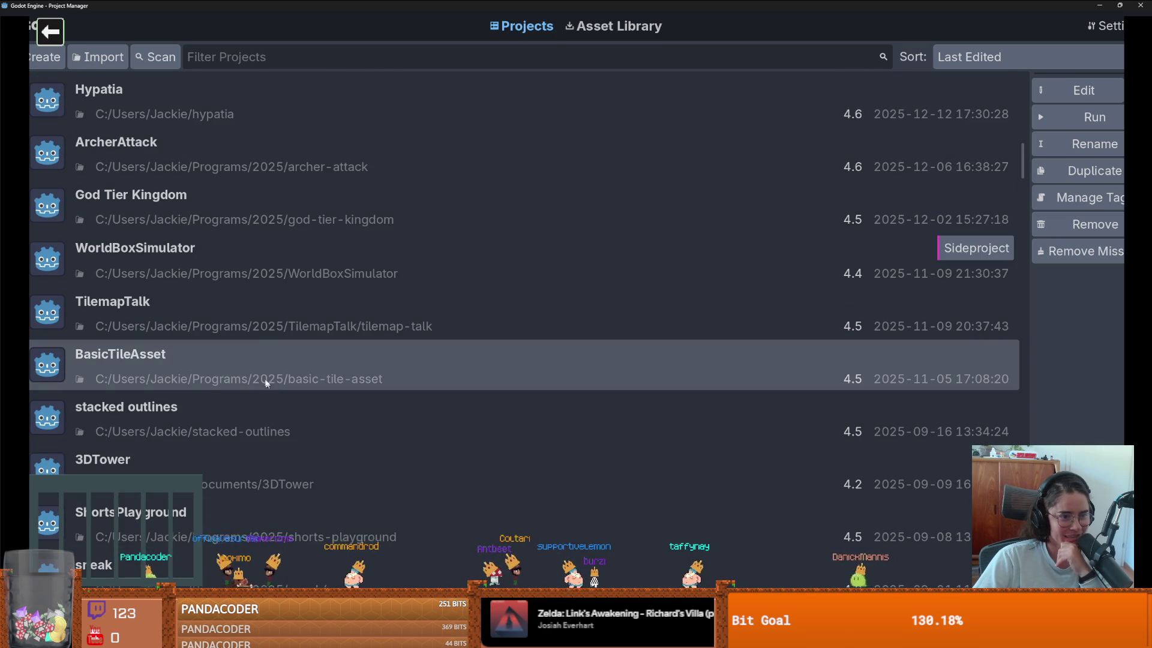
left_click(258, 333)
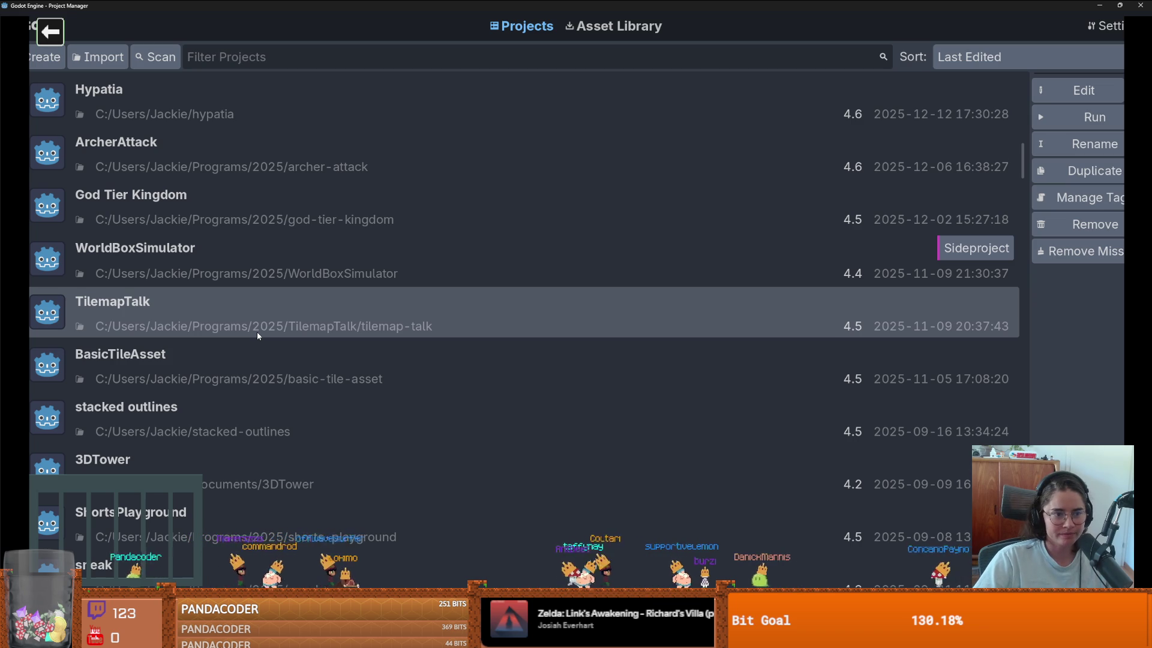
double_click(257, 332)
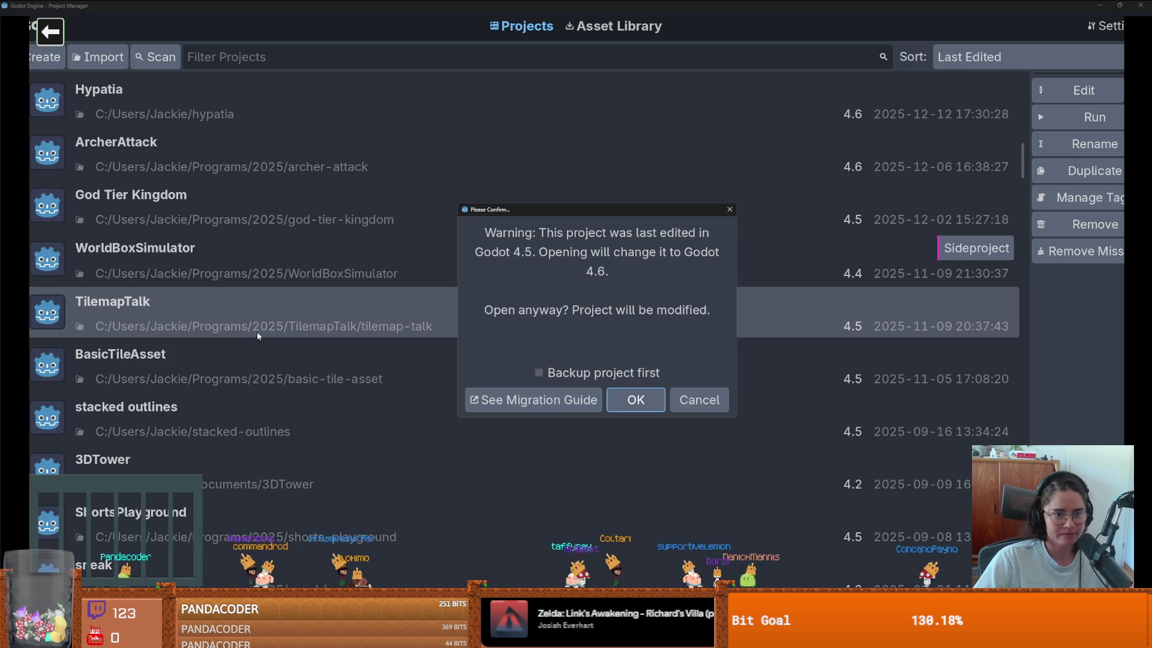
left_click(629, 407)
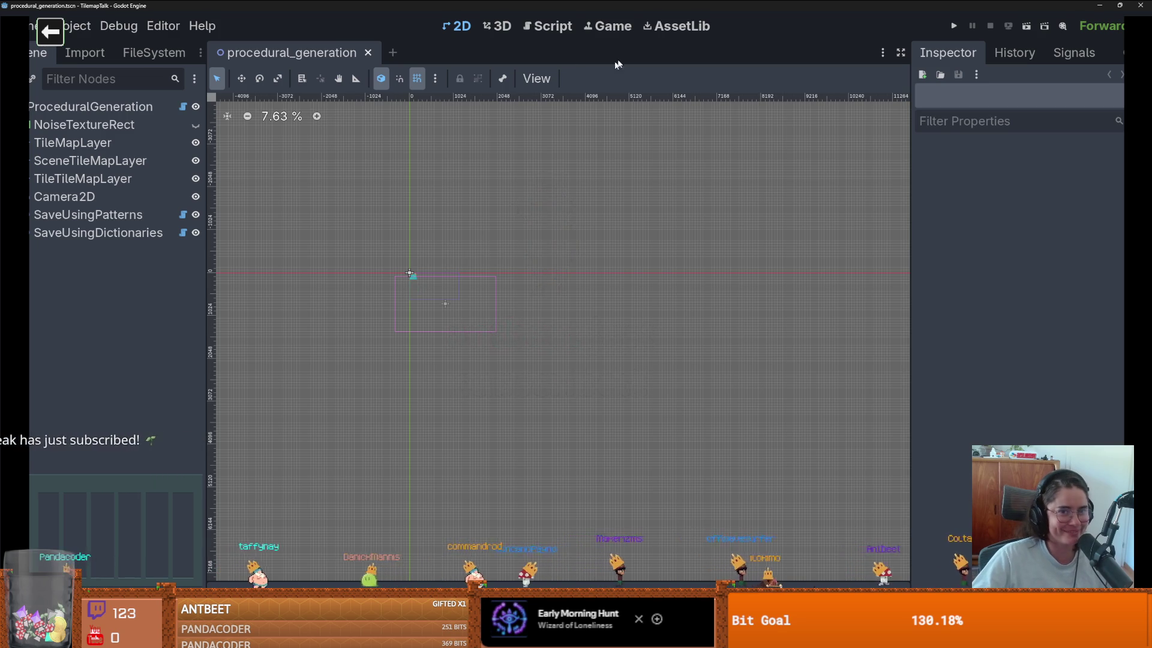
Step: Turn off grid snapping and pan the 2D view toward the map area
left_click(417, 79)
scroll(448, 339, "up", 3)
left_click_drag(448, 340, 554, 348)
scroll(553, 347, "up", 8)
scroll(528, 250, "down", 1)
Step: Run the project with the current scene as main scene, then close the game window
left_click(954, 26)
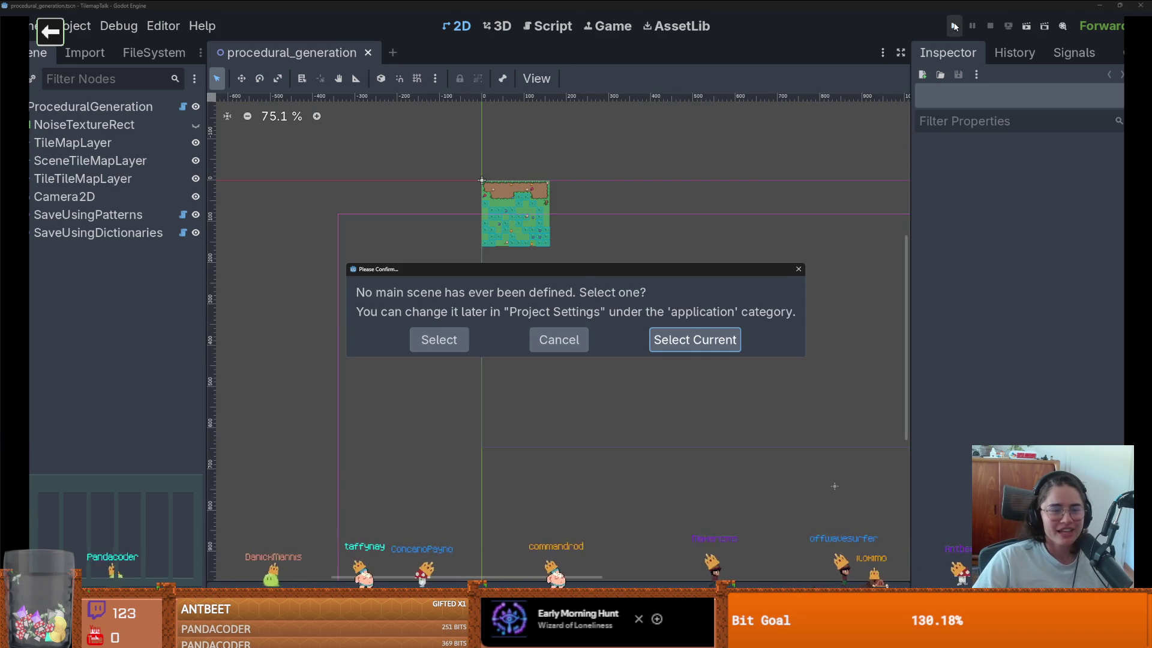
left_click(799, 271)
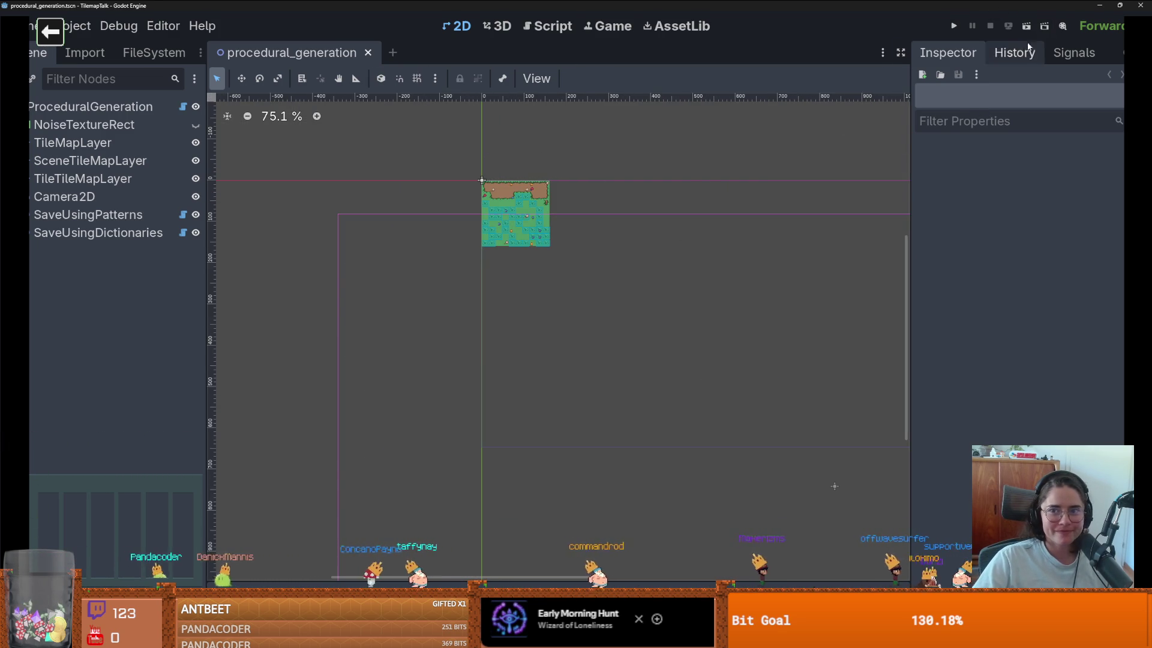
left_click(1026, 26)
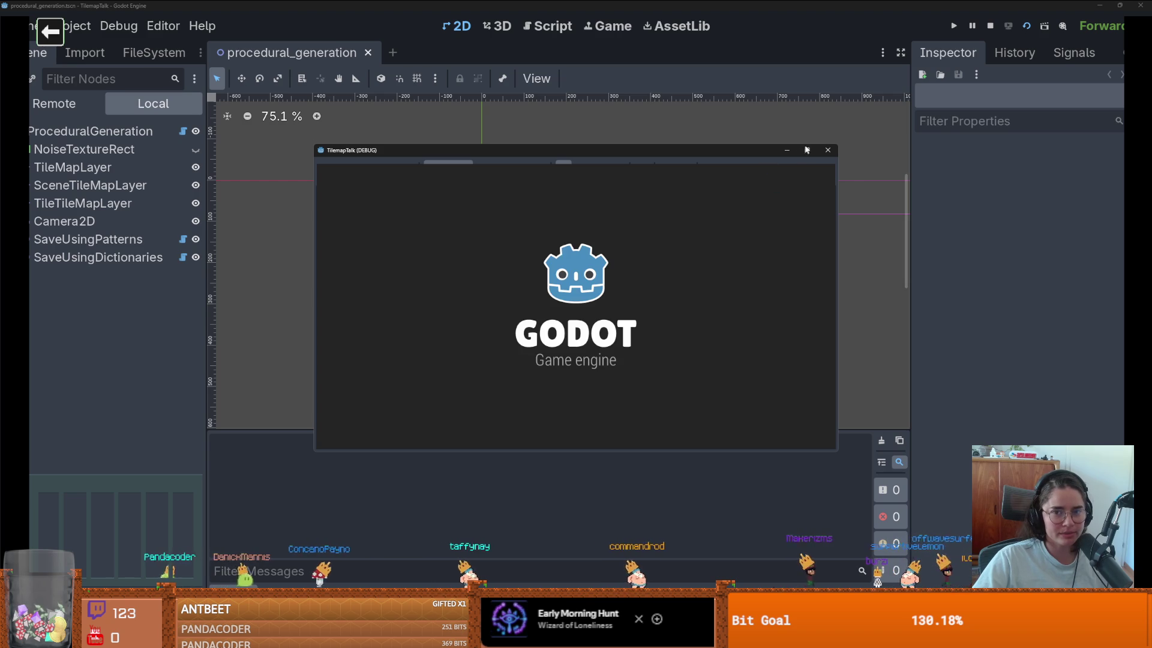
left_click(807, 151)
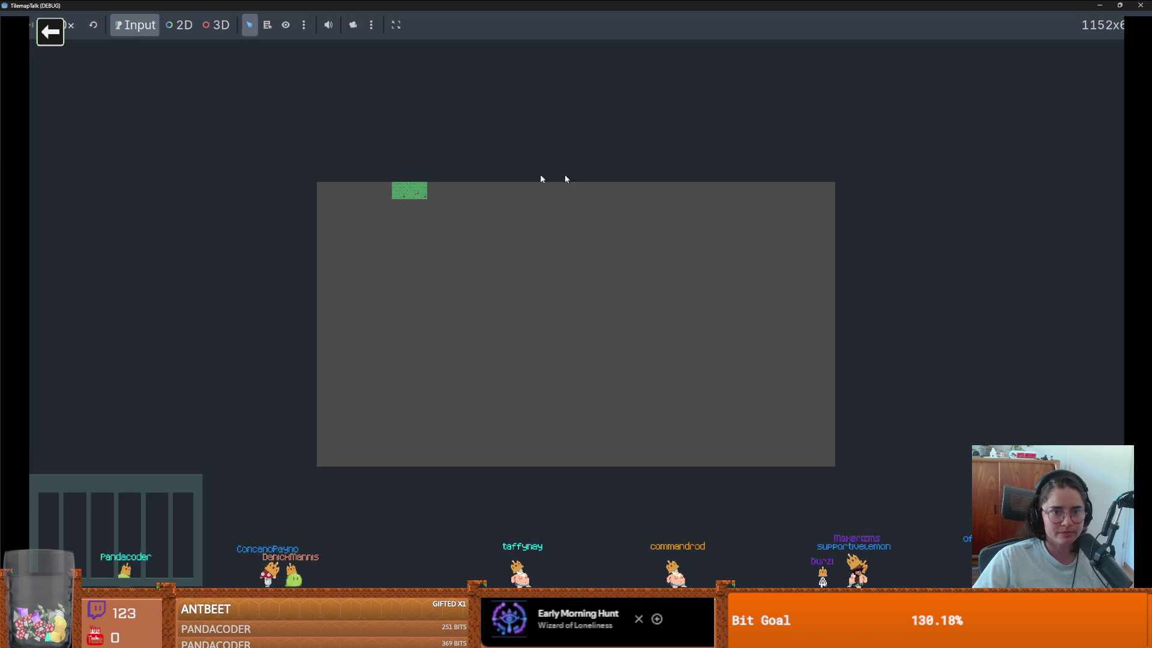
double_click(519, 10)
left_click(780, 252)
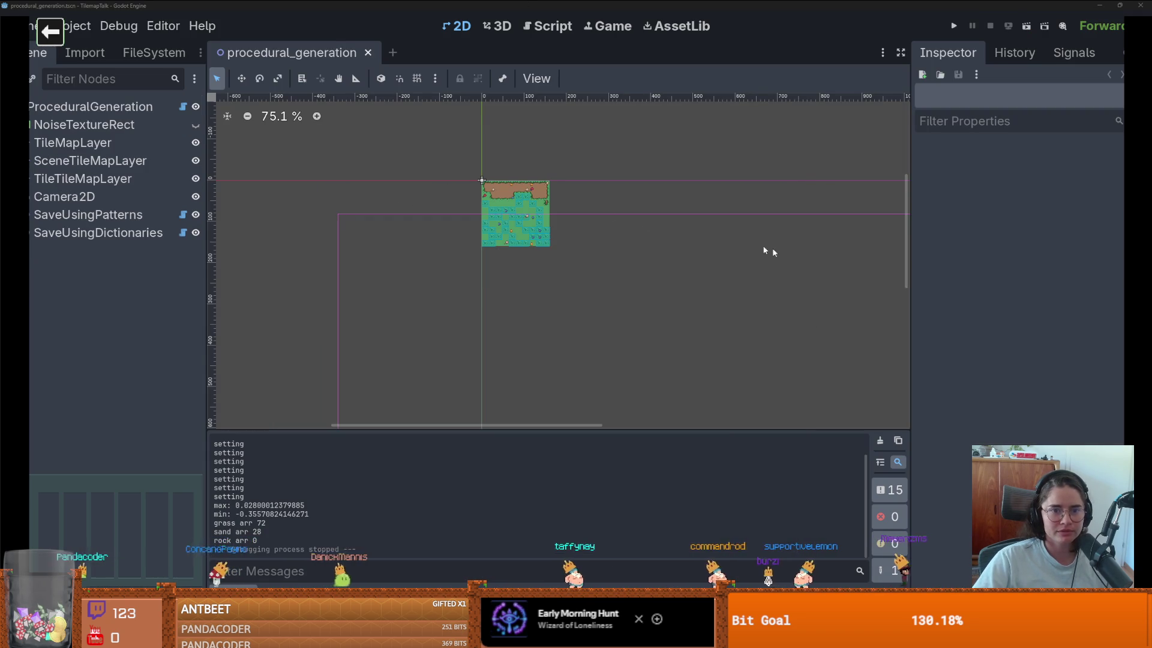
Step: Save the scene and review the log's grass 72, sand 28, rock 0 counts
key("ctrl+s")
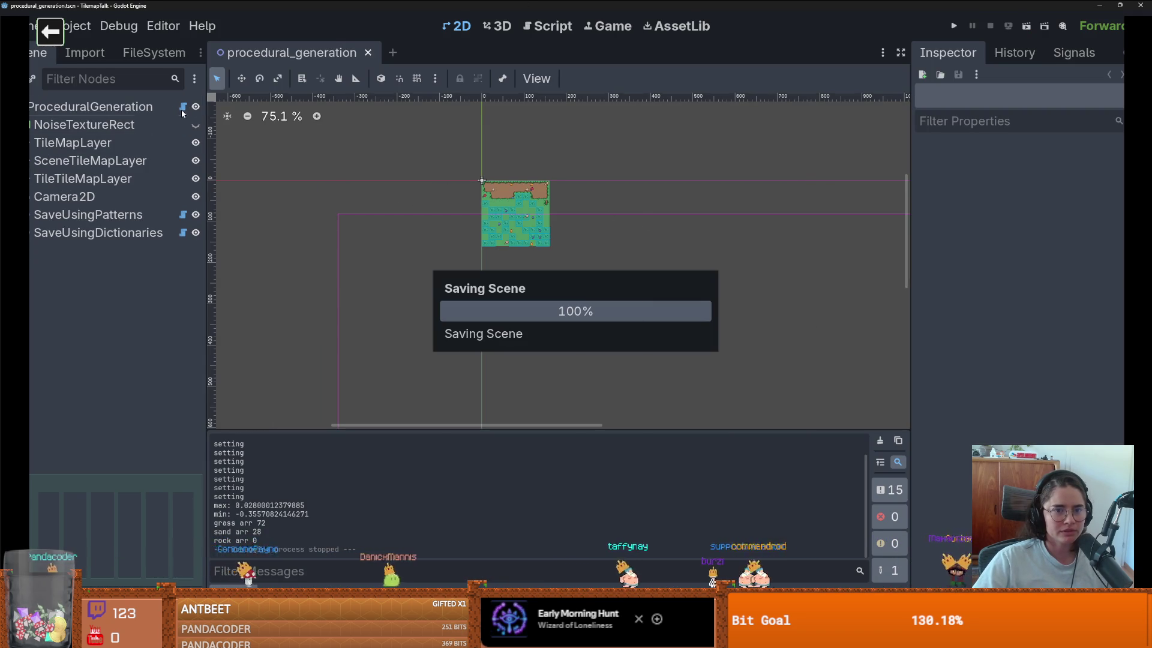
scroll(453, 298, "down", 3)
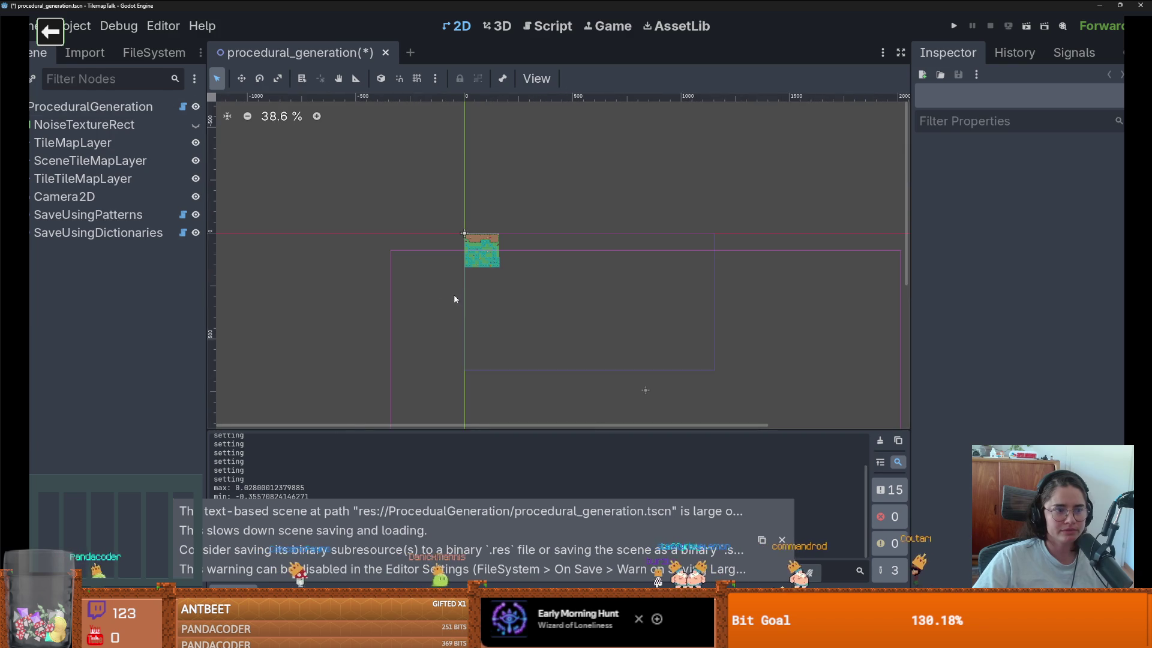
scroll(539, 242, "down", 2)
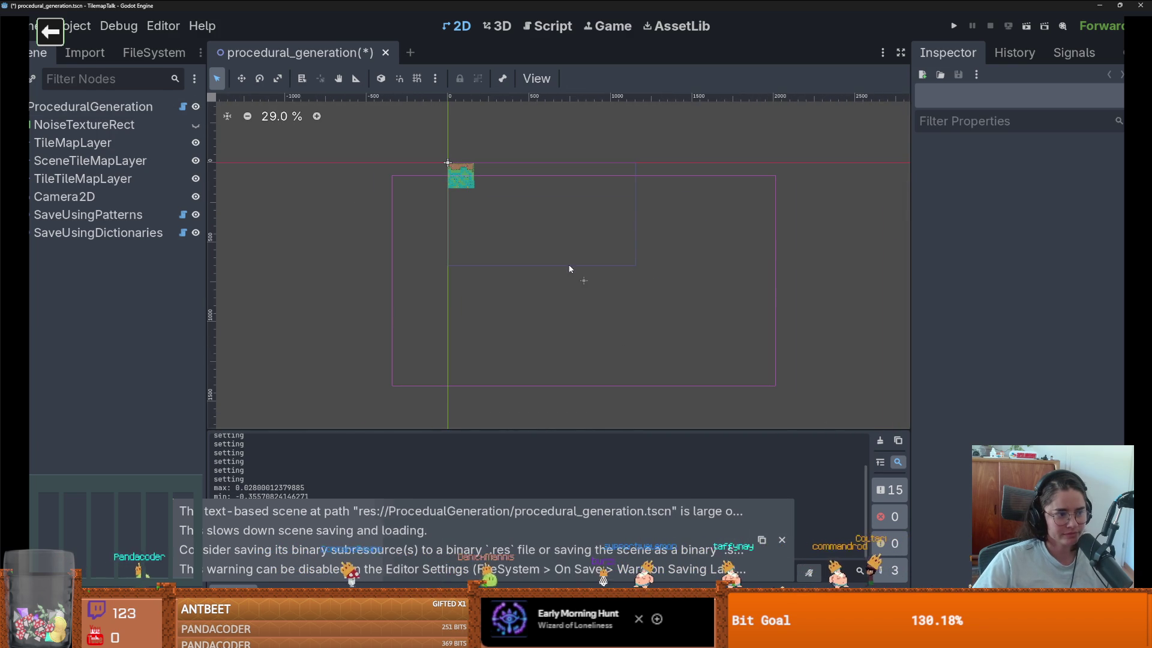
scroll(545, 311, "up", 1)
scroll(546, 313, "down", 1)
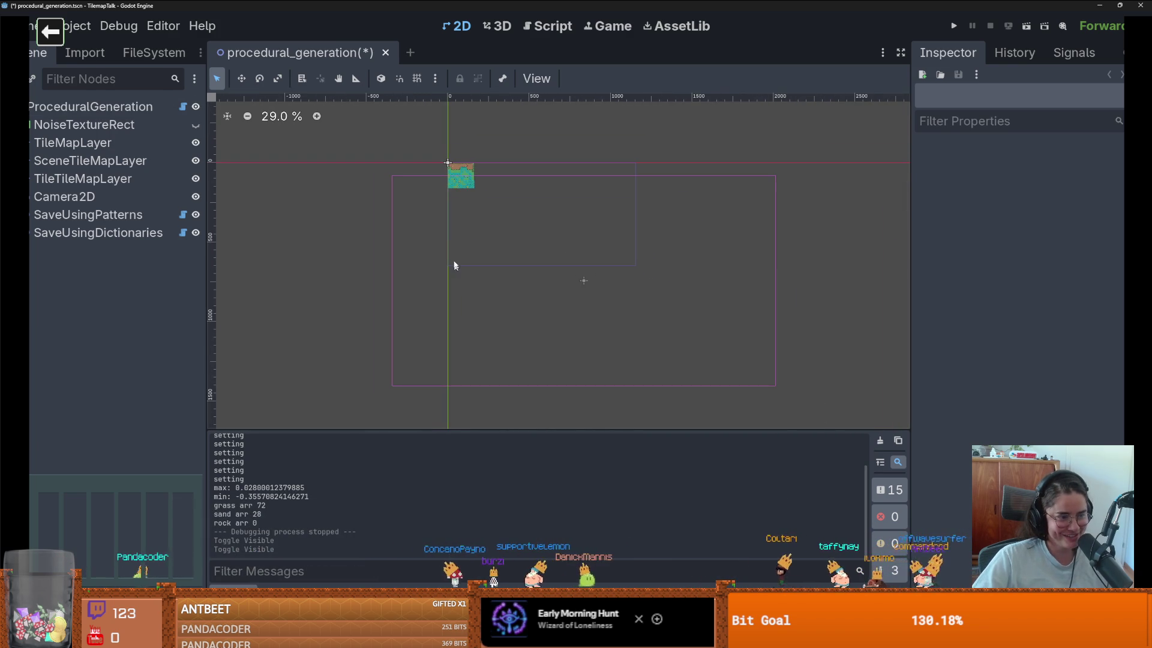
scroll(459, 270, "up", 1)
Step: Open the ProceduralGeneration script and look over generate_biome and the noise_texture variable
left_click(189, 108)
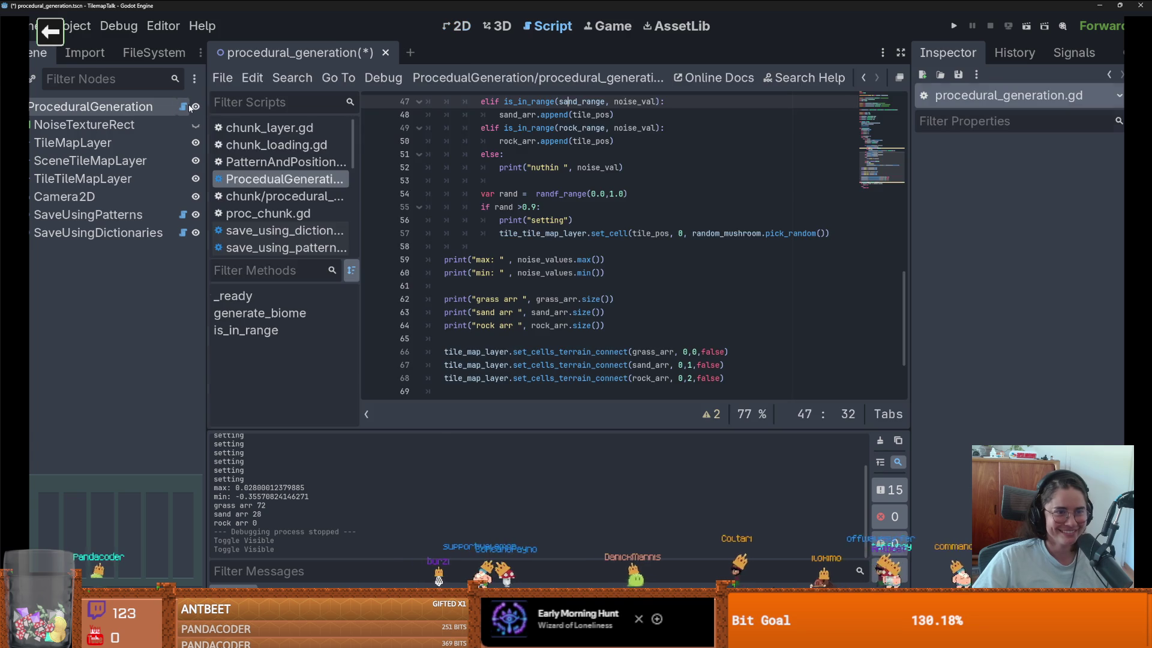
scroll(612, 302, "up", 10)
scroll(611, 301, "up", 2)
scroll(612, 301, "down", 5)
scroll(611, 301, "down", 2)
scroll(612, 301, "up", 1)
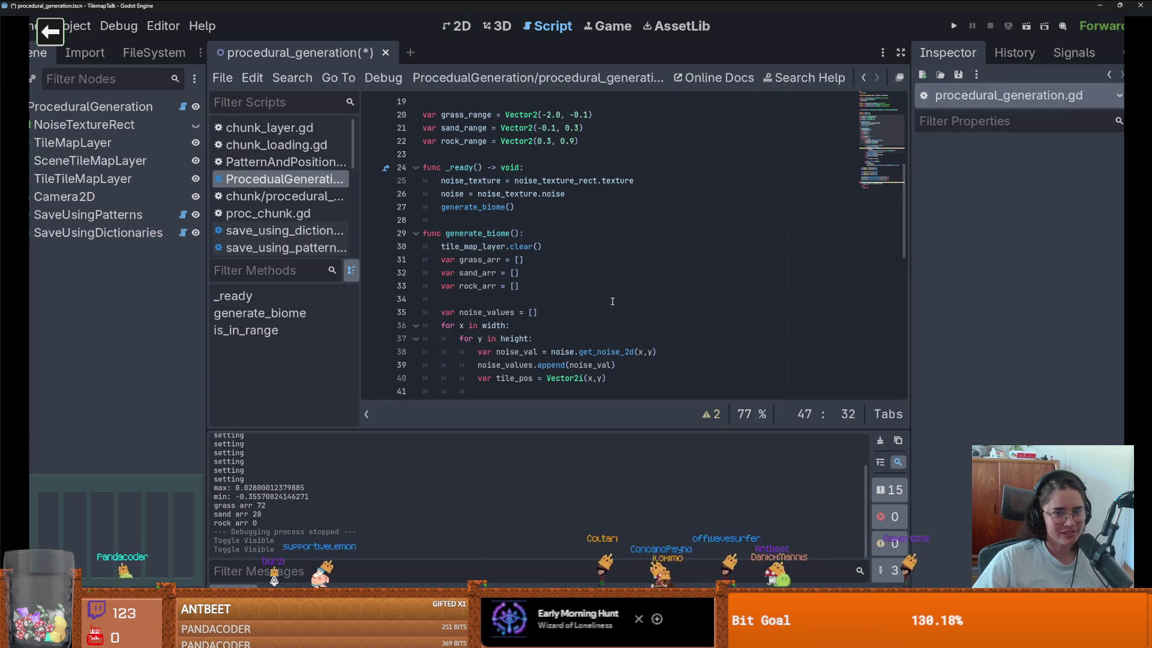
scroll(613, 302, "down", 1)
double_click(478, 194)
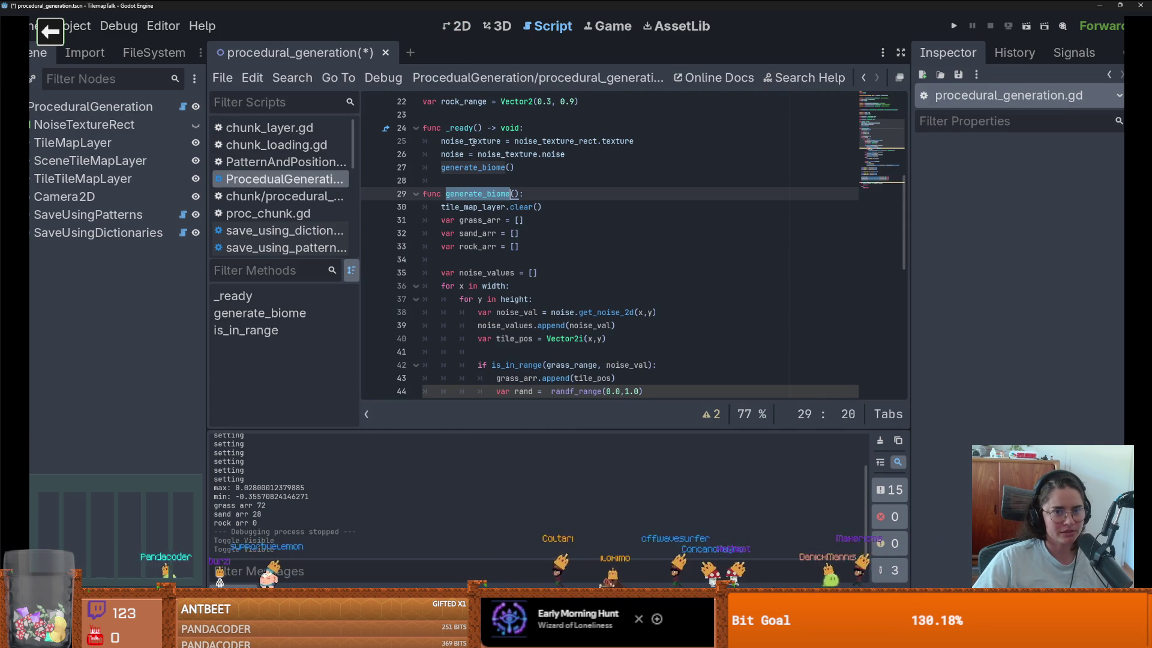
double_click(474, 142)
Step: Regenerate the 10×10 tilemap from the noise twice with Noise Gen
left_click(90, 106)
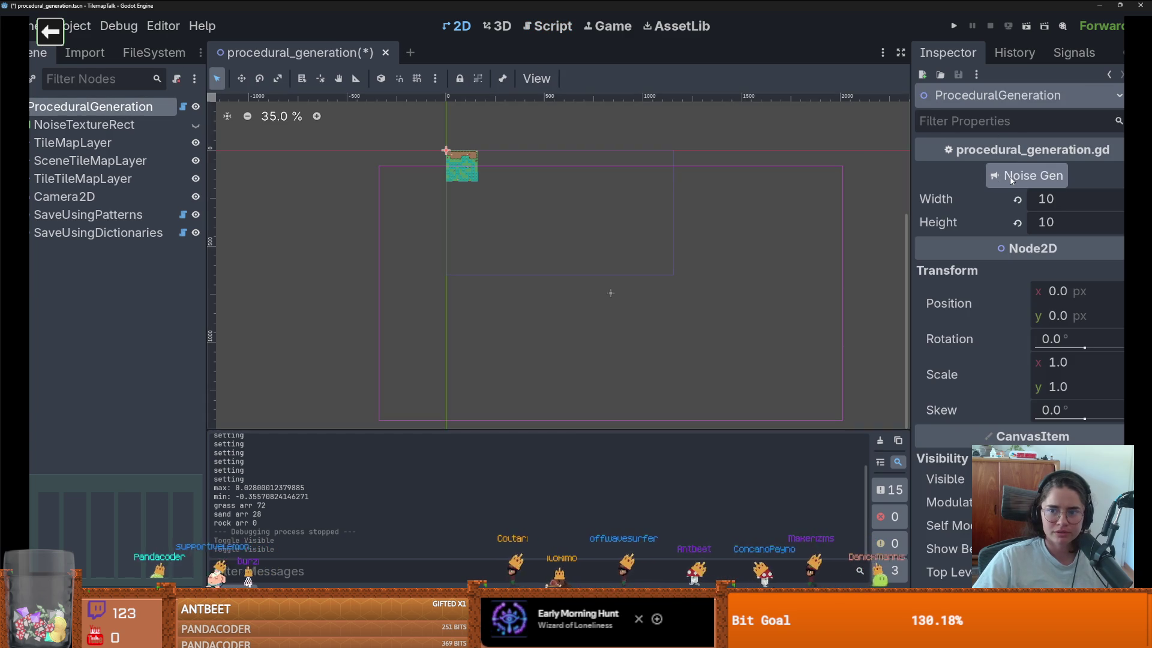
left_click(1033, 178)
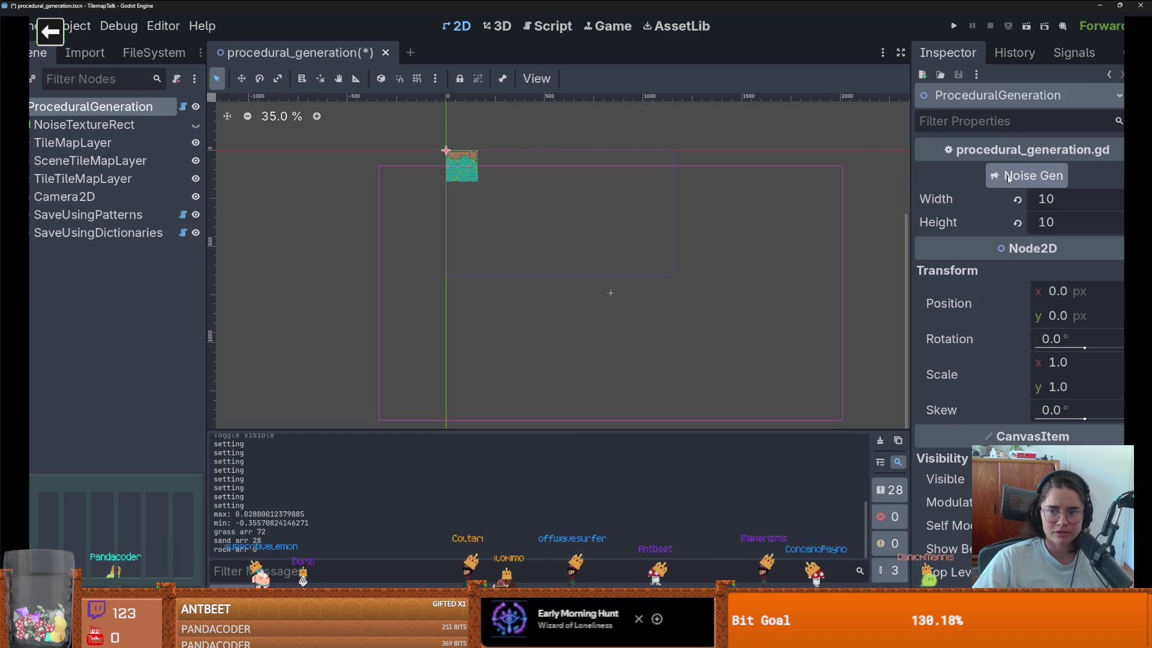
scroll(492, 171, "up", 10)
scroll(492, 171, "down", 10)
scroll(494, 174, "up", 1)
scroll(654, 180, "down", 1)
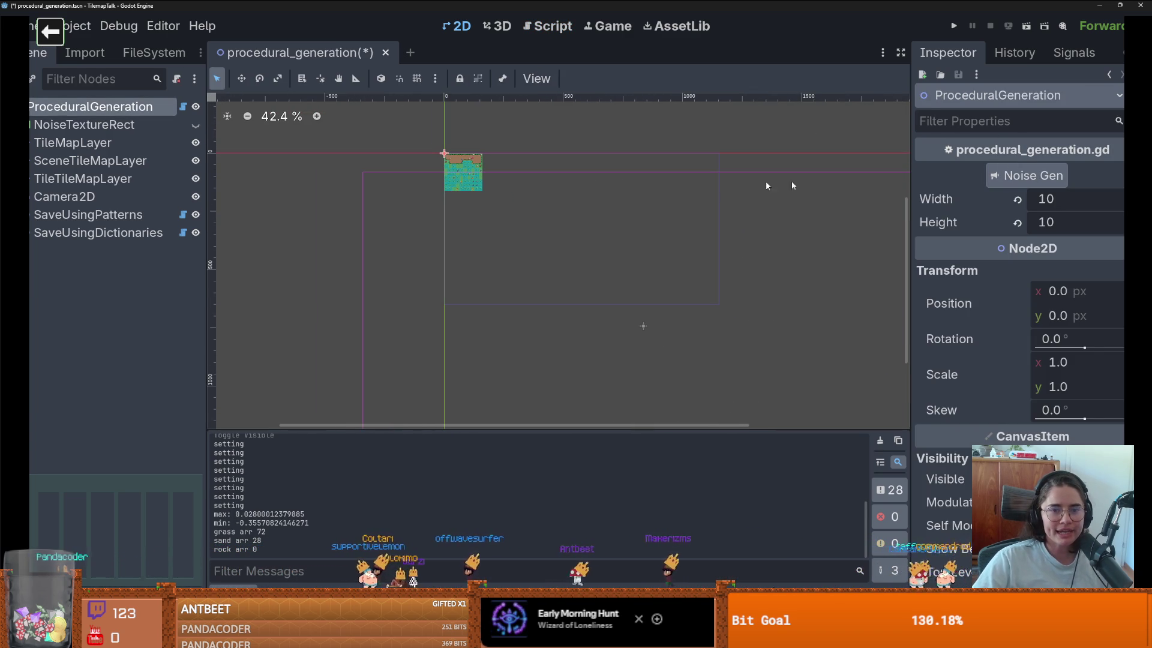
left_click(1032, 175)
scroll(499, 189, "up", 2)
scroll(498, 189, "up", 2)
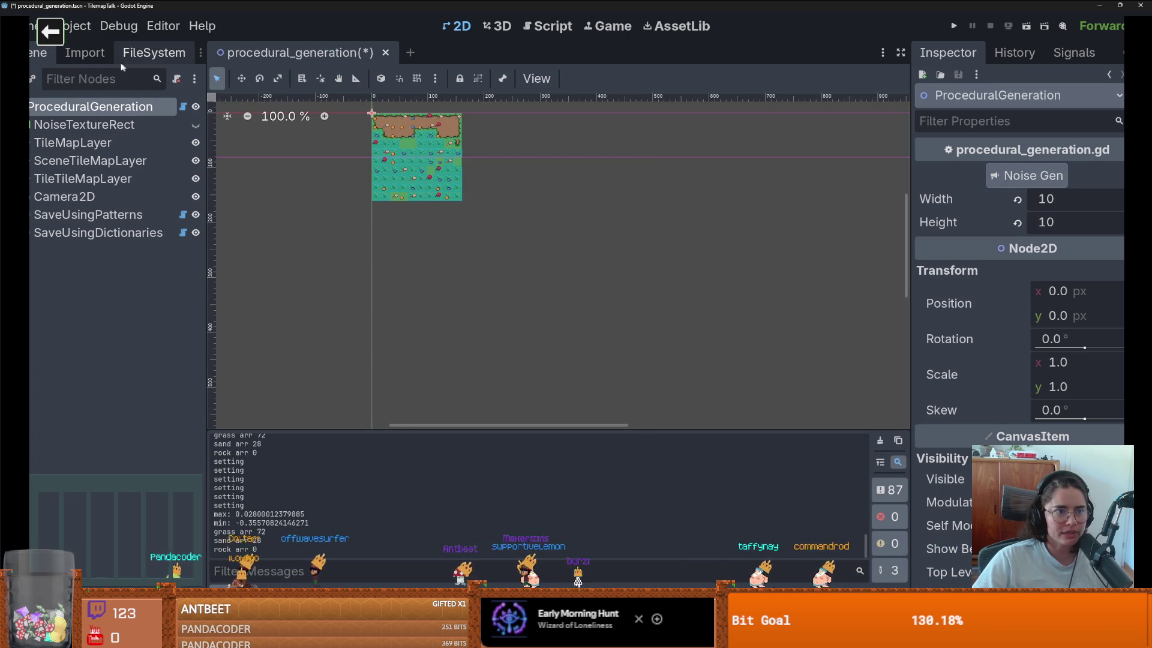
Step: Save the scene and browse the ProcedualGeneration folder in the FileSystem dock
key("ctrl+s")
left_click(154, 52)
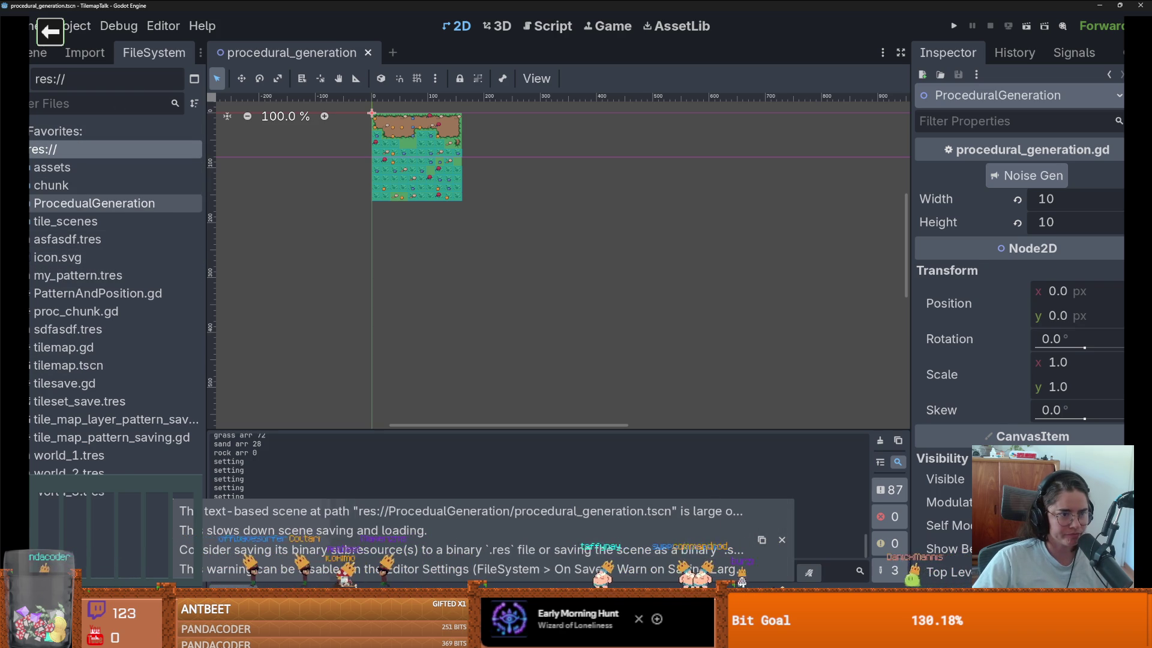
left_click(30, 203)
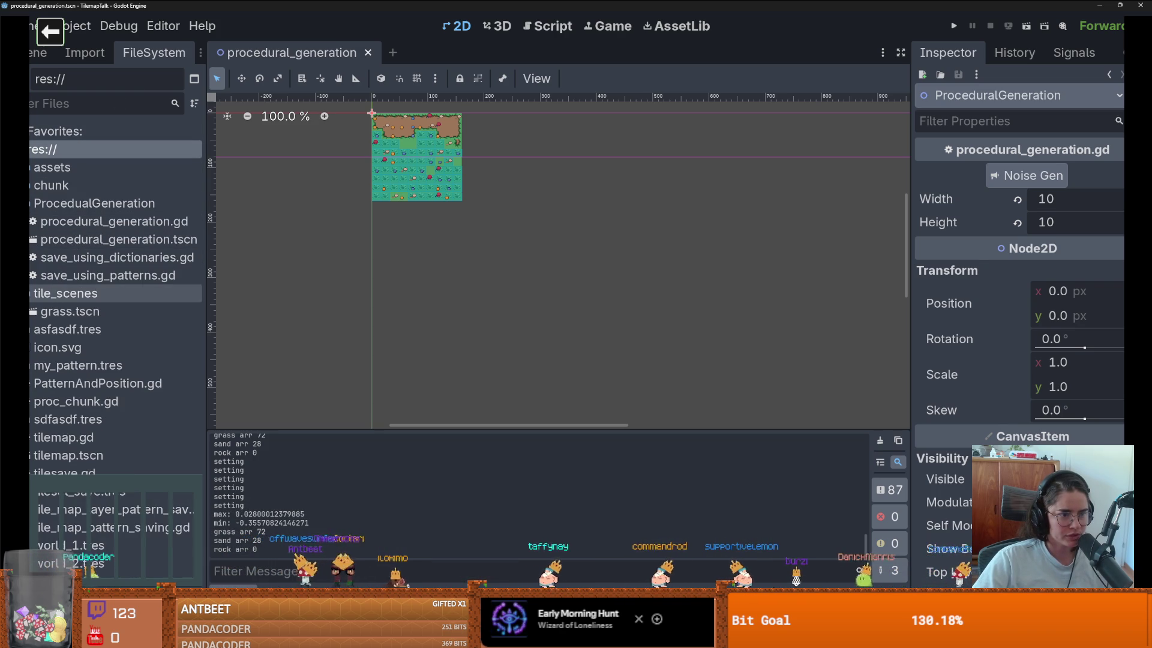
left_click(38, 52)
Step: Review lines 34–35 of generate_biome in the script, save, and return to the 2D scene
key("ctrl+F3")
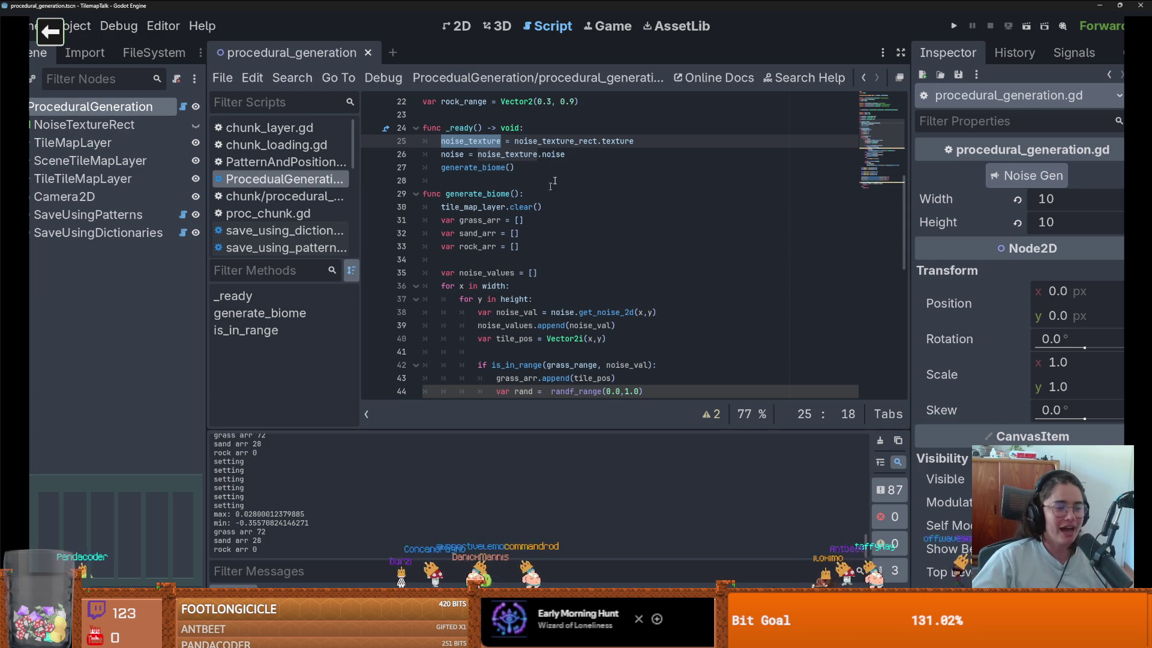
left_click(584, 263)
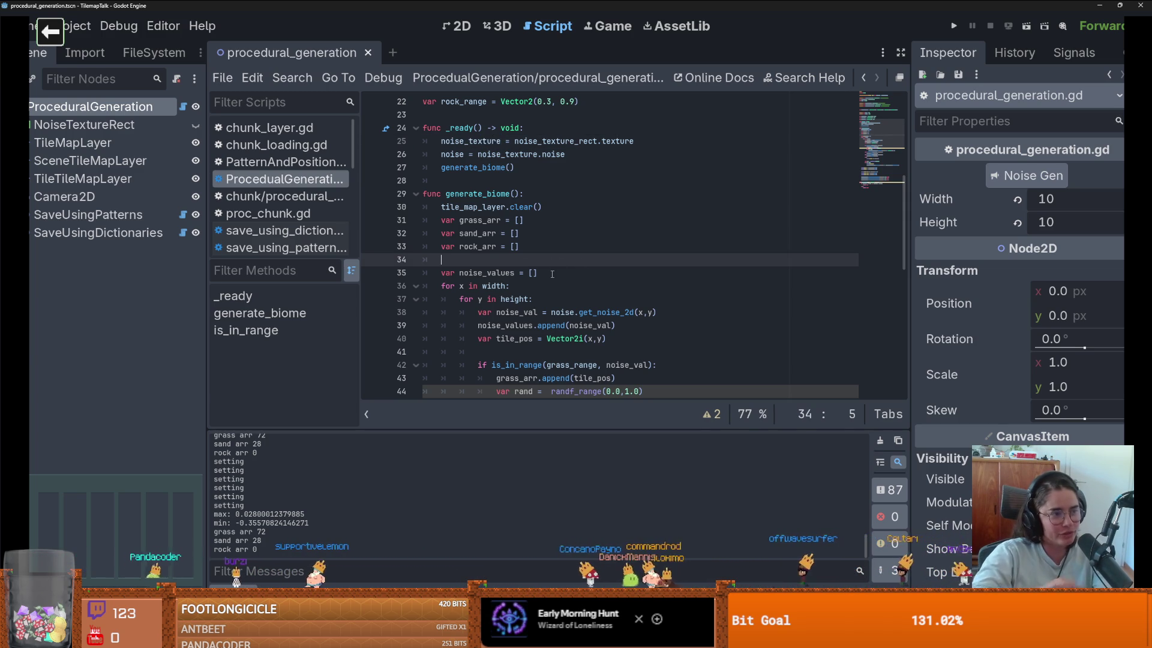
left_click(552, 274)
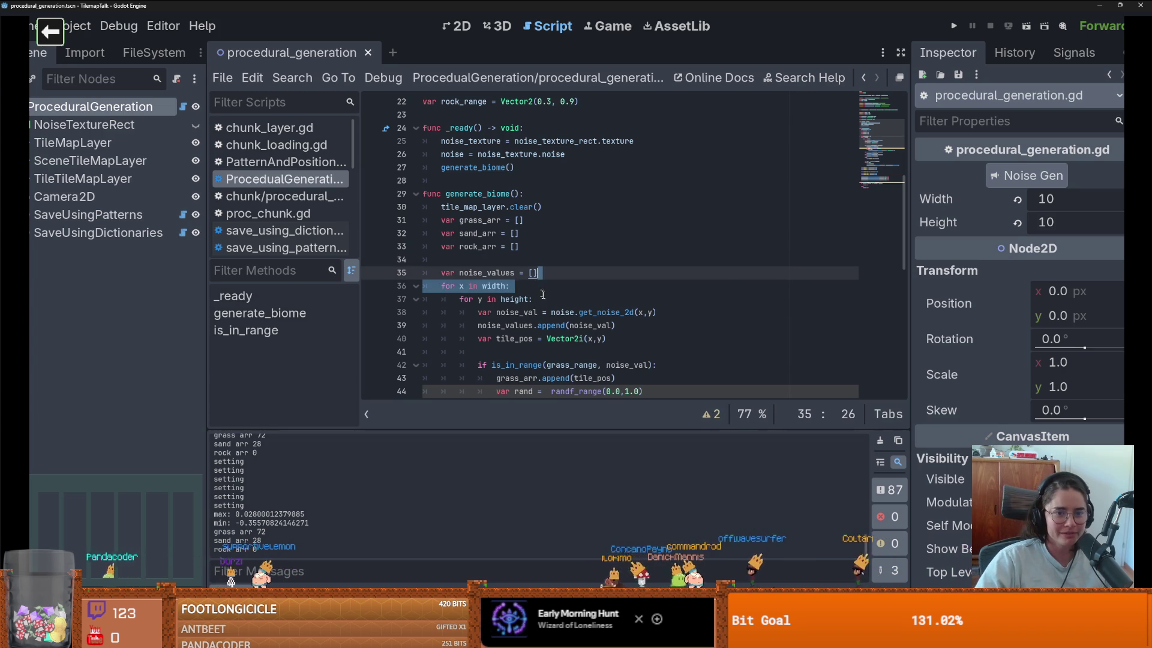
key("ctrl+s")
key("Down")
key("Down")
key("Down")
scroll(579, 305, "down", 3)
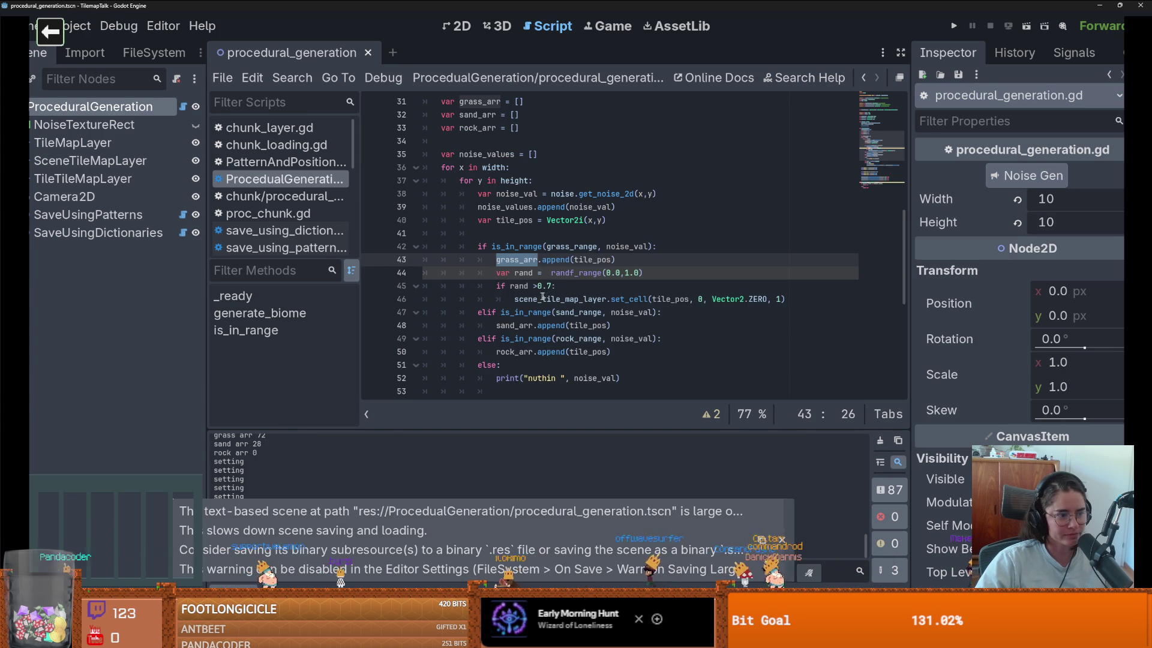
scroll(463, 266, "up", 5)
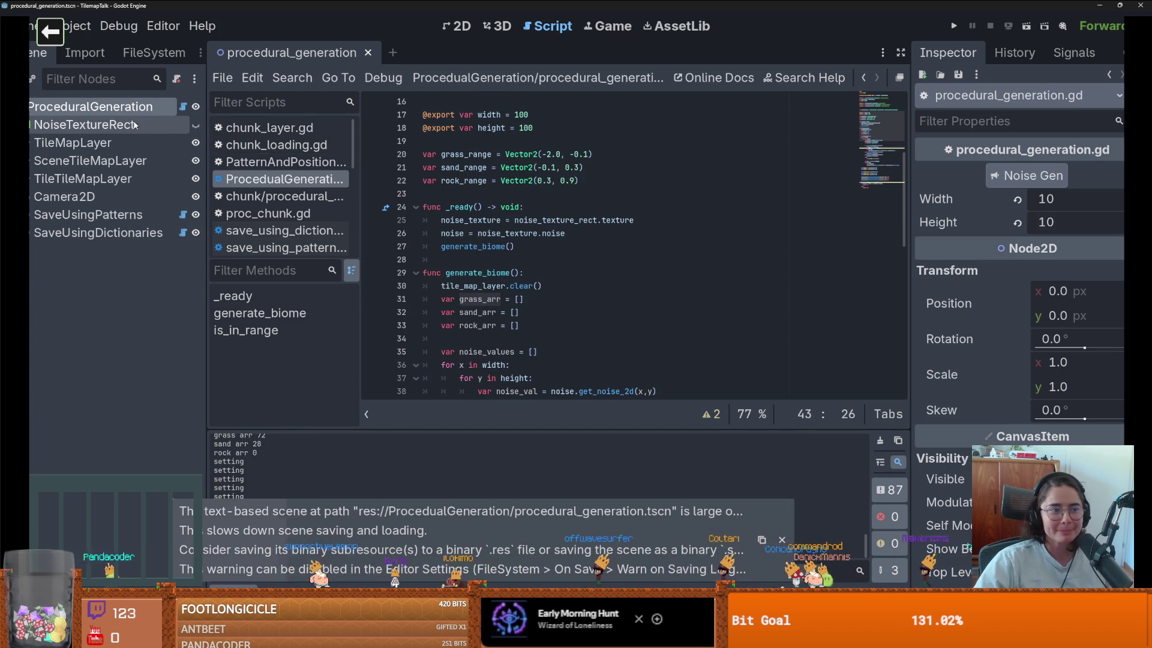
left_click(90, 106)
left_click(1047, 199)
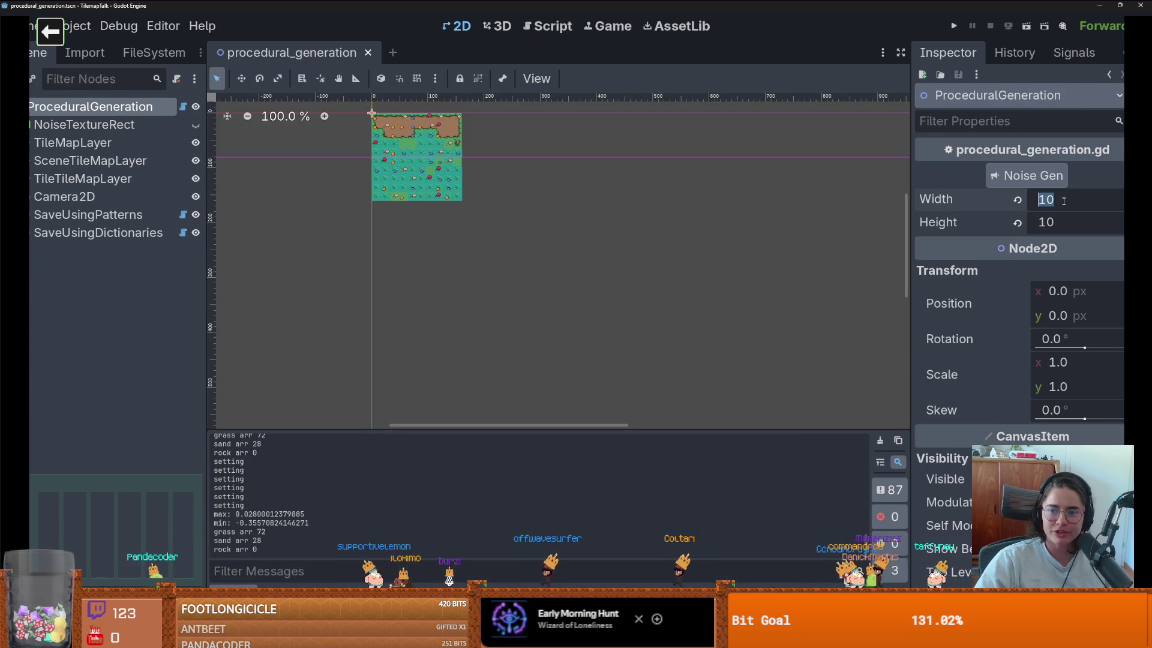
Step: Set the generator Width and Height to 100 and check the 3465/5806/729 tile counts
type("100")
key("Return")
left_click(1047, 222)
type("100")
key("Return")
scroll(596, 264, "down", 1)
scroll(705, 327, "down", 2)
scroll(597, 200, "down", 1)
scroll(597, 200, "down", 1)
scroll(590, 229, "up", 3)
scroll(593, 232, "down", 3)
scroll(551, 236, "up", 1)
scroll(552, 236, "up", 1)
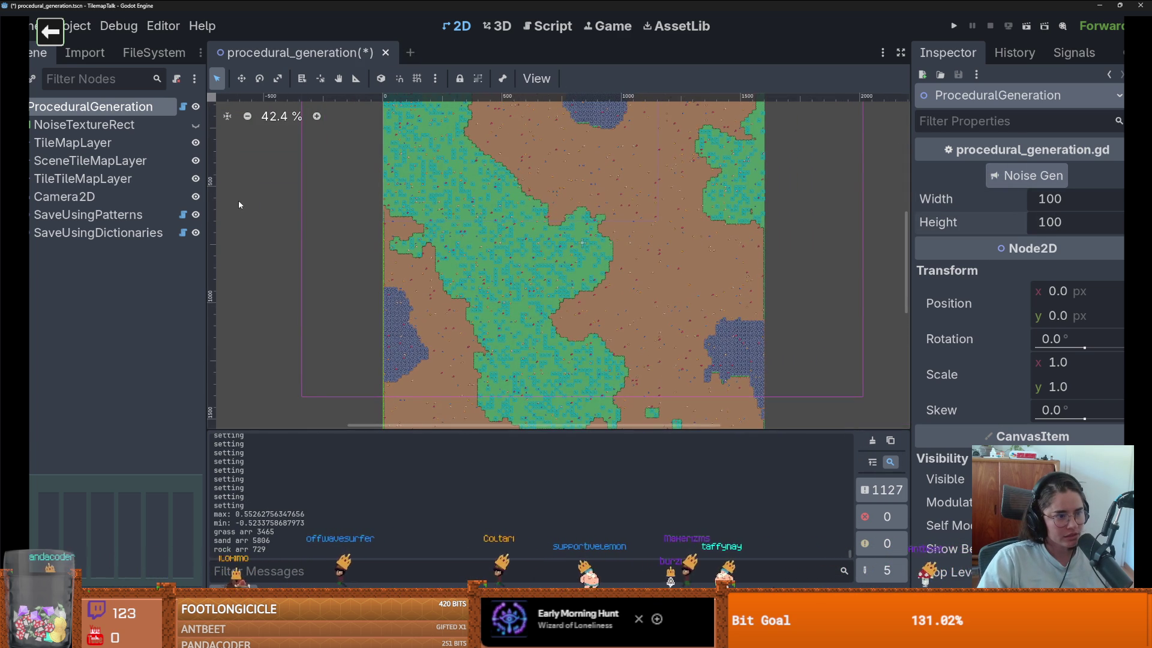
scroll(372, 218, "down", 1)
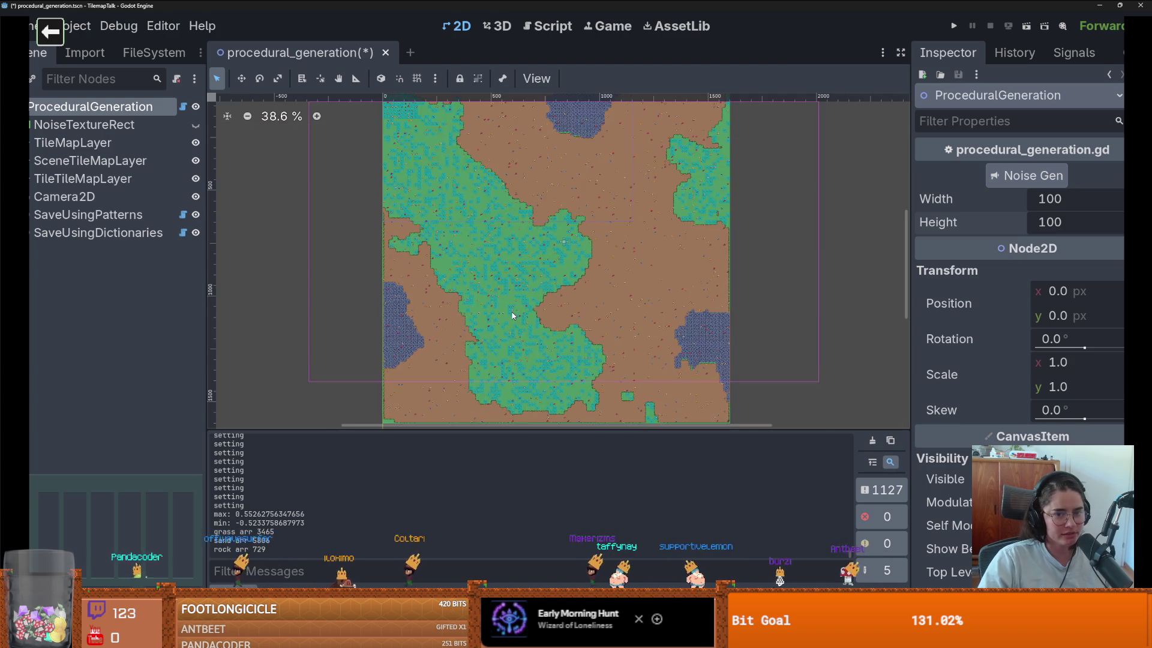
scroll(498, 294, "down", 2)
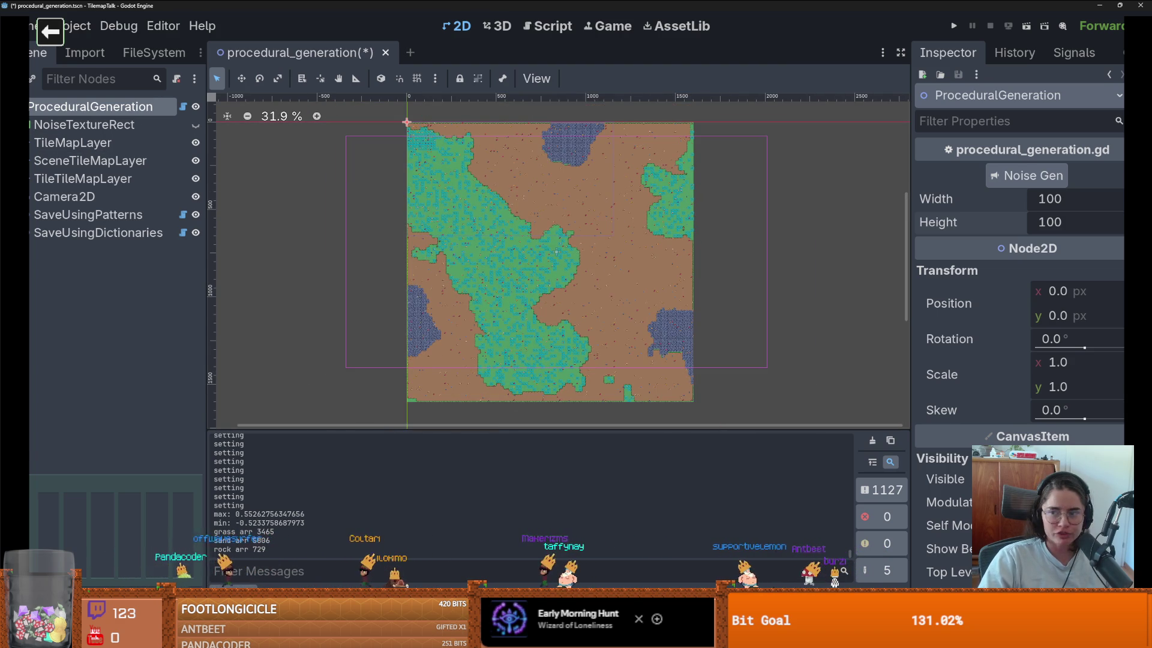
scroll(618, 277, "up", 1)
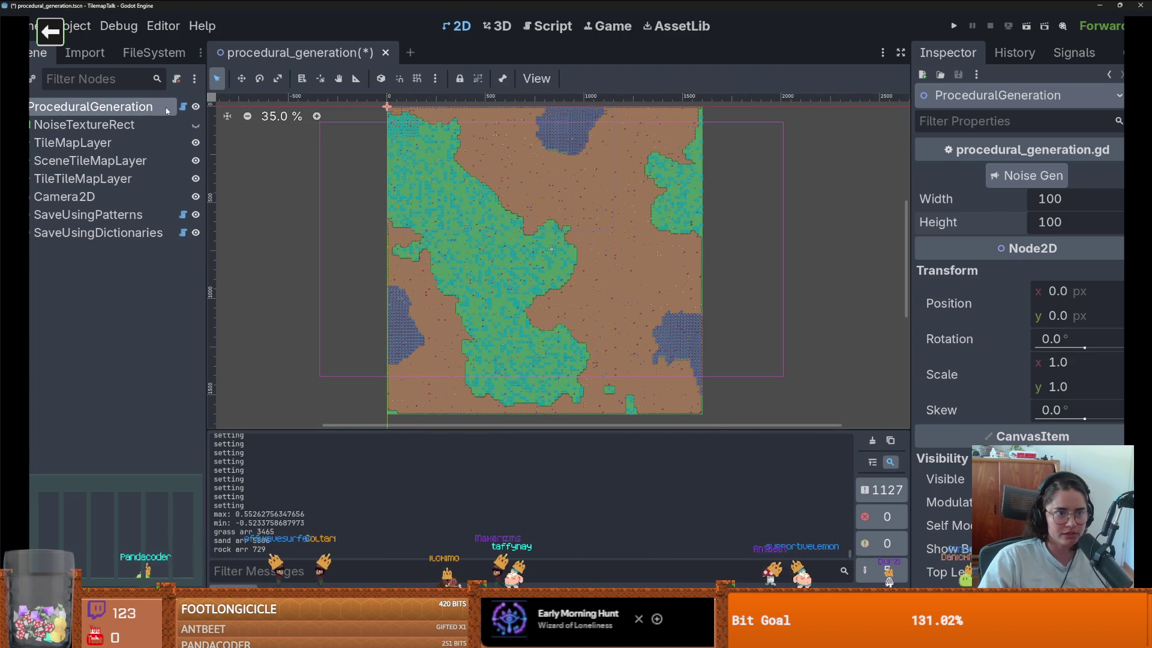
scroll(512, 250, "down", 2)
Step: Inspect saved data in SaveUsingPatterns and SaveUsingDictionaries' Terrain Dict, then reselect ProceduralGeneration
left_click(87, 216)
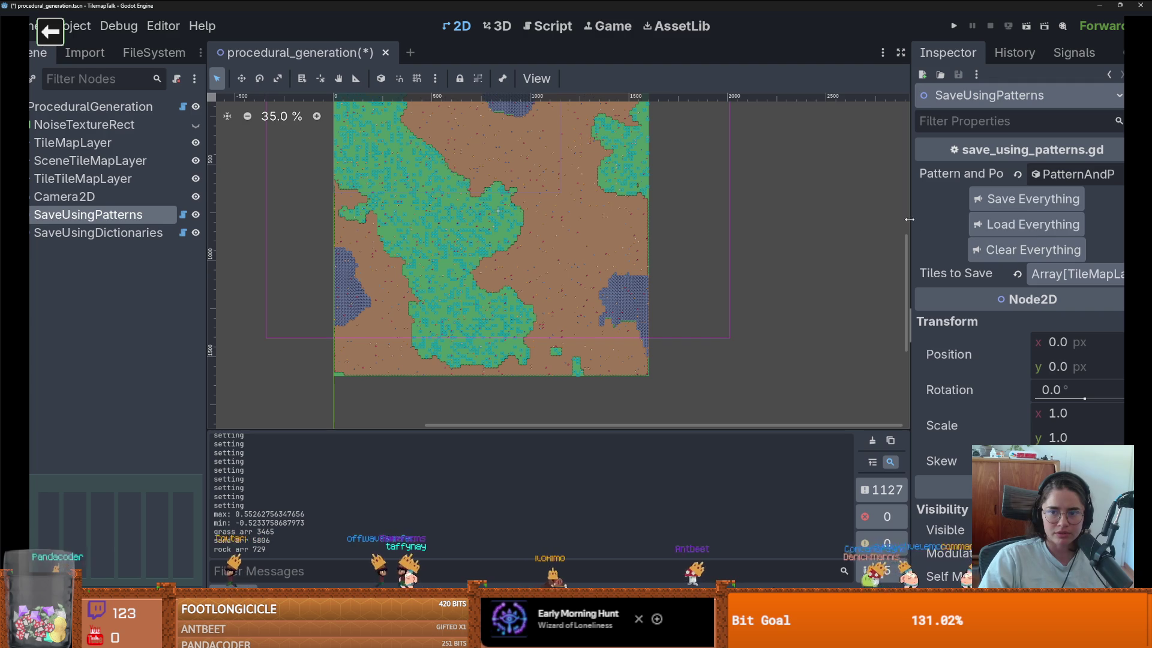
left_click_drag(910, 219, 754, 219)
left_click(1021, 174)
left_click(1021, 174)
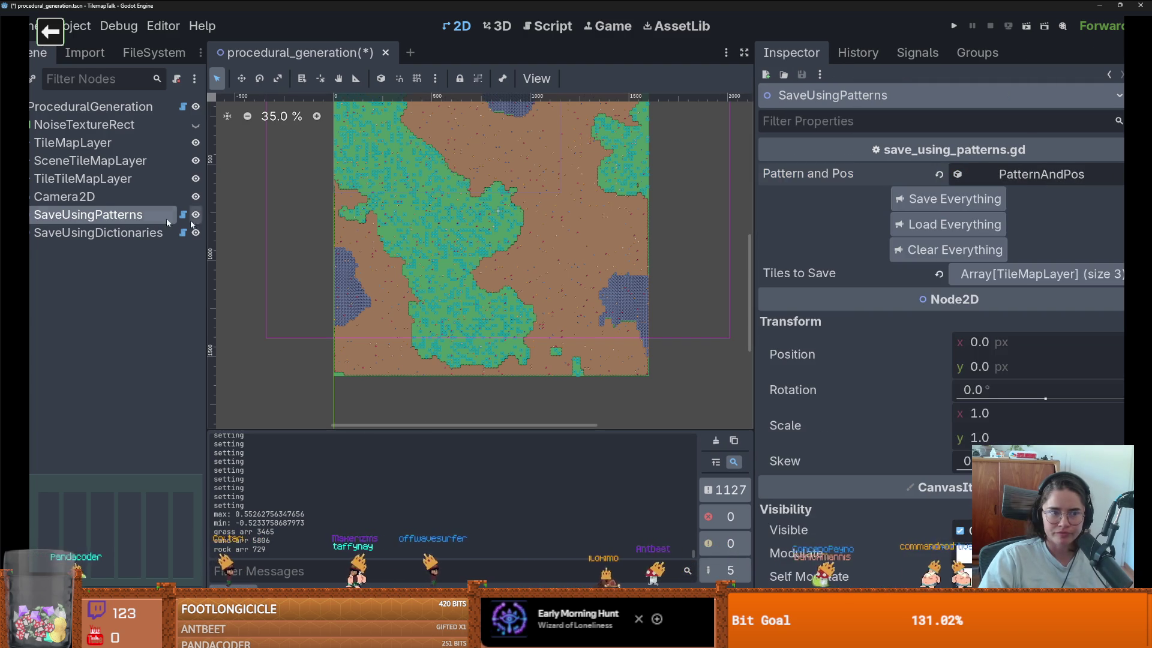
left_click(97, 233)
left_click(1014, 176)
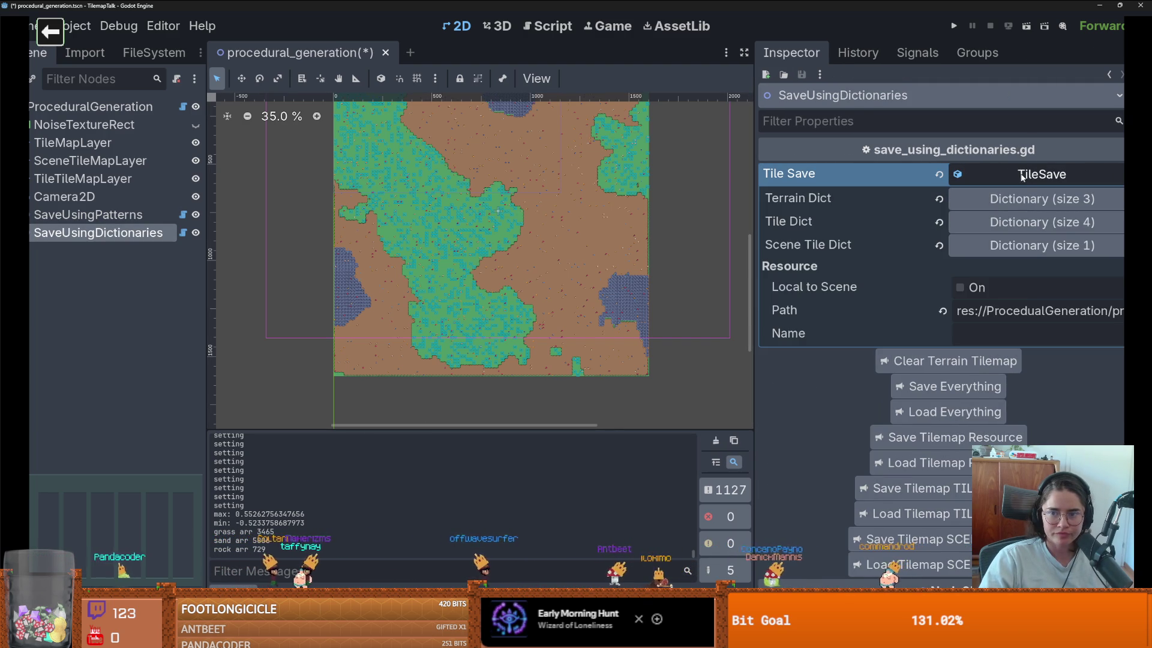
left_click(1032, 201)
left_click(1033, 237)
left_click(1033, 239)
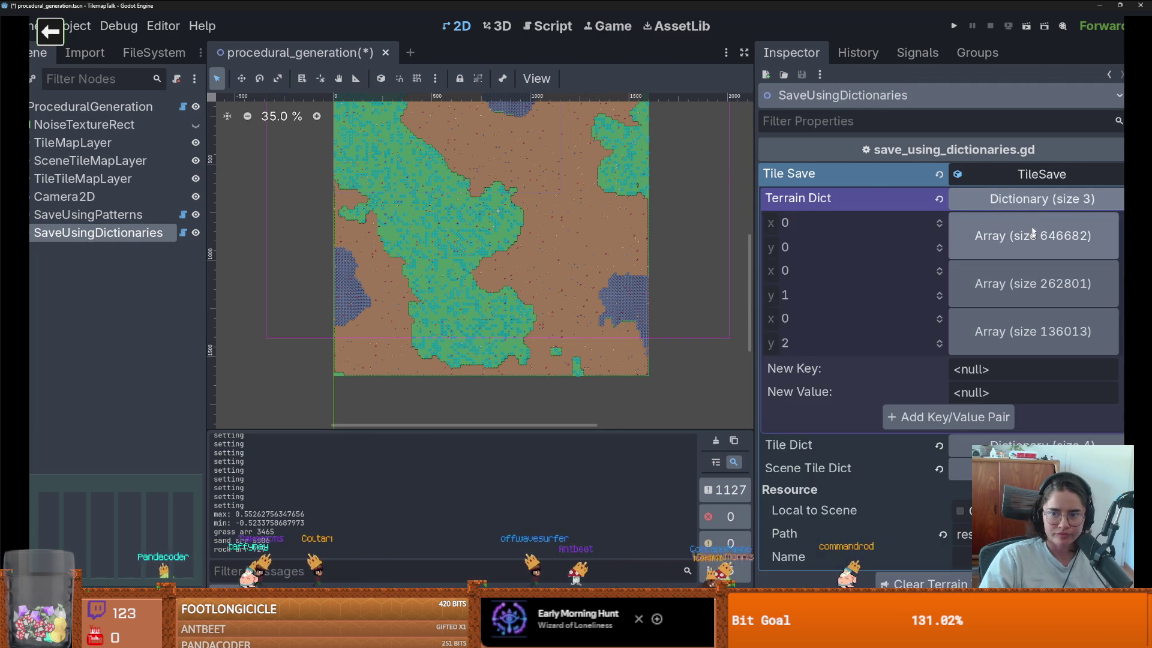
left_click(1020, 174)
left_click(128, 214)
left_click(134, 109)
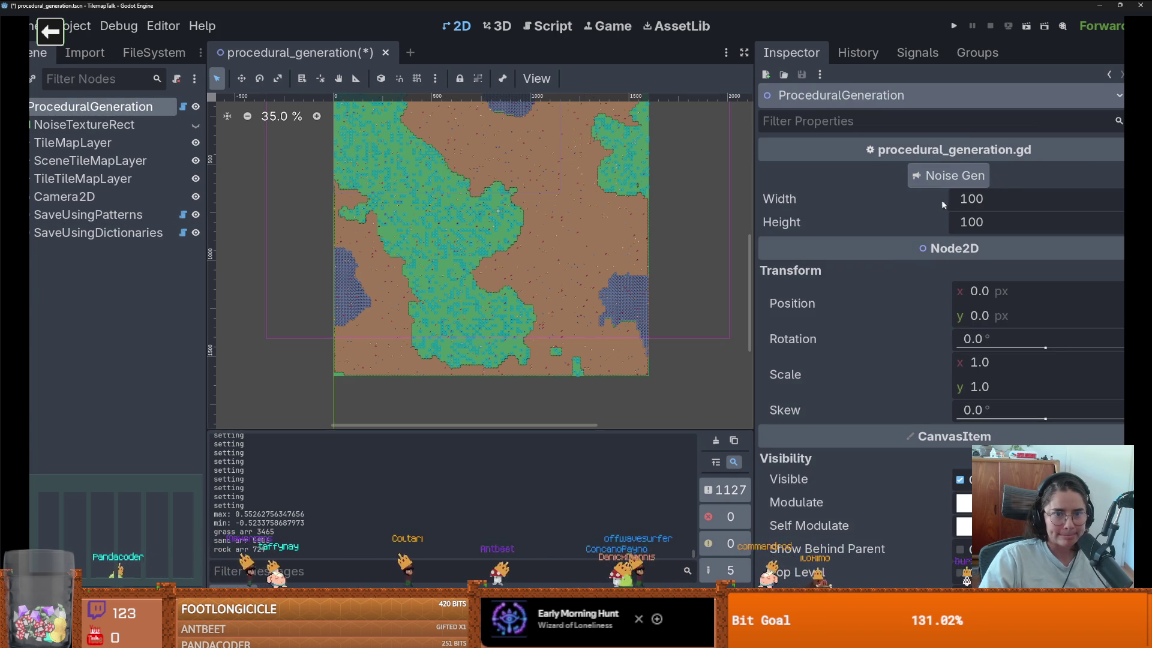
left_click(1011, 203)
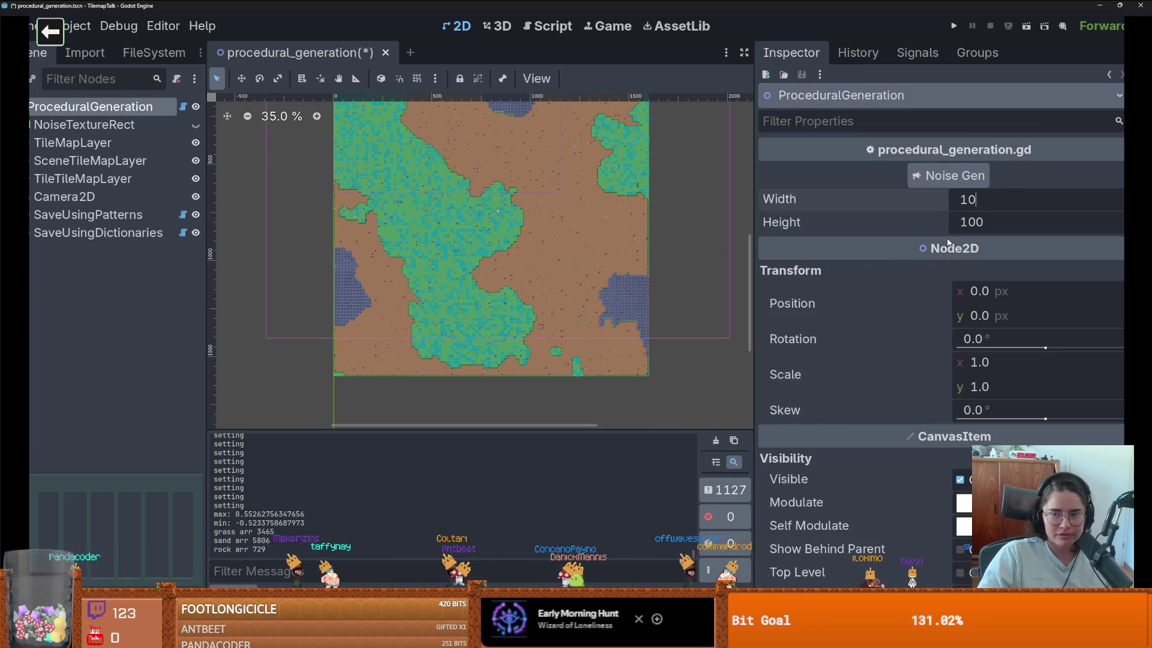
type("00")
Step: Enter 1000 for the map Width and Height, then close Godot after it freezes
left_click(976, 219)
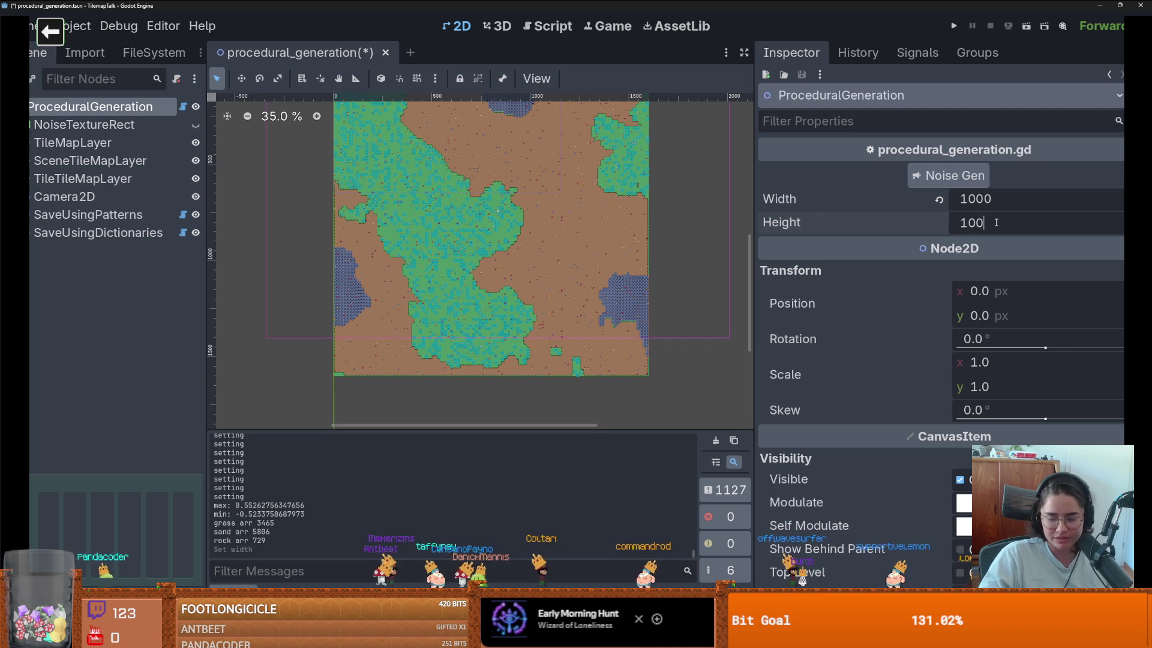
type("0")
scroll(570, 284, "down", 5)
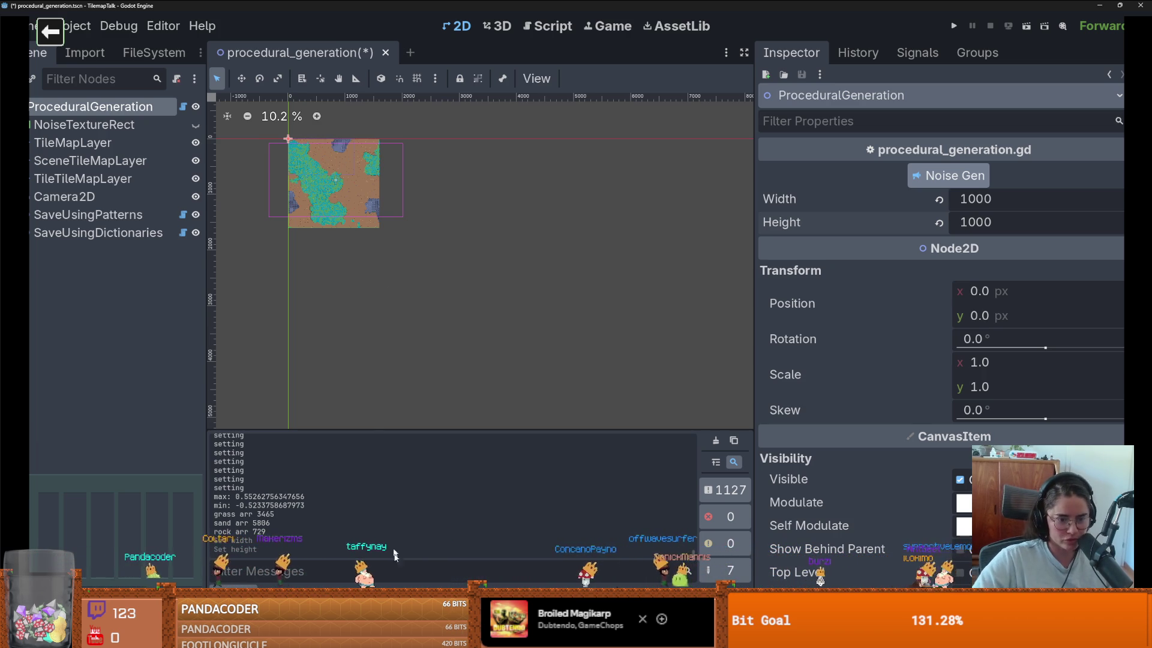
key("alt+Tab")
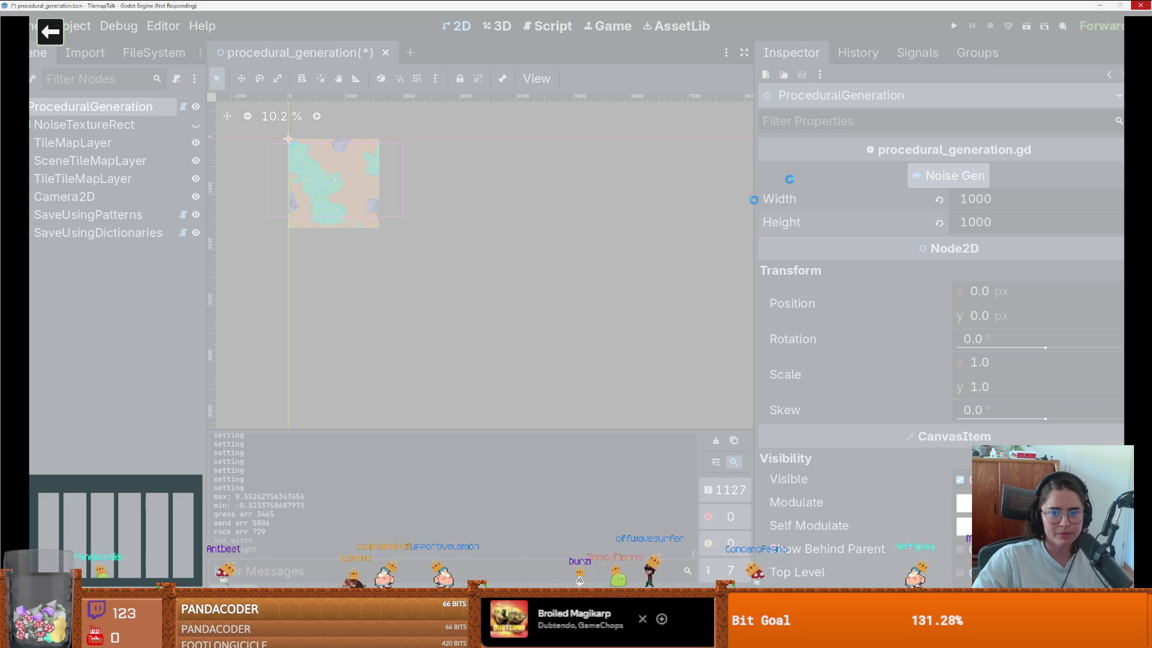
left_click(580, 317)
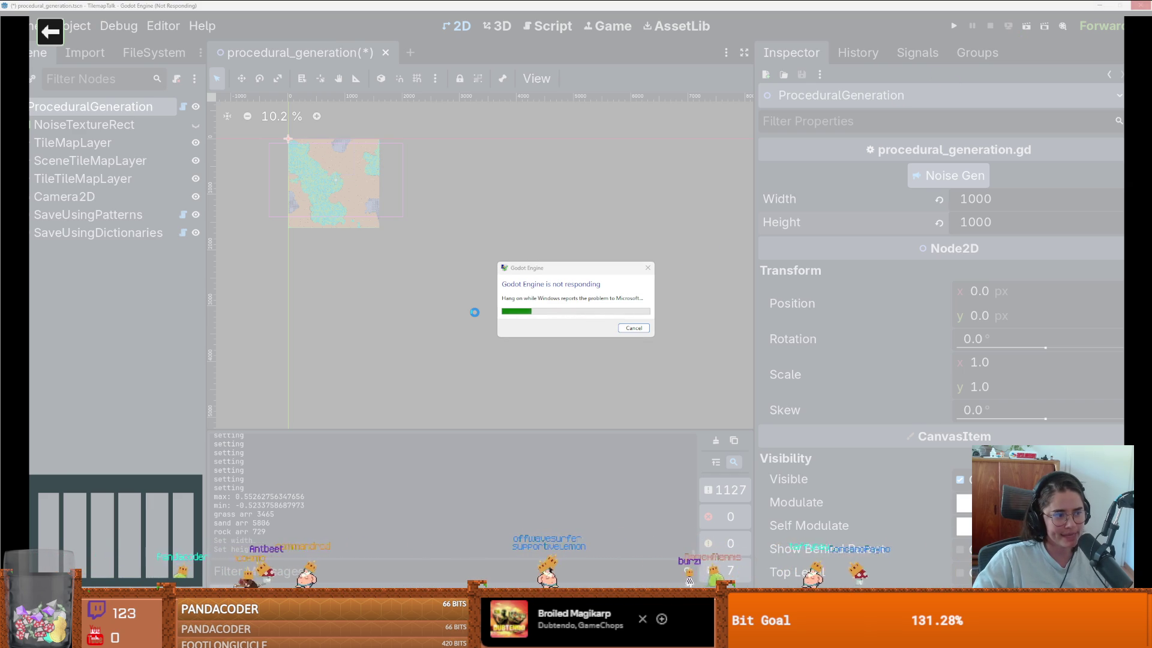
scroll(173, 309, "down", 1)
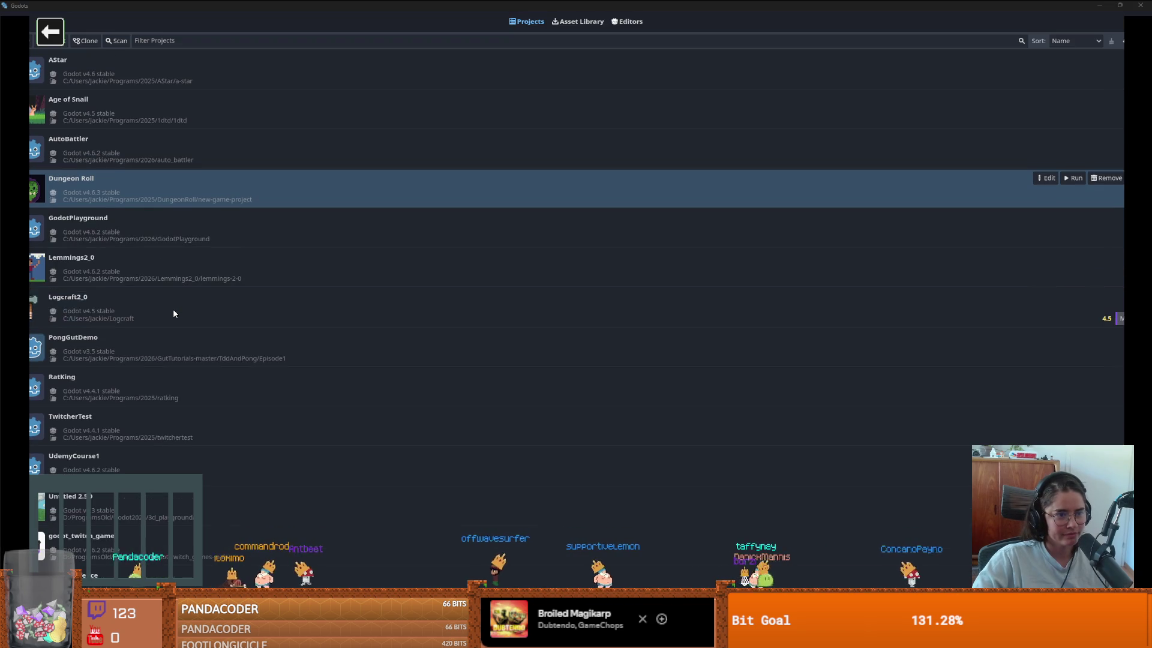
scroll(174, 308, "up", 1)
scroll(295, 342, "down", 1)
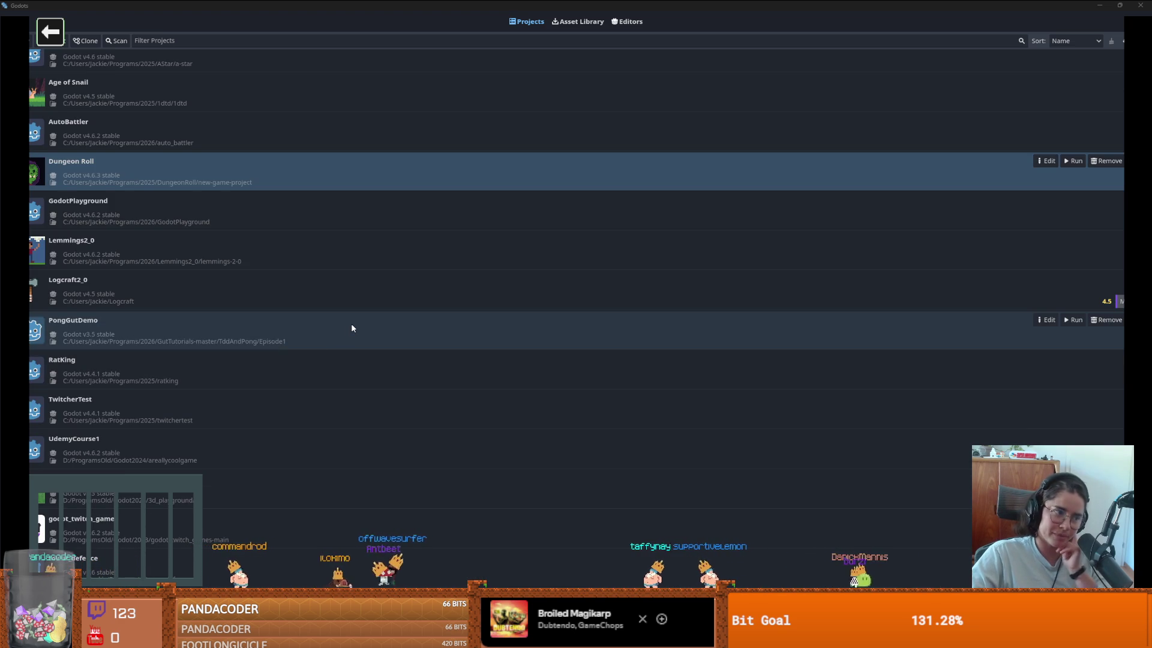
scroll(342, 366, "up", 1)
scroll(342, 366, "down", 1)
scroll(342, 366, "up", 1)
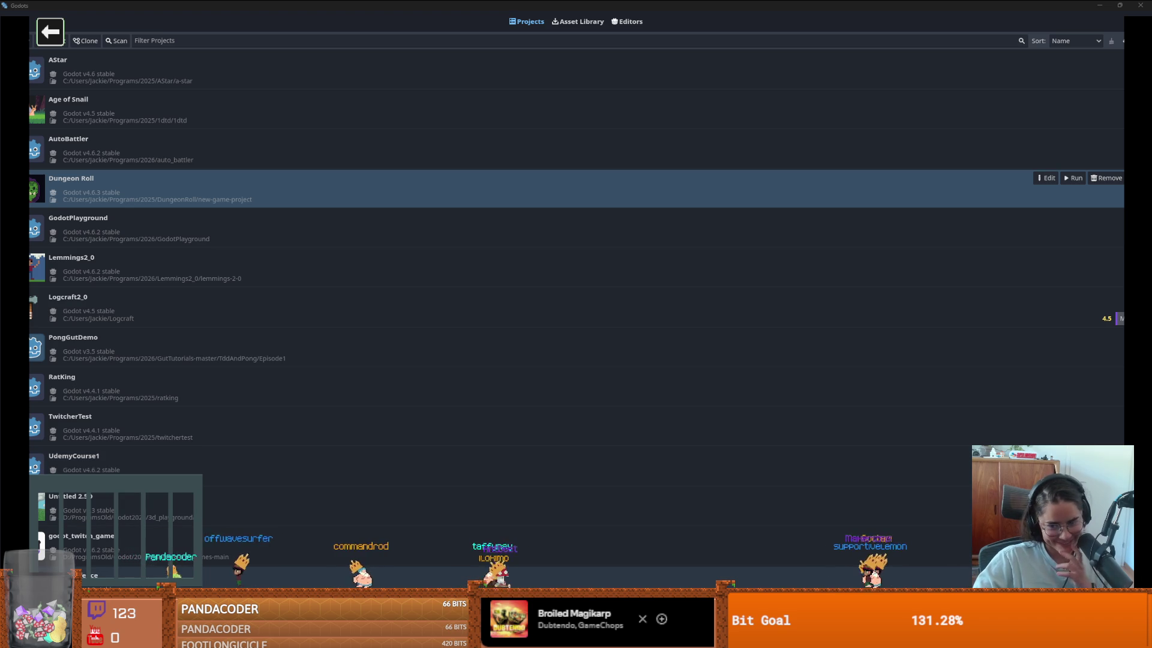
scroll(254, 303, "down", 1)
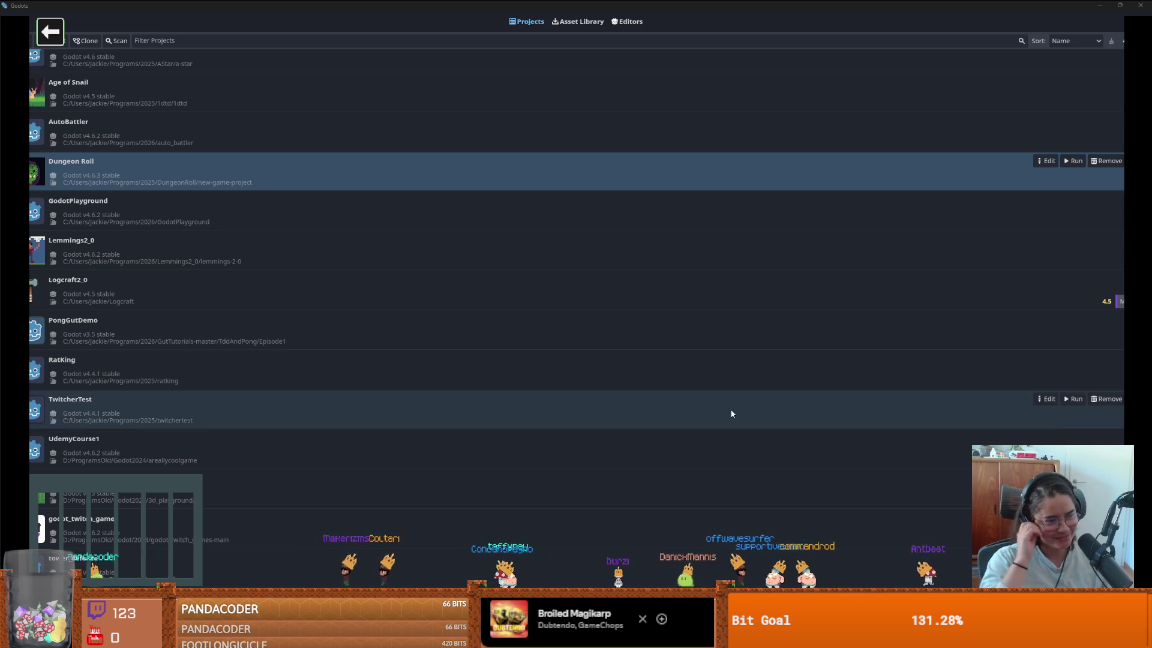
scroll(360, 373, "up", 1)
scroll(282, 447, "down", 1)
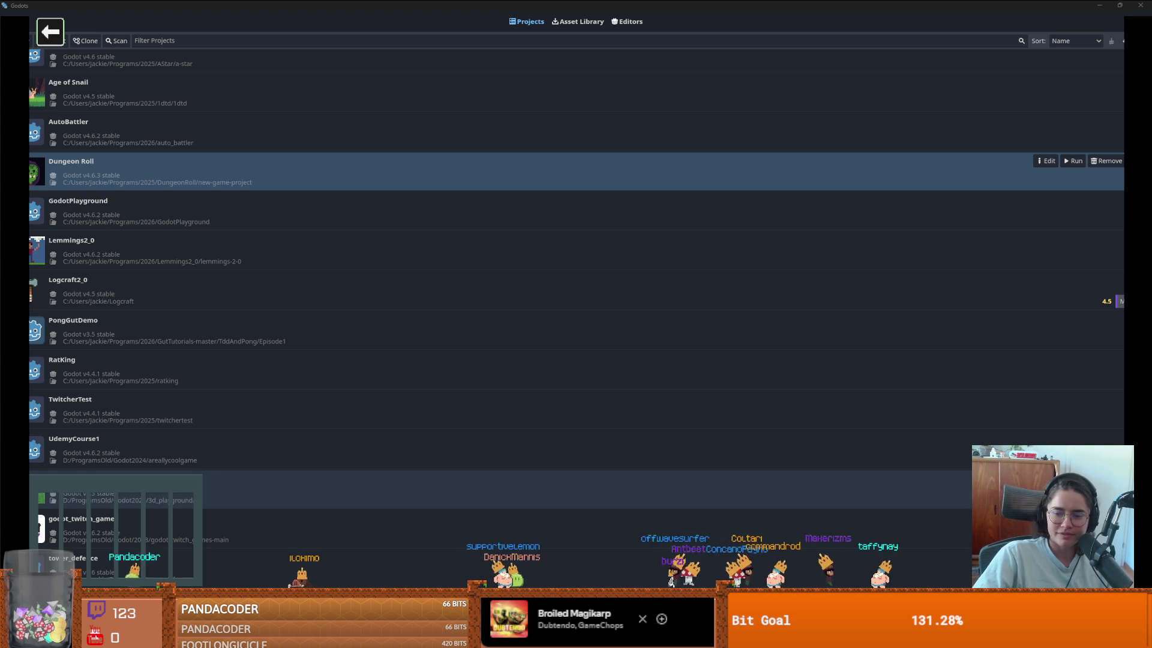
mouse_move(943, 637)
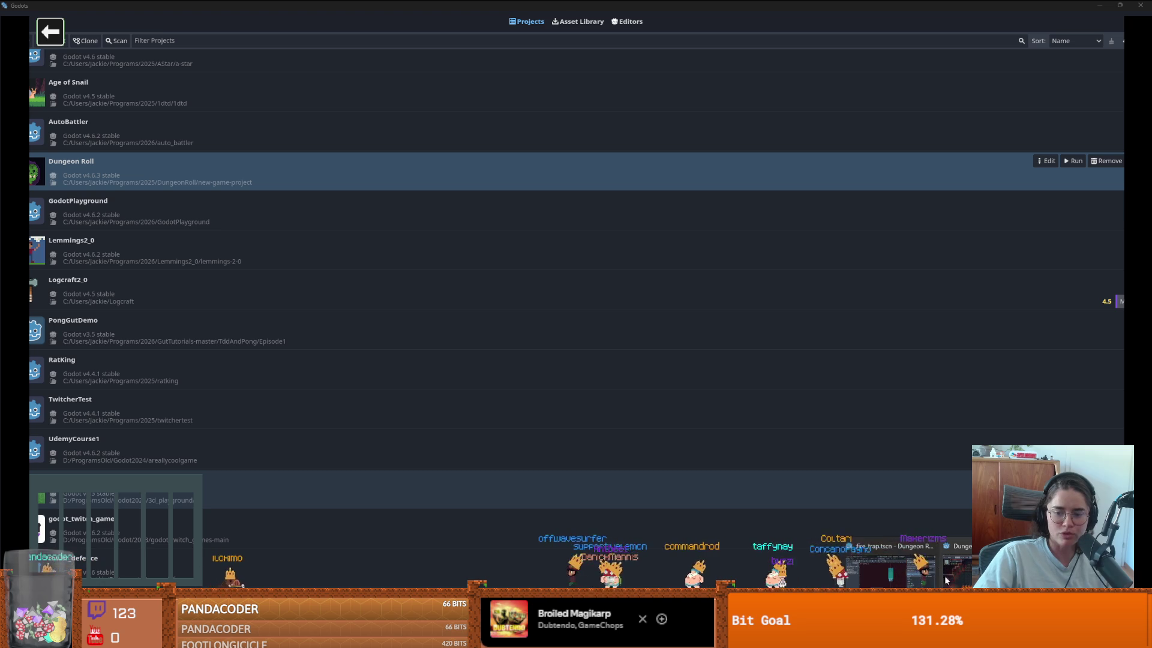
left_click(931, 546)
Step: Cancel the quit dialog, widen the scene canvas, and save the fire_trap scene
key("Escape")
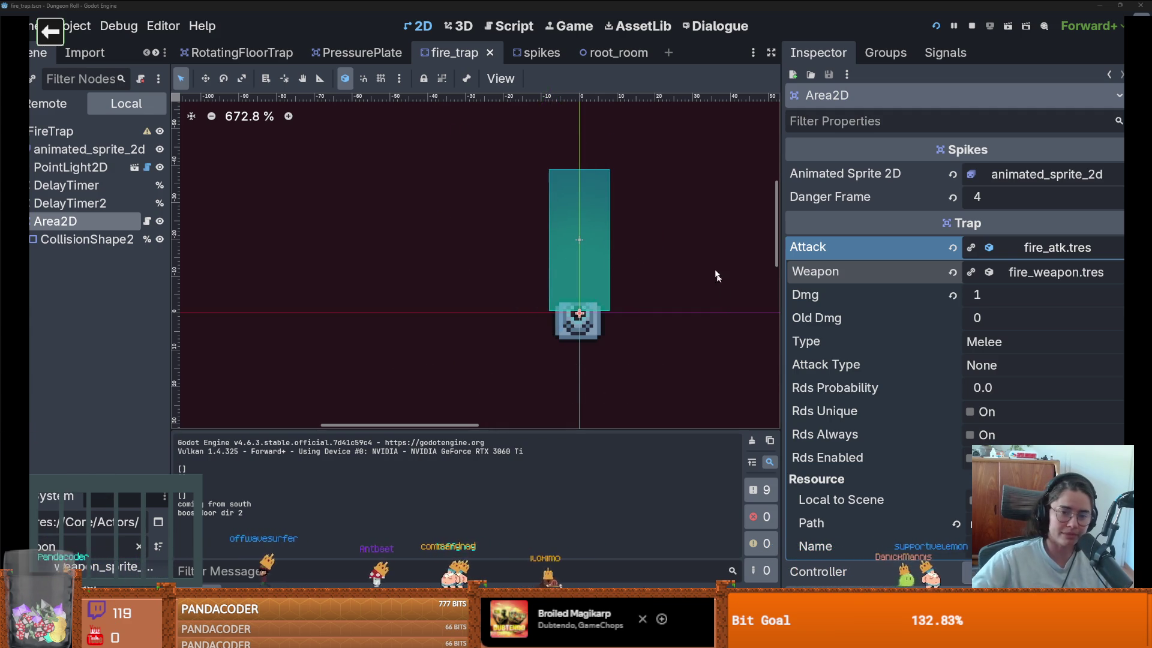
left_click_drag(780, 349, 1002, 348)
scroll(627, 326, "down", 1)
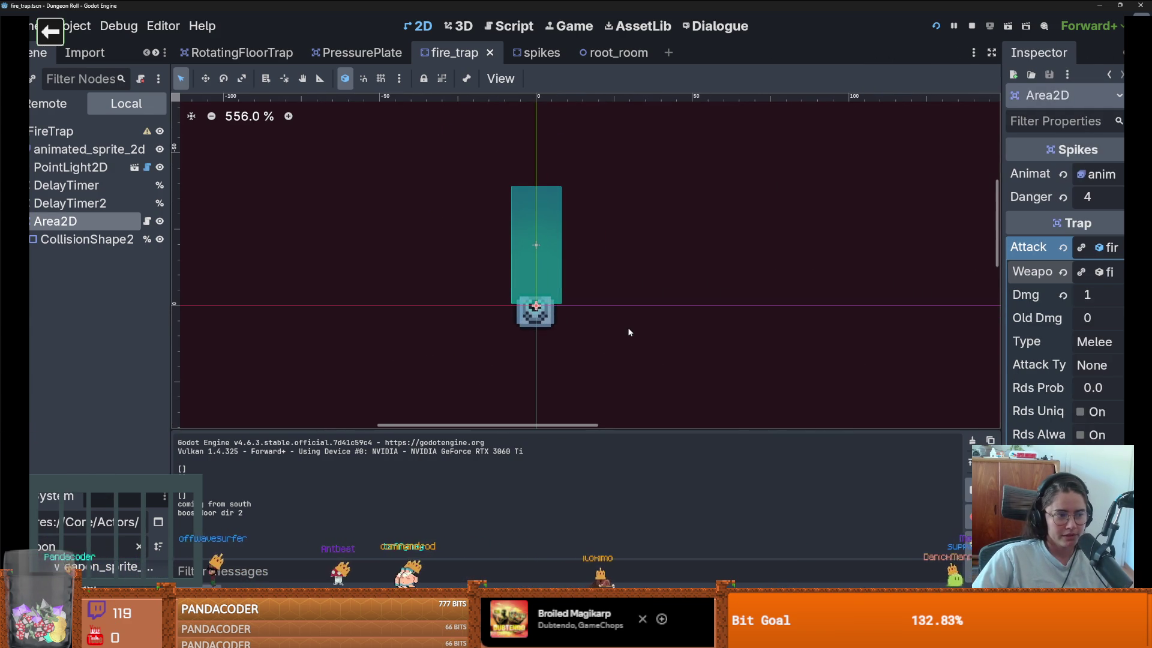
key("ctrl+s")
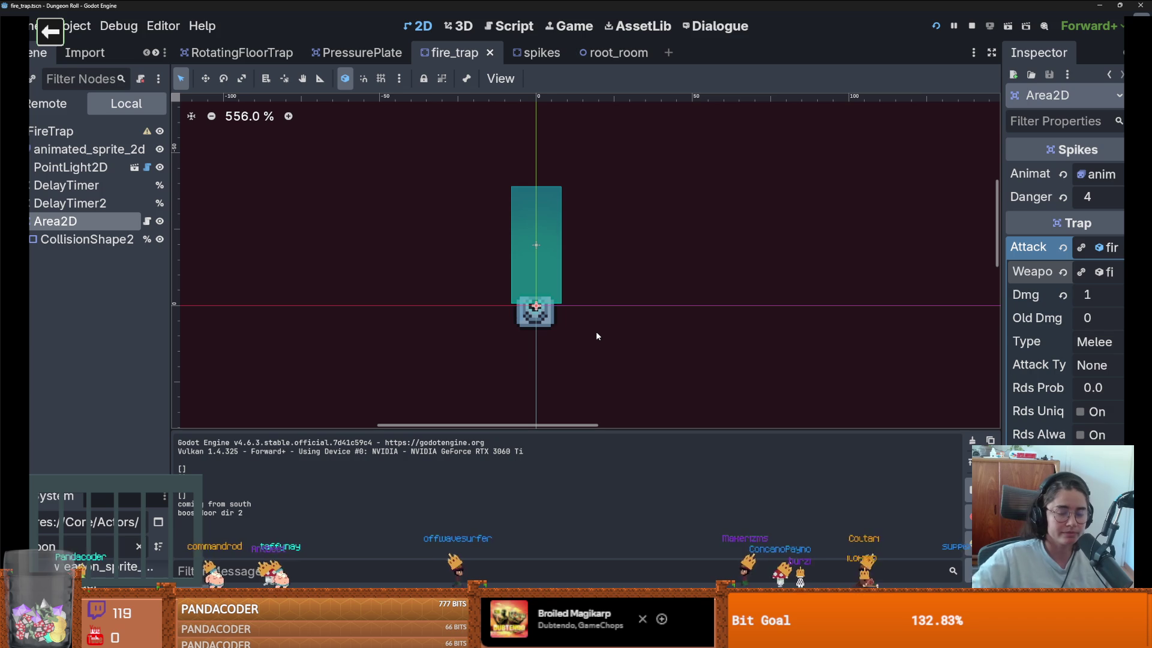
scroll(589, 270, "up", 2)
key("ctrl+s")
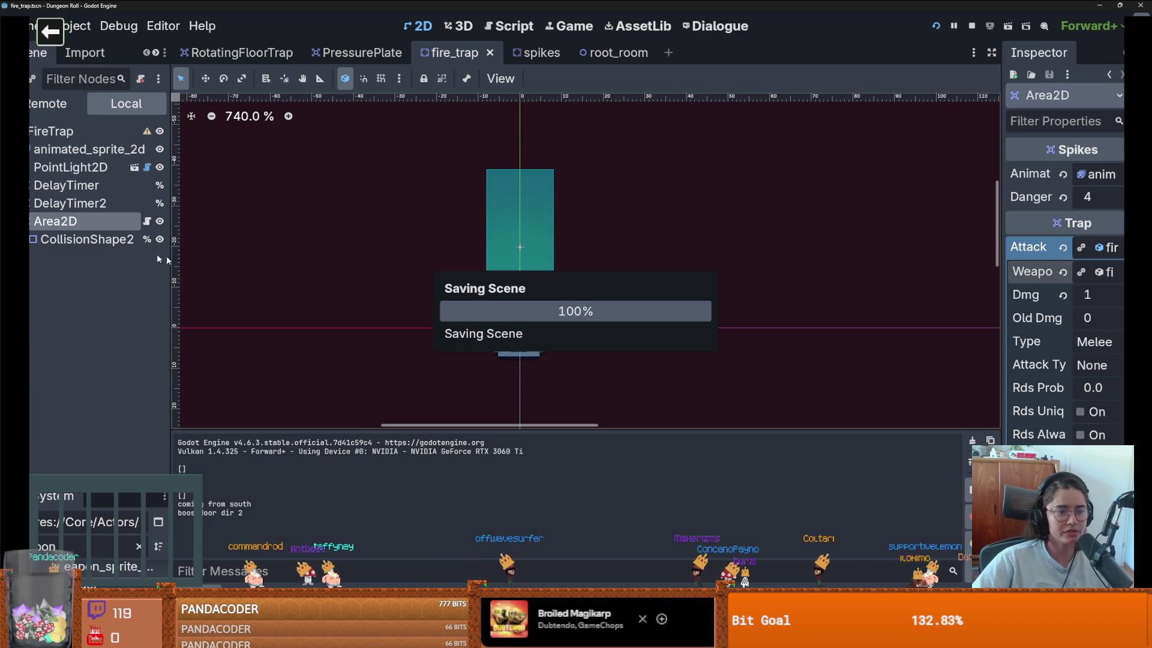
Step: Visit RotatingFloorTrap and root_room, enlarging root_room's trap tile list and saving it
left_click(273, 56)
scroll(402, 102, "down", 1)
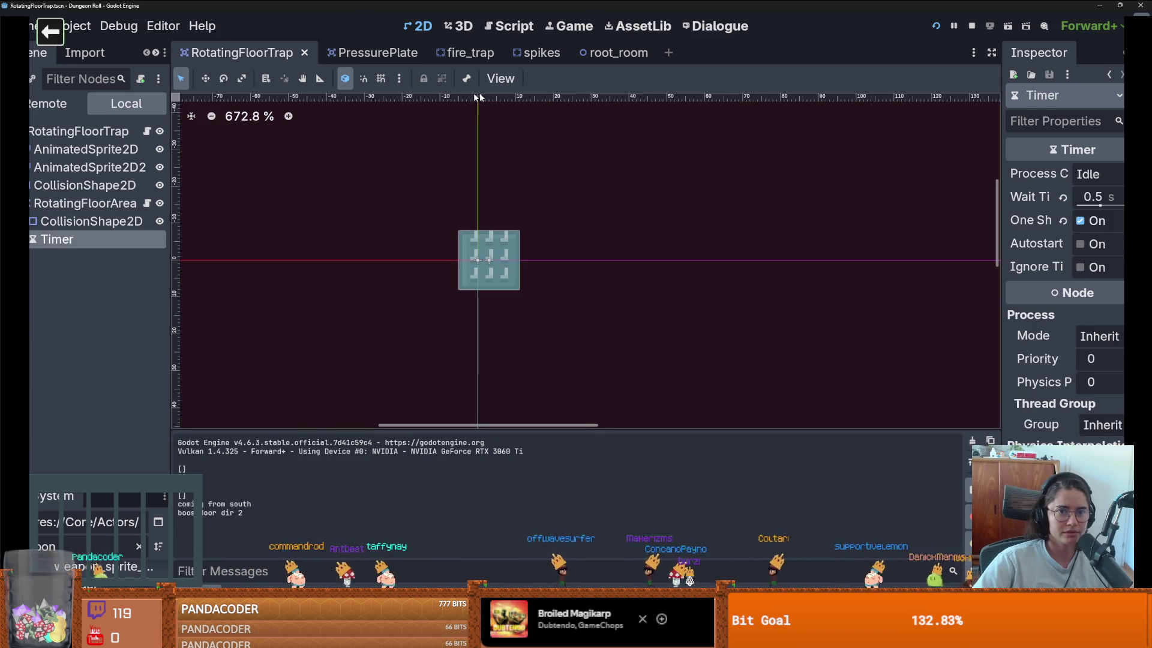
left_click(618, 53)
scroll(557, 282, "down", 3)
scroll(557, 282, "up", 4)
key("ctrl+s")
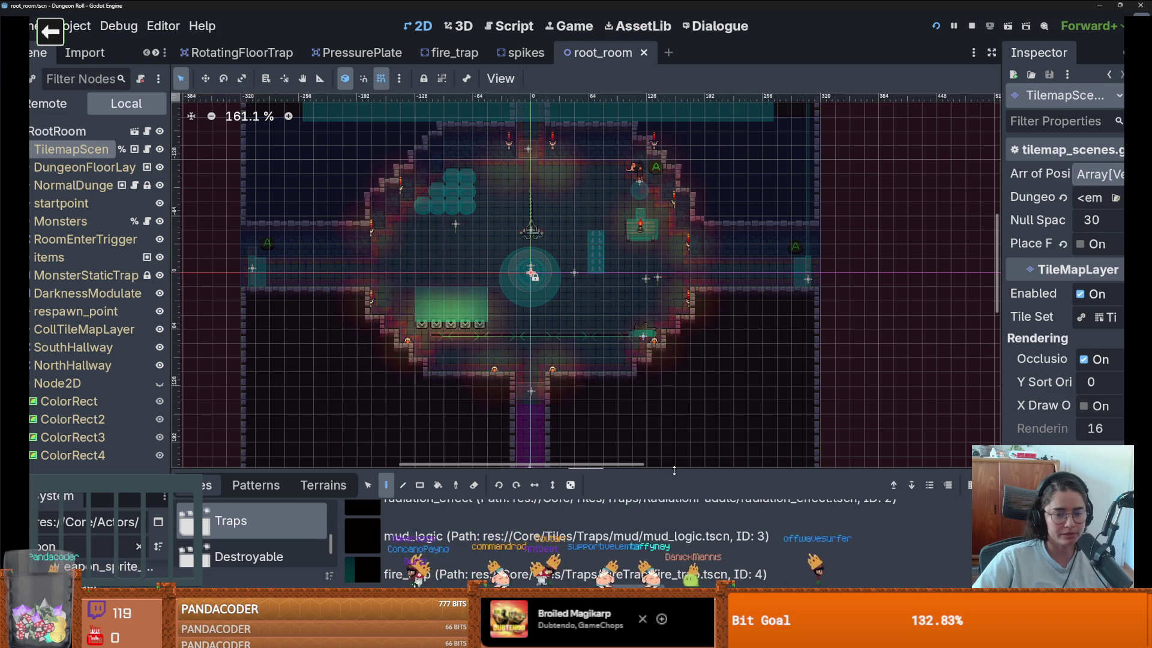
left_click_drag(750, 473, 738, 395)
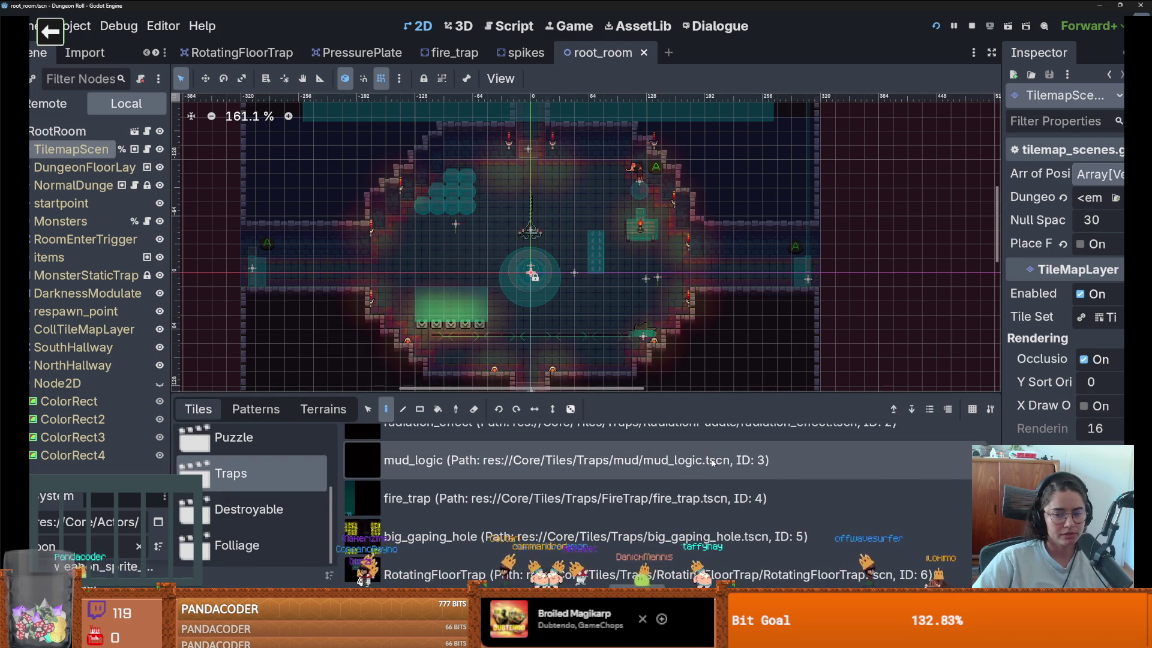
scroll(480, 315, "up", 2)
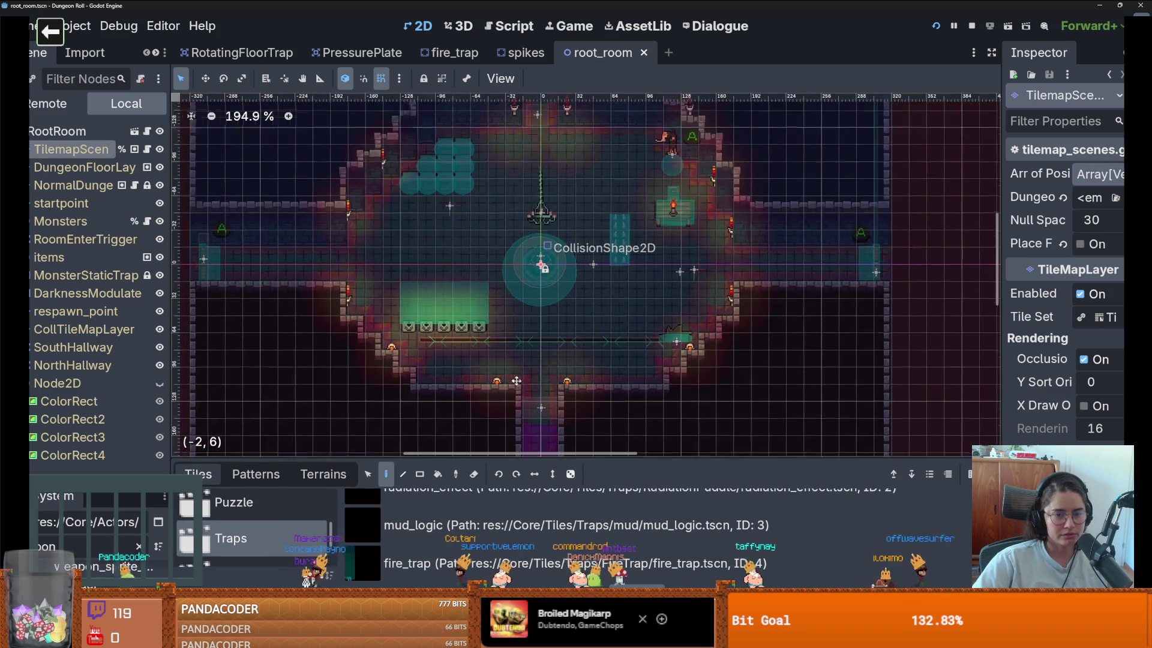
key("ctrl+s")
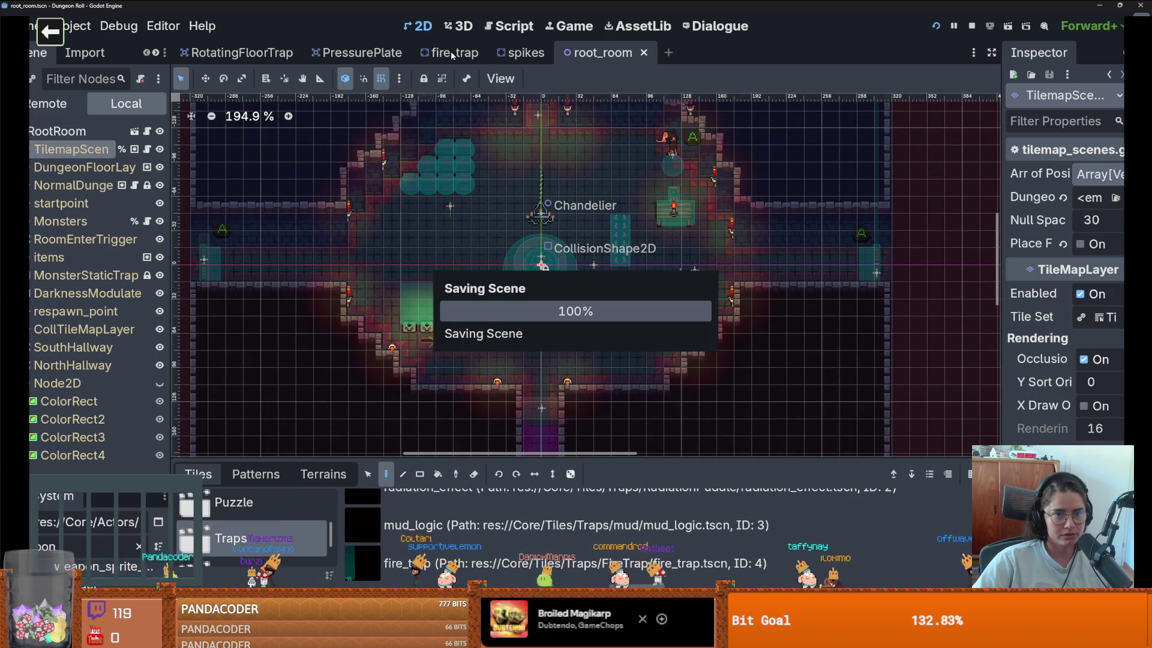
left_click(449, 52)
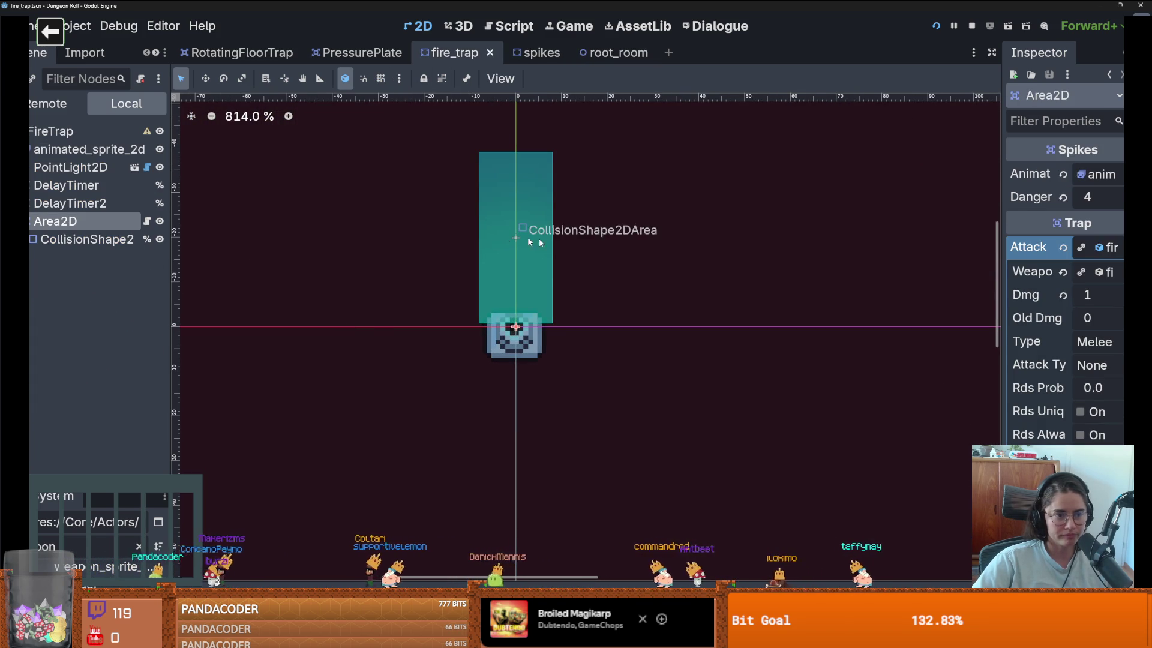
Step: Check where delay_timer, delay_timer_2 and attack are used in the Area2D script and the DelayTimer settings
left_click(147, 221)
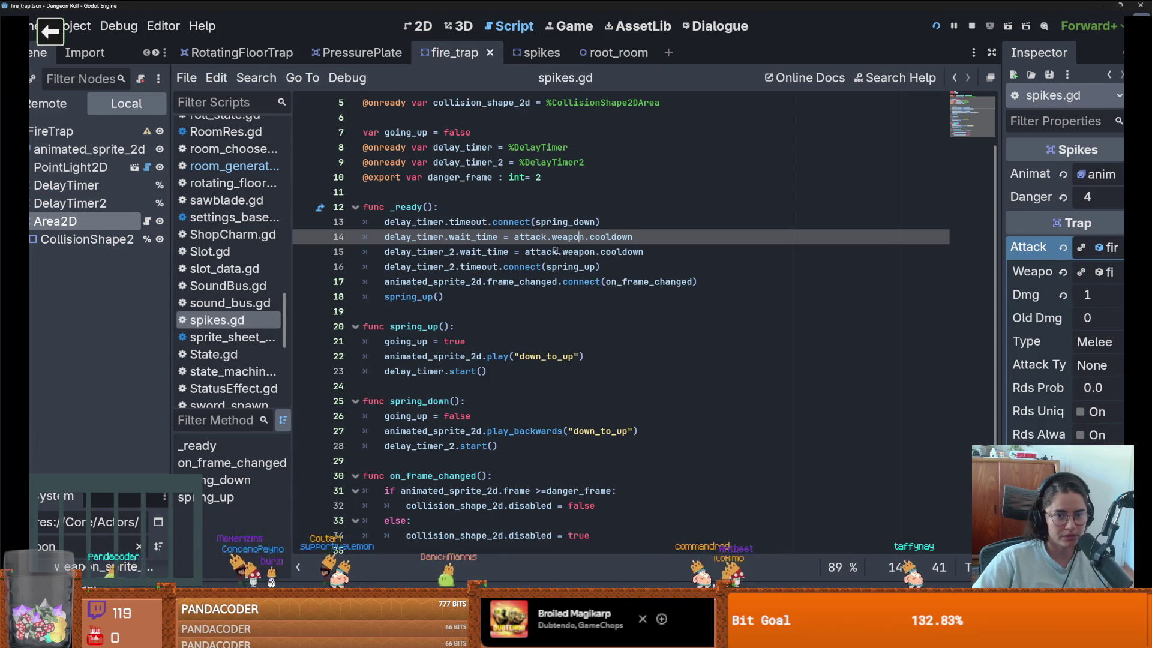
left_click(443, 238)
double_click(444, 237)
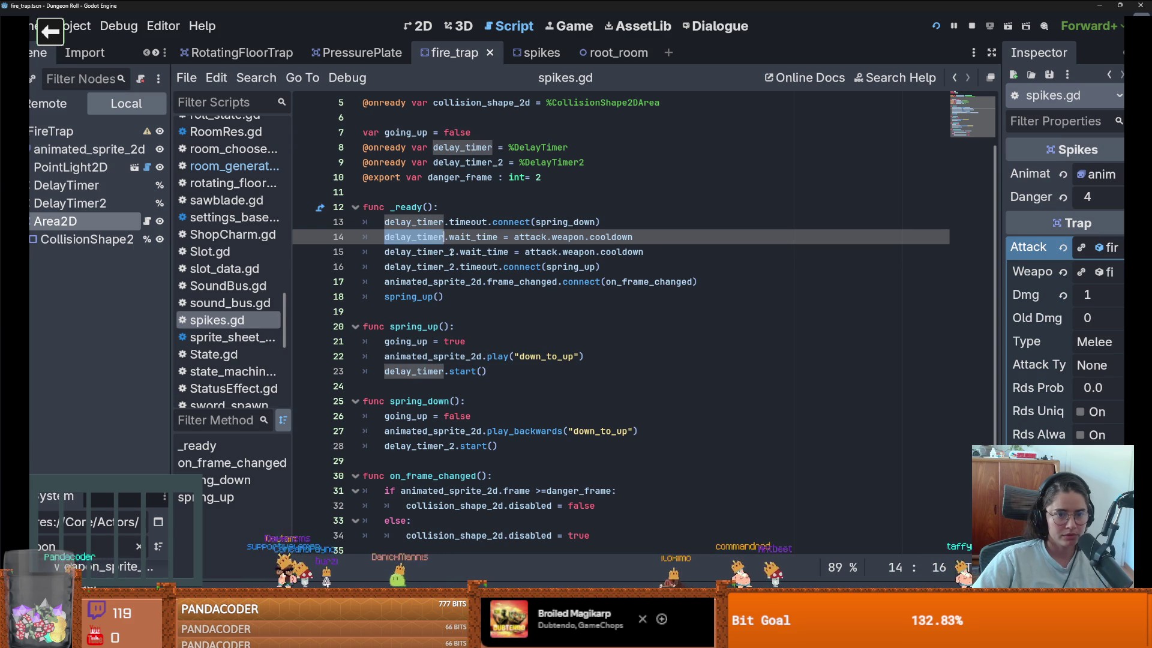
double_click(451, 252)
double_click(540, 252)
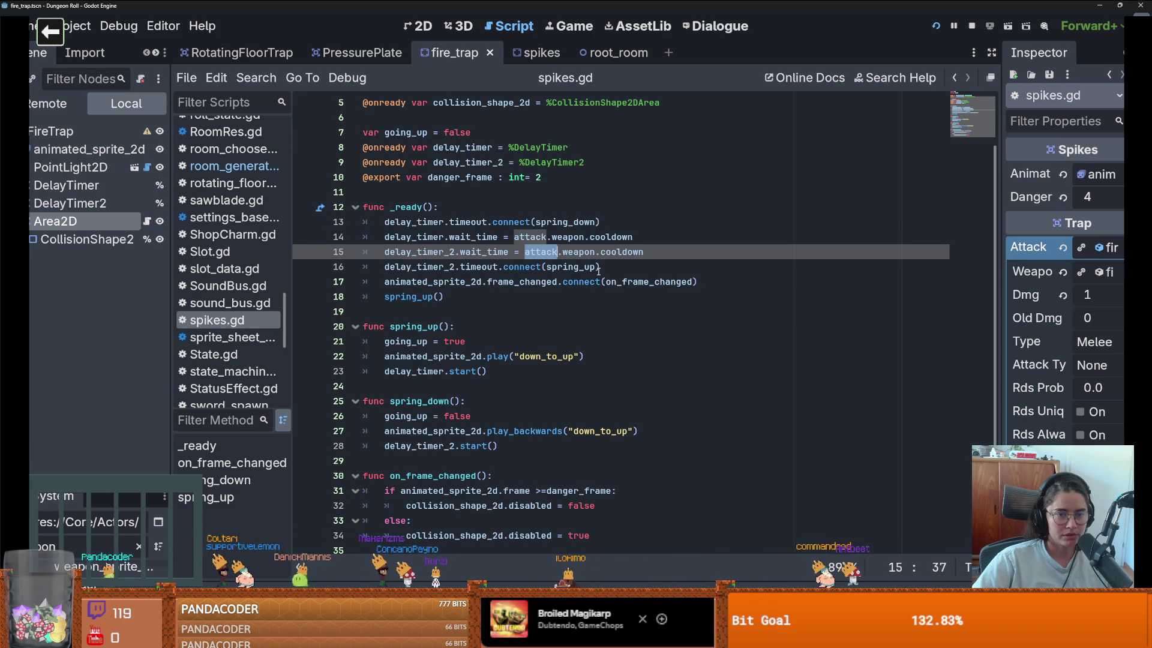
left_click(69, 186)
left_click(60, 220)
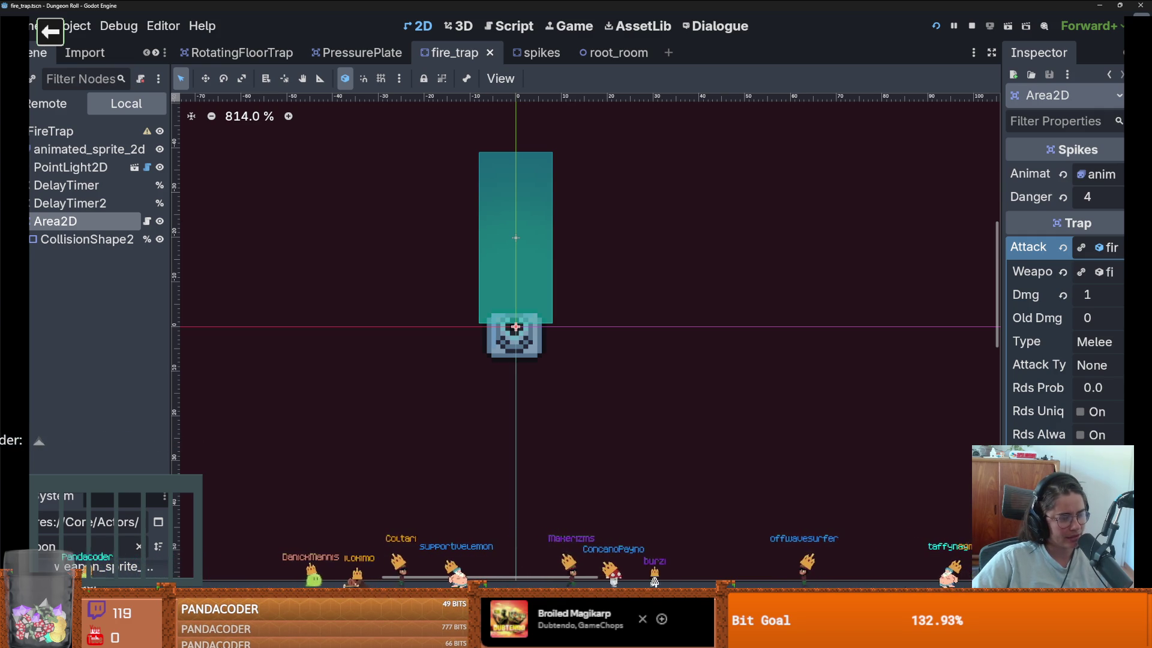
Step: Recentre the 2D view on the fire trap and save the fire_trap scene
scroll(573, 331, "up", 2)
scroll(639, 381, "up", 2)
scroll(648, 384, "up", 1)
scroll(636, 385, "down", 1)
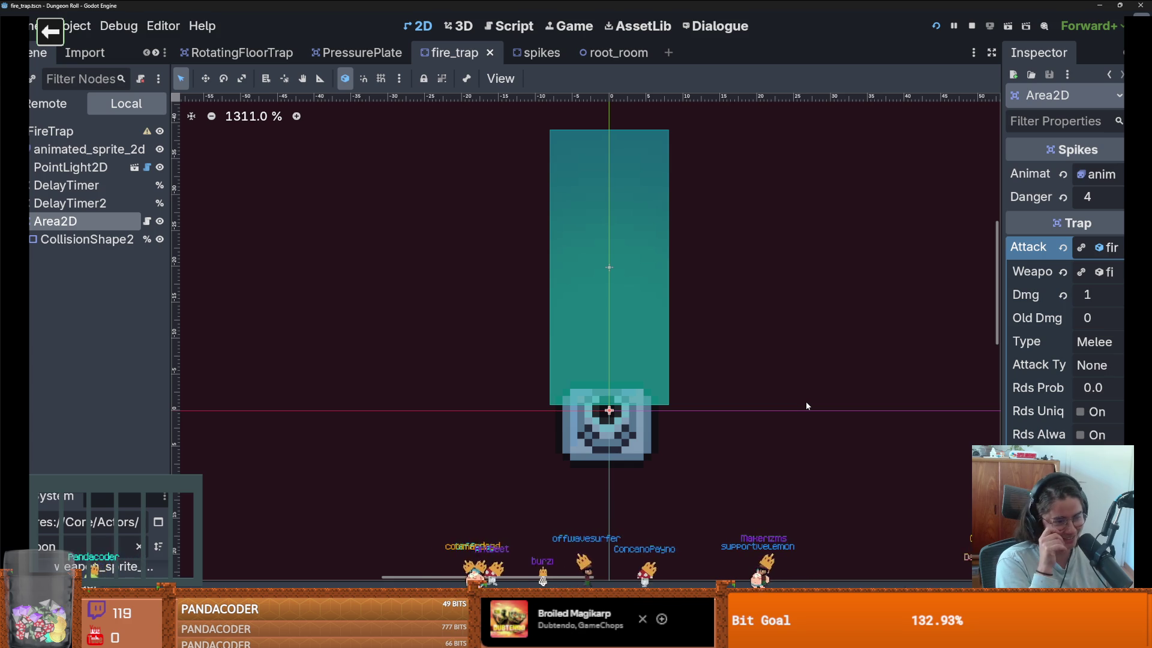
left_click_drag(762, 246, 638, 293)
key("ctrl+s")
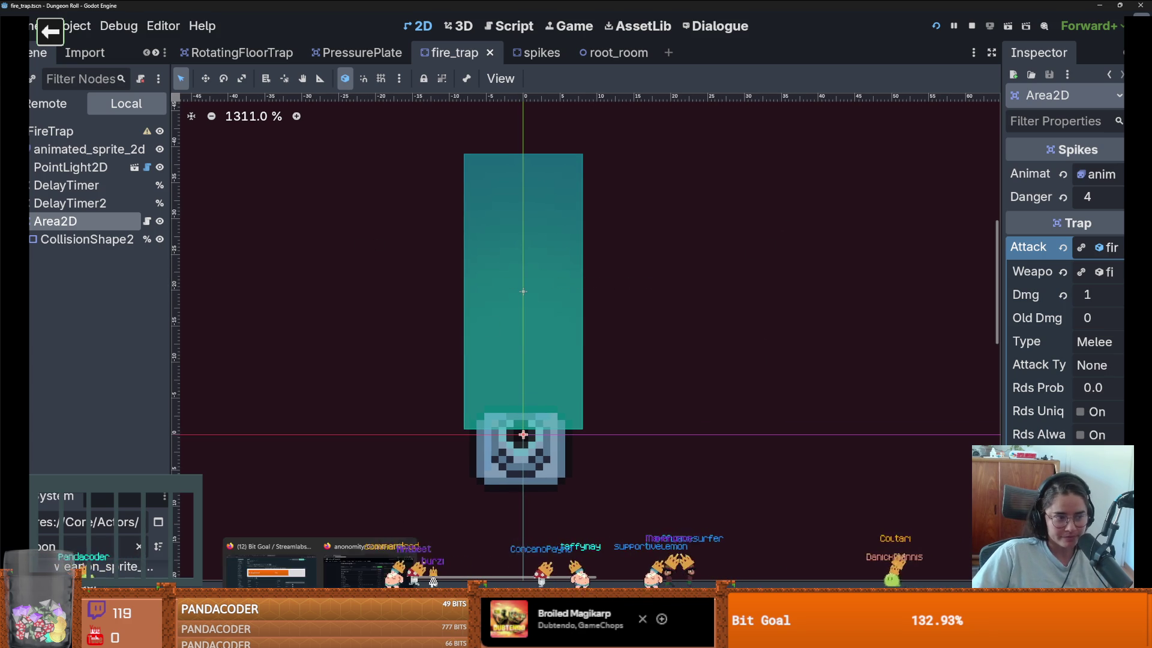
scroll(471, 376, "down", 2)
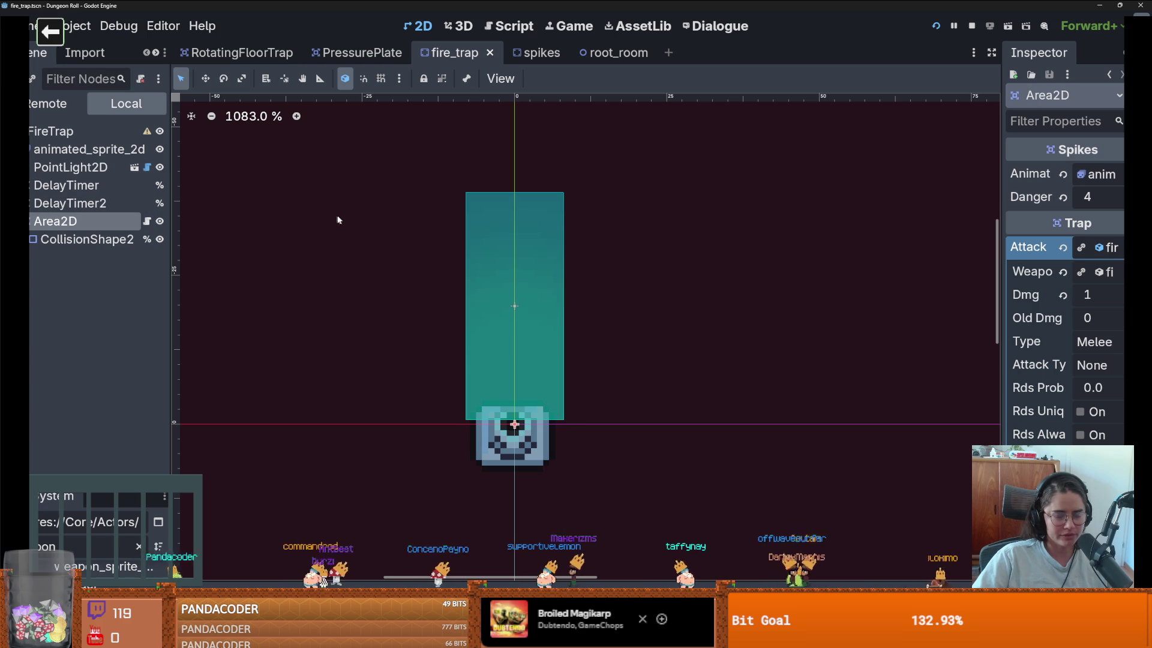
Step: Pan around the fire trap, then draw a red straight line across the Paint sketch
left_click_drag(482, 448, 537, 448)
left_click_drag(448, 431, 352, 420)
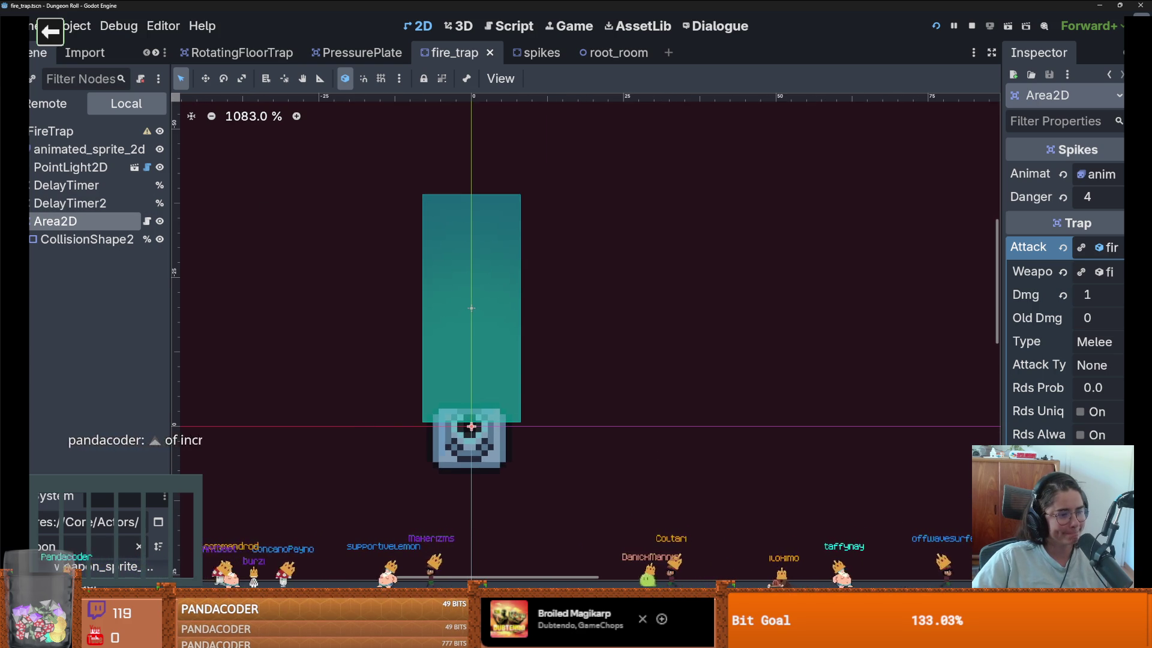
left_click_drag(262, 406, 259, 410)
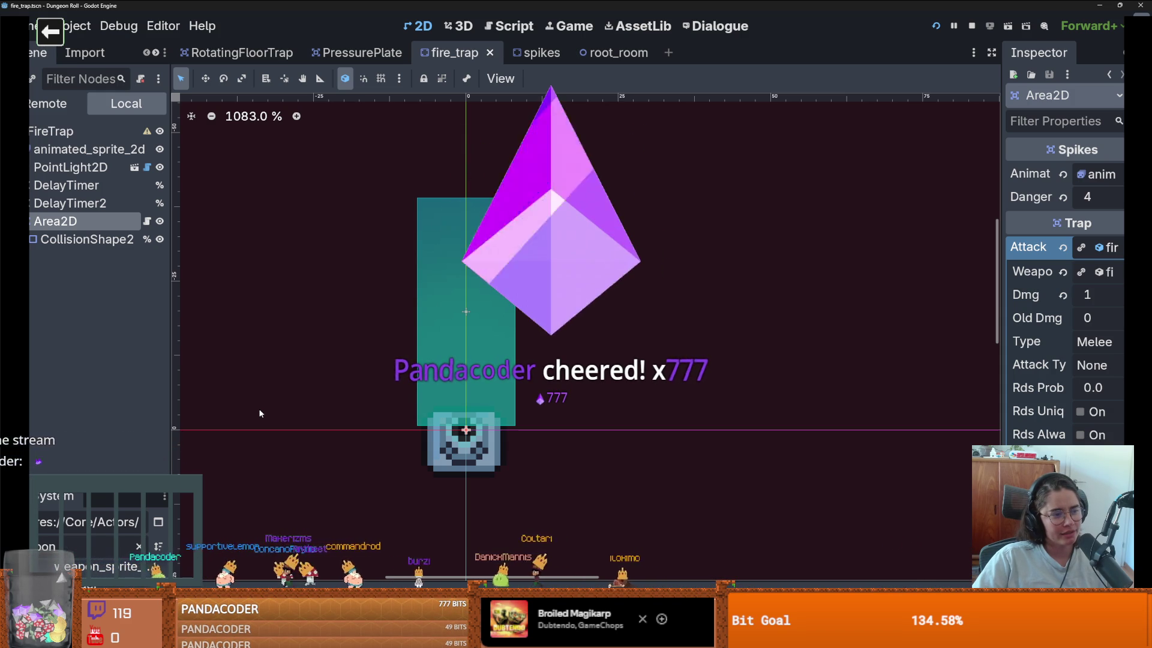
key("alt+Tab")
left_click_drag(133, 309, 287, 313)
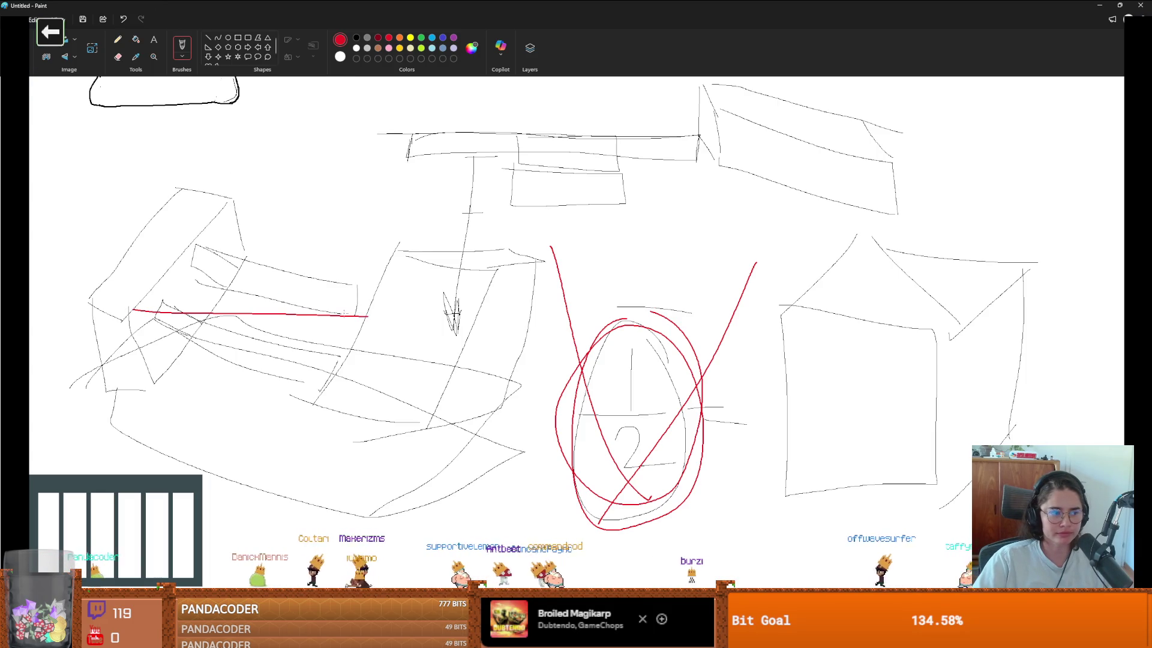
Step: Draw red hair falling from the headphones on the face
scroll(340, 319, "left", 5)
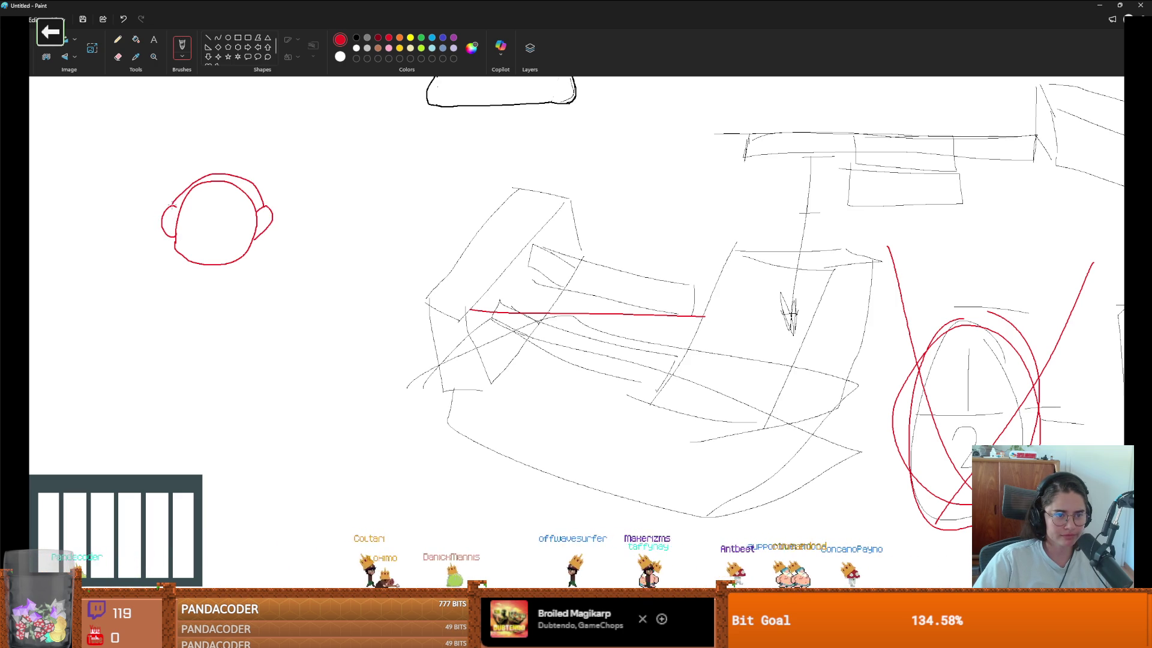
mouse_move(269, 225)
left_mouse_down()
mouse_move(273, 300)
mouse_move(243, 258)
left_mouse_up()
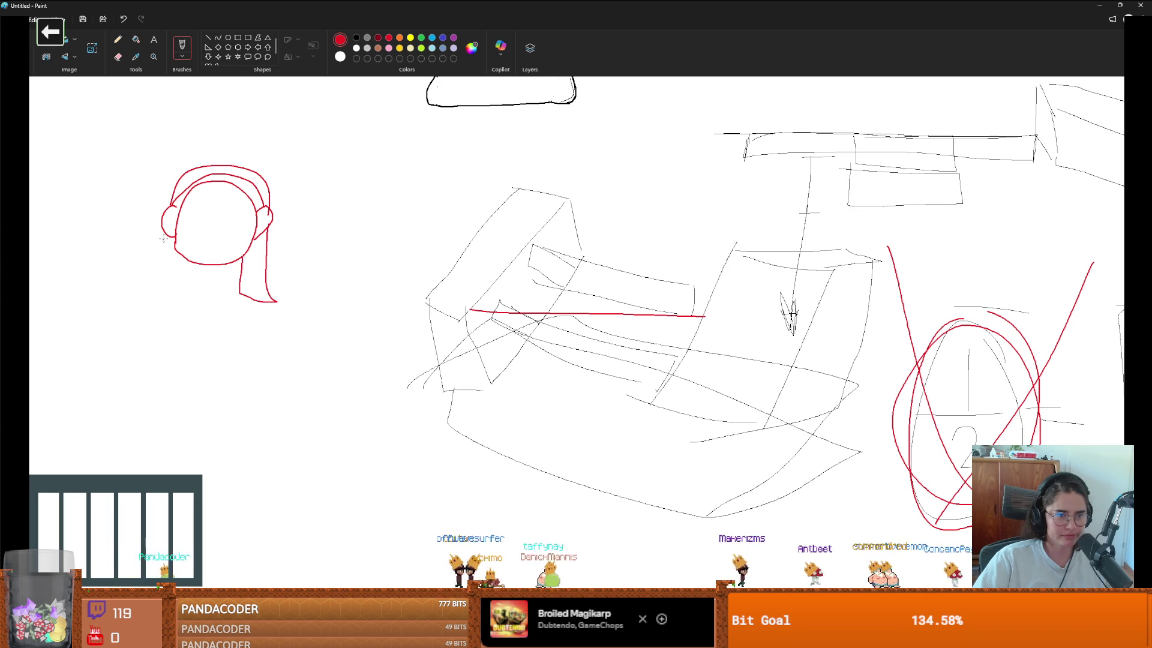
left_click_drag(145, 290, 187, 264)
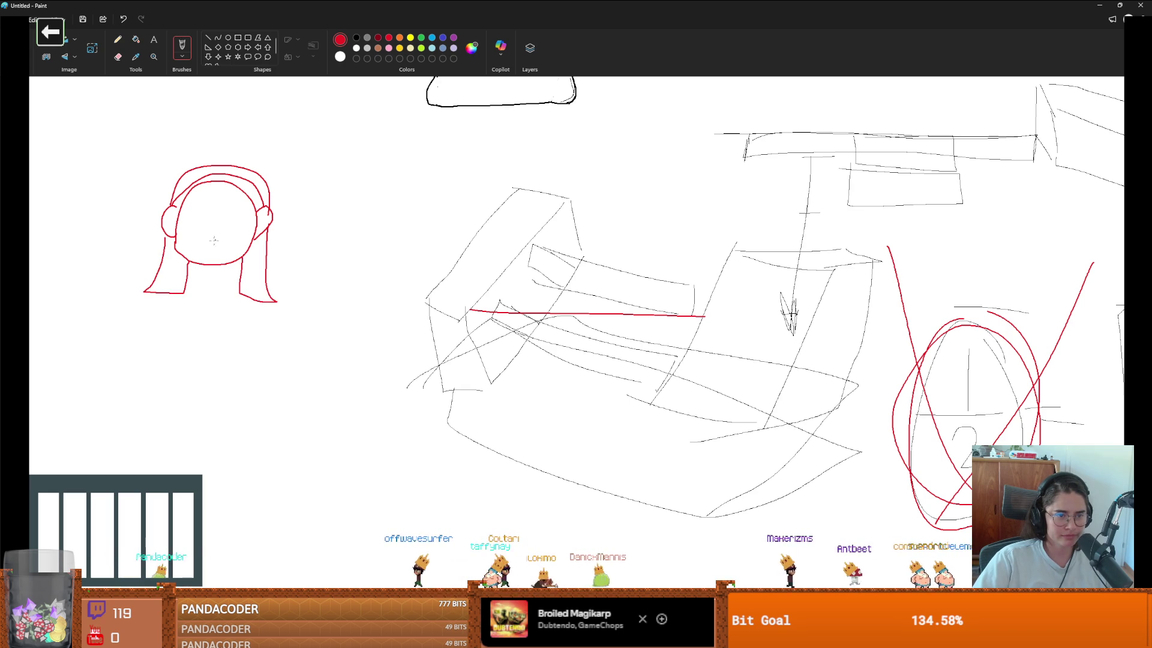
Step: In black, add two horns, a jagged toothy mouth and an outstretched arm
left_click(357, 37)
left_click_drag(278, 169, 224, 208)
mouse_move(160, 144)
left_mouse_down()
mouse_move(211, 207)
mouse_move(248, 204)
mouse_move(241, 211)
left_mouse_up()
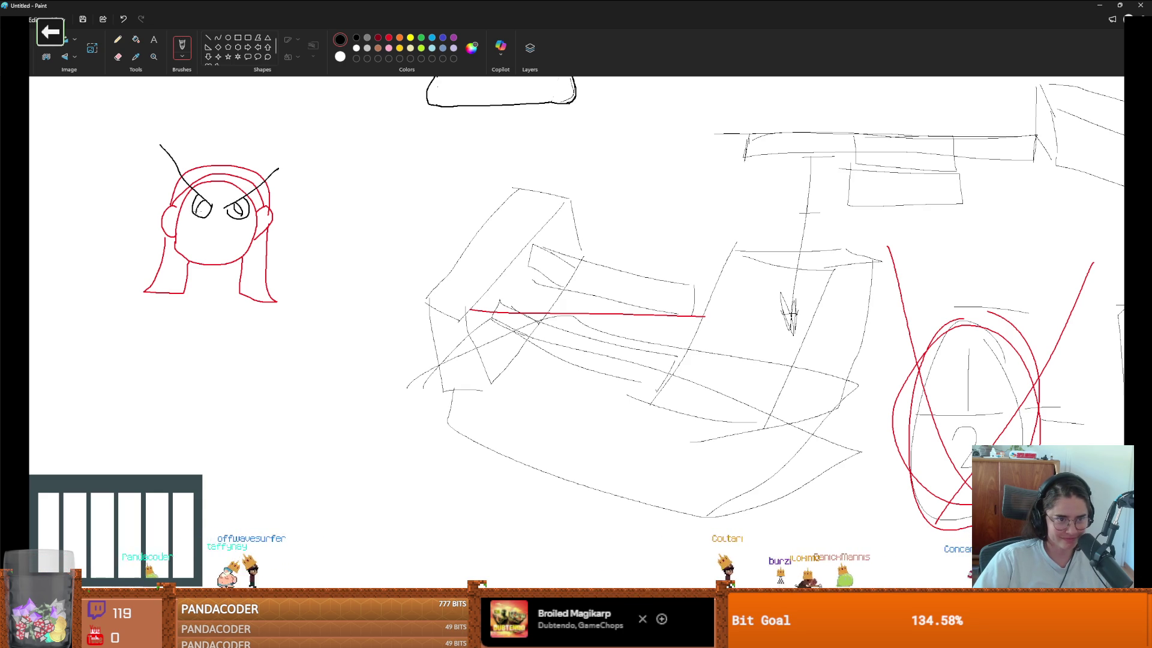
mouse_move(204, 240)
left_mouse_down()
mouse_move(243, 239)
mouse_move(237, 257)
mouse_move(204, 252)
mouse_move(201, 240)
mouse_move(245, 239)
left_mouse_up()
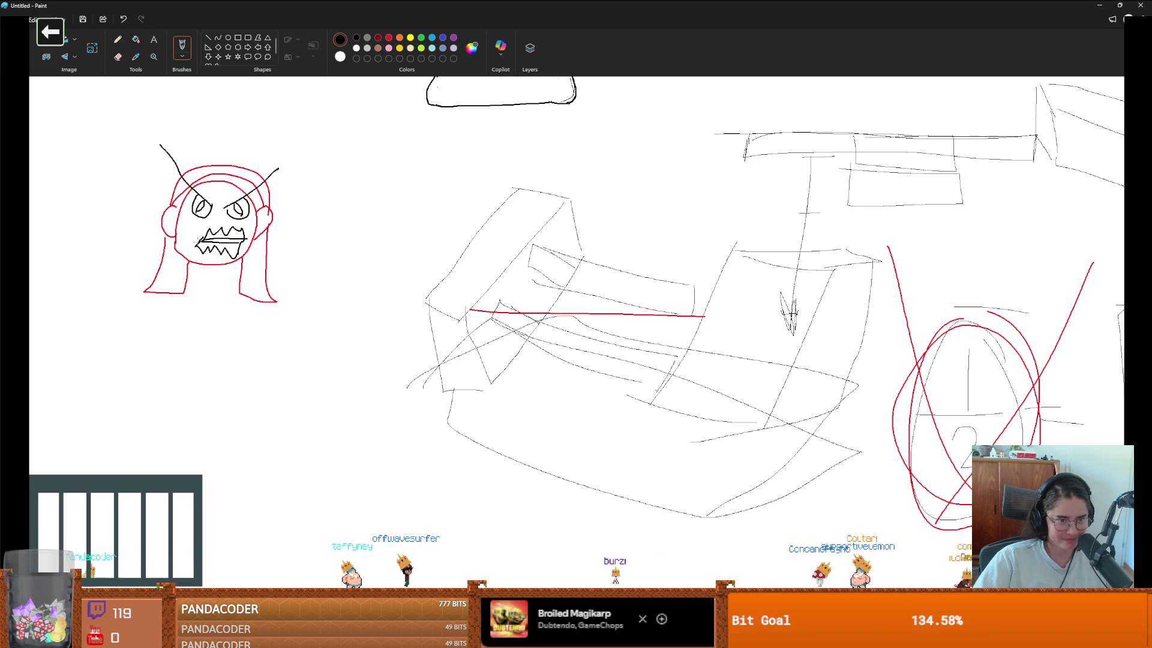
mouse_move(219, 265)
left_mouse_down()
mouse_move(380, 200)
mouse_move(401, 204)
mouse_move(362, 243)
left_mouse_up()
Step: Draw a blade in the figure's hand and add legs with a wide kicking stance
mouse_move(388, 186)
left_mouse_down()
mouse_move(331, 111)
mouse_move(366, 214)
mouse_move(404, 219)
mouse_move(241, 304)
mouse_move(249, 407)
left_mouse_up()
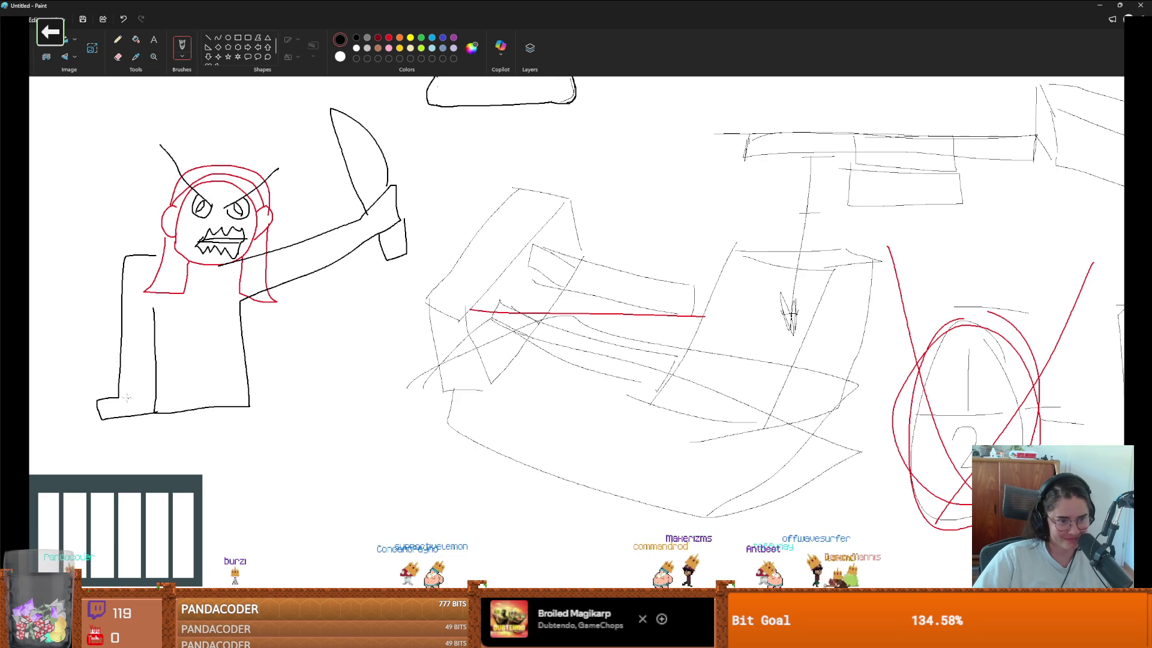
mouse_move(251, 398)
left_mouse_down()
mouse_move(260, 515)
mouse_move(350, 523)
mouse_move(233, 564)
mouse_move(212, 448)
left_mouse_up()
left_click_drag(156, 408, 158, 516)
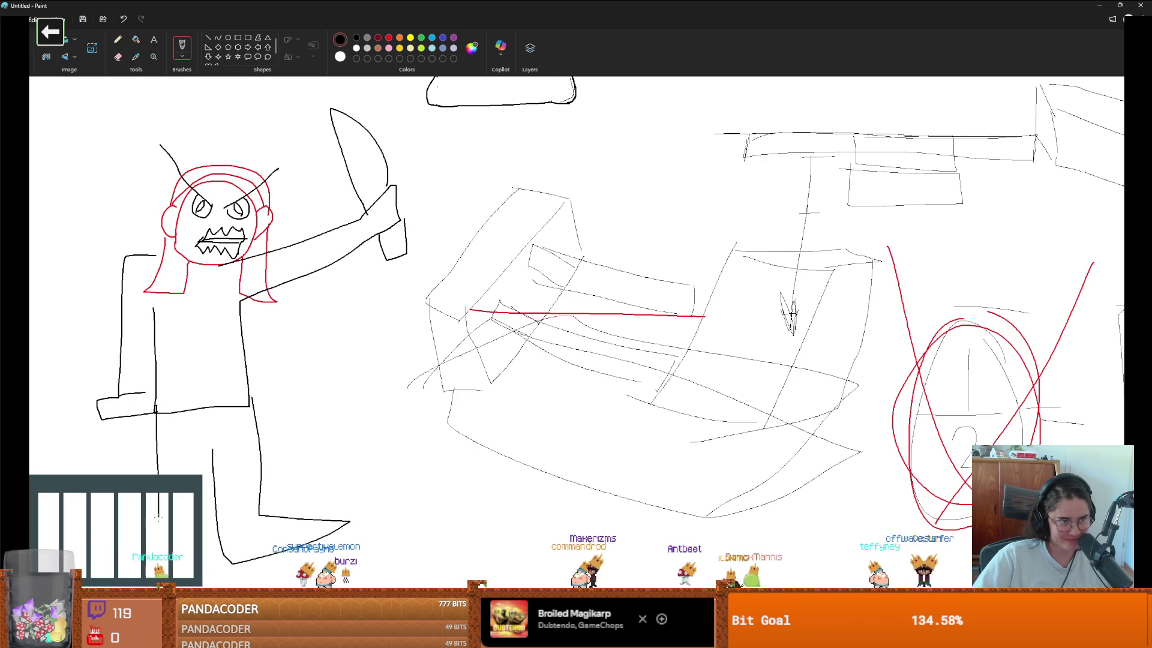
left_click_drag(70, 515, 191, 547)
left_click_drag(205, 437, 213, 449)
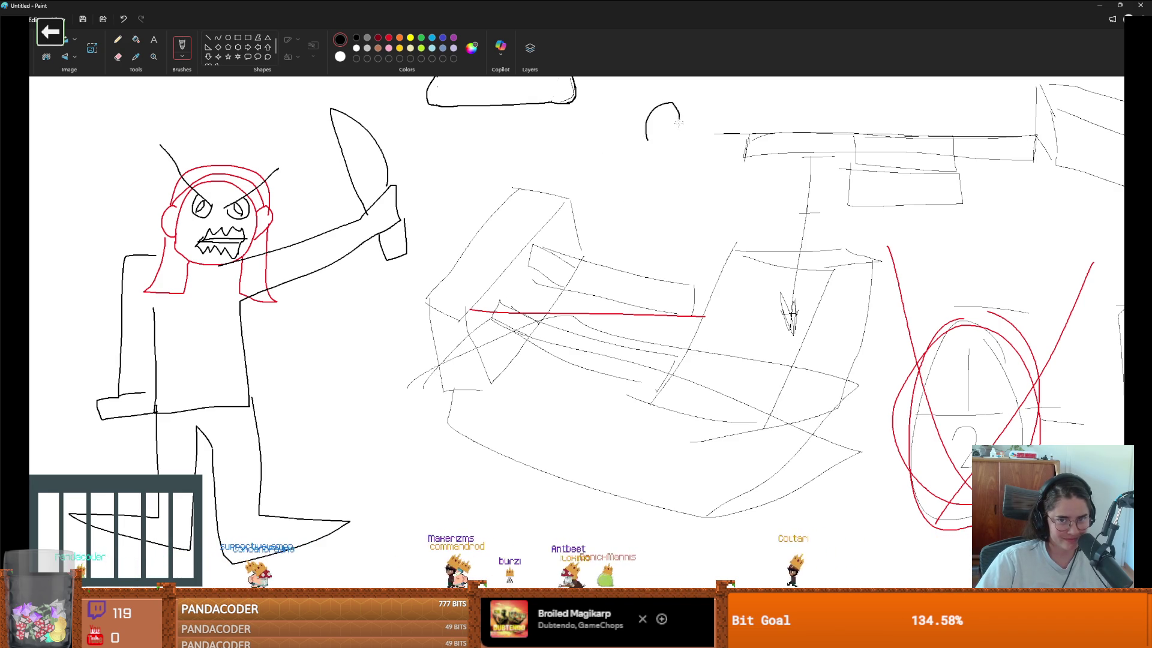
Step: Draw a stray blob, undo it with three Ctrl+Z presses, and return to Godot
left_click_drag(671, 202, 609, 143)
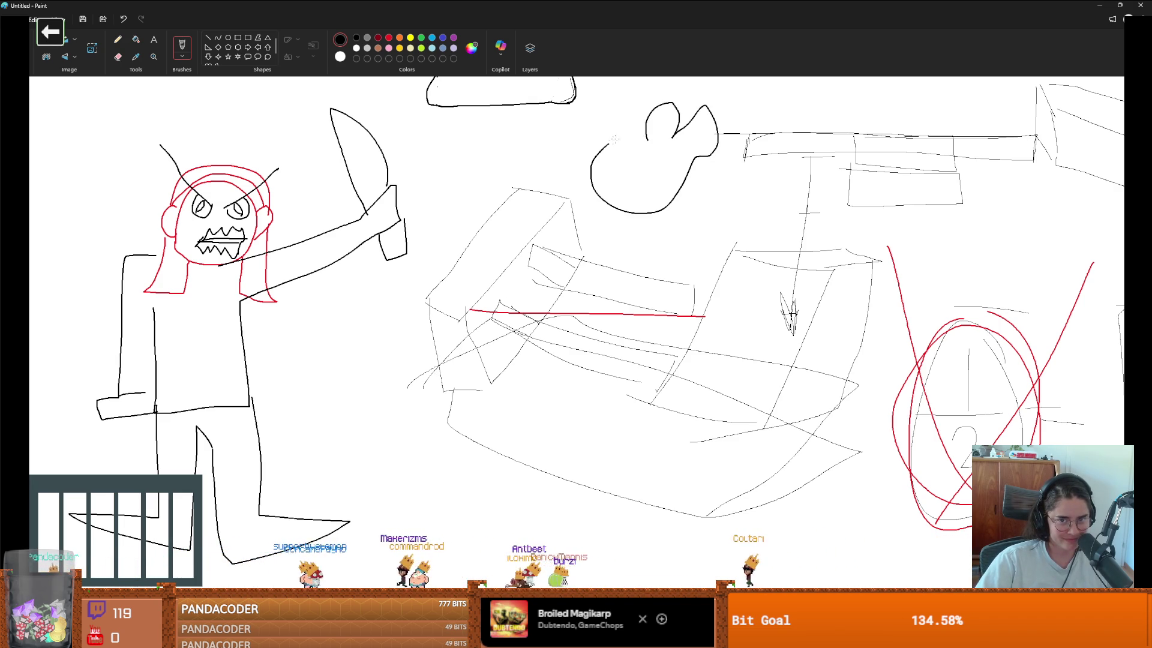
key("ctrl+z")
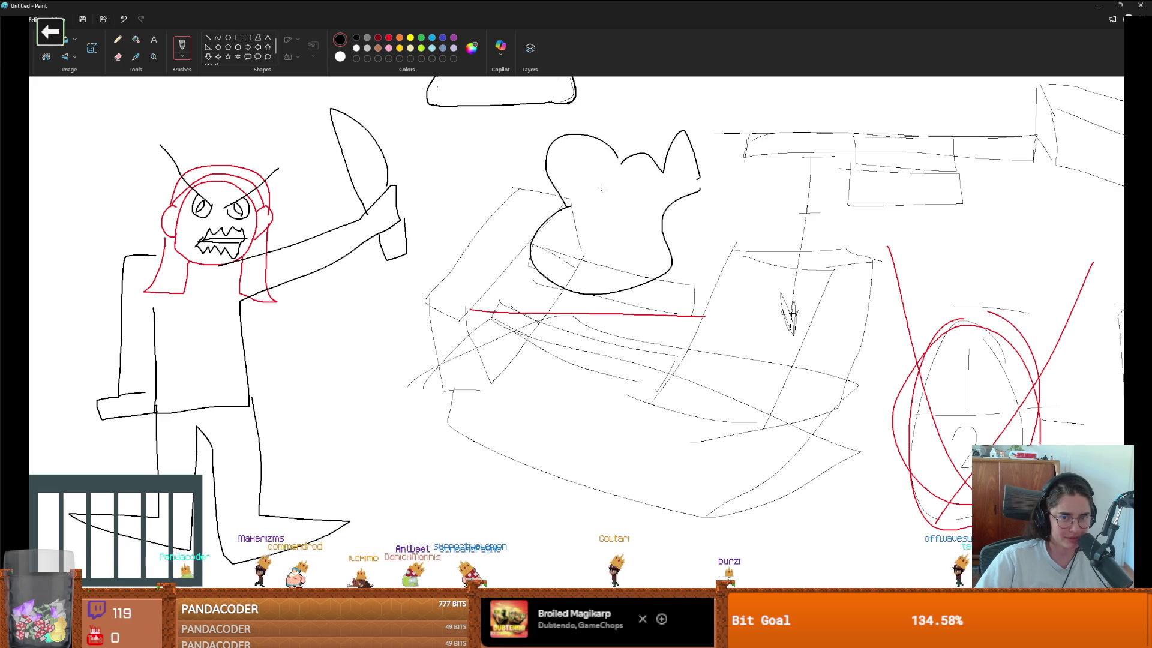
key("ctrl+z")
key("ctrl+z")
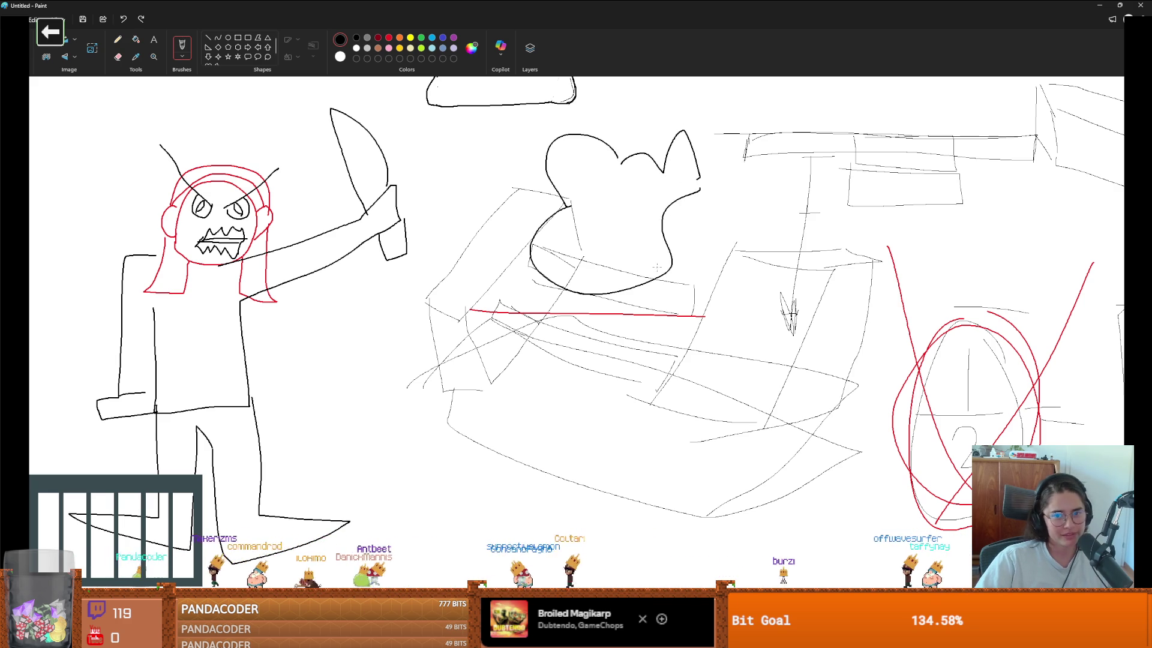
key("ctrl+z")
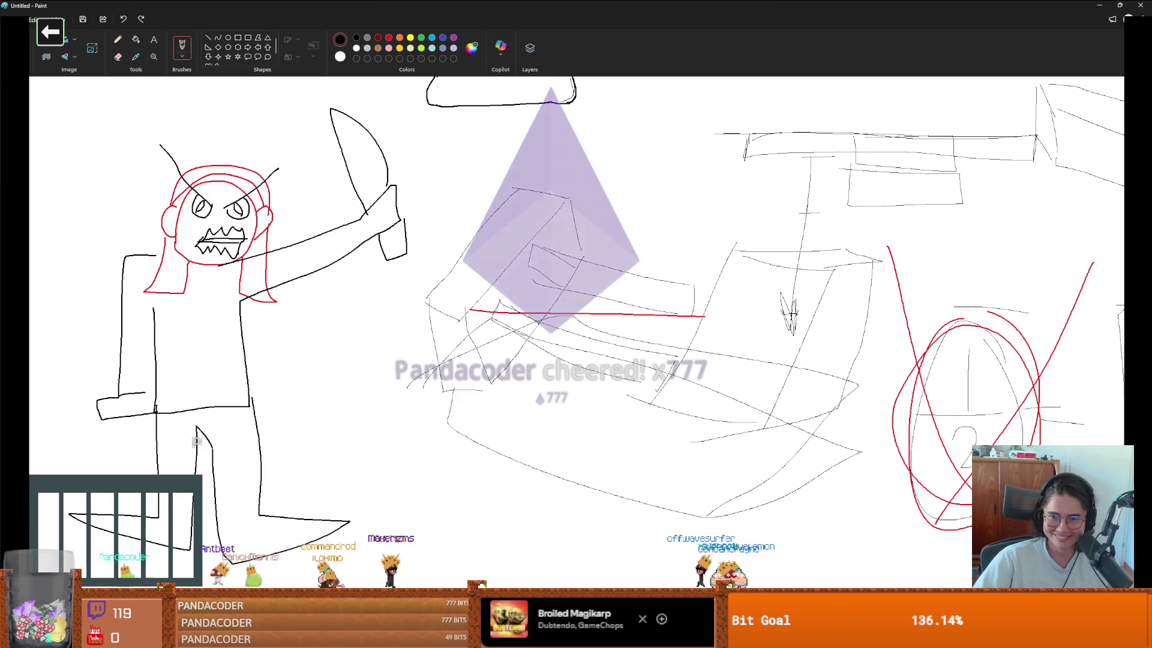
key("alt+Tab")
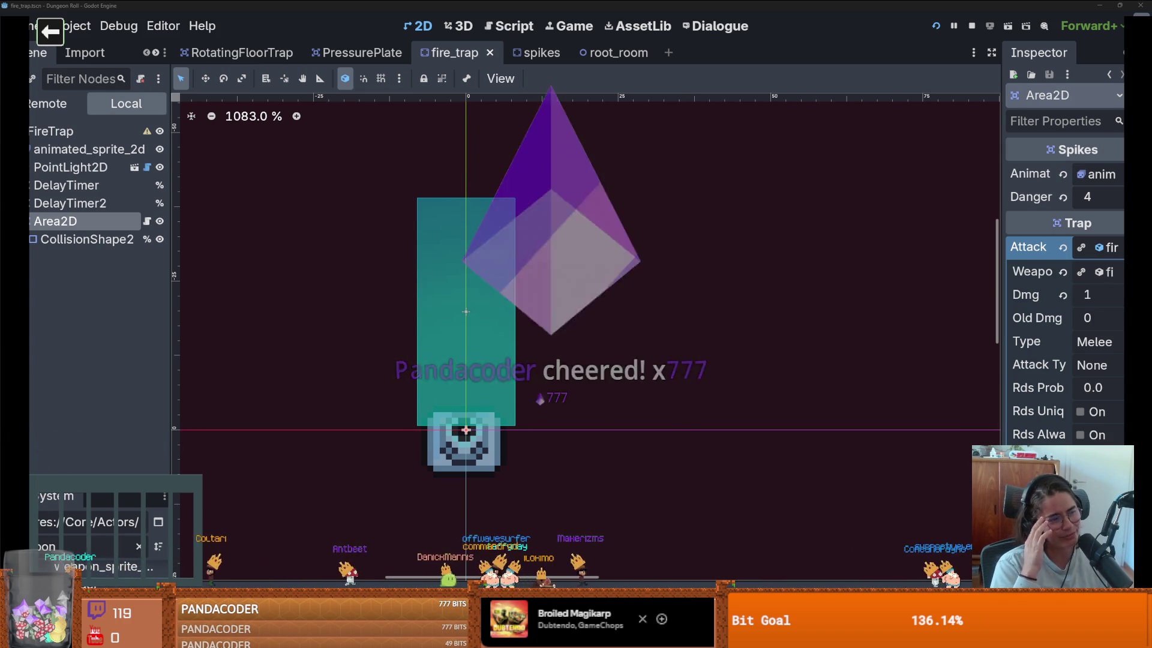
Step: Save the fire_trap scene and bring up the spikes.gd script
scroll(554, 362, "up", 2)
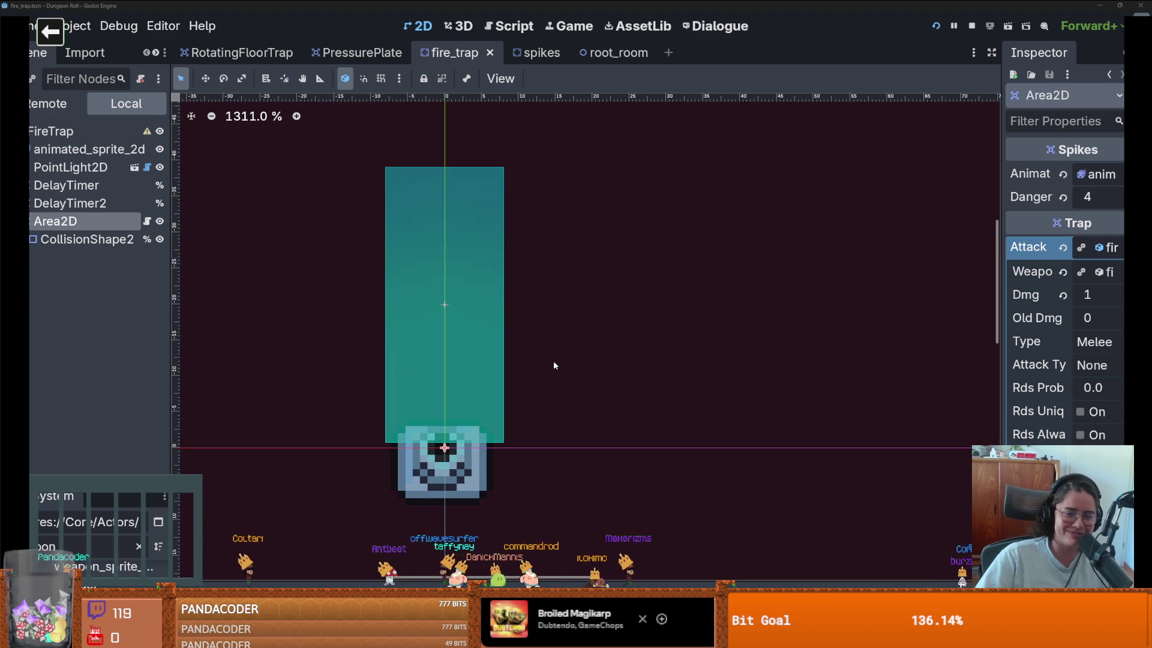
key("ctrl+s")
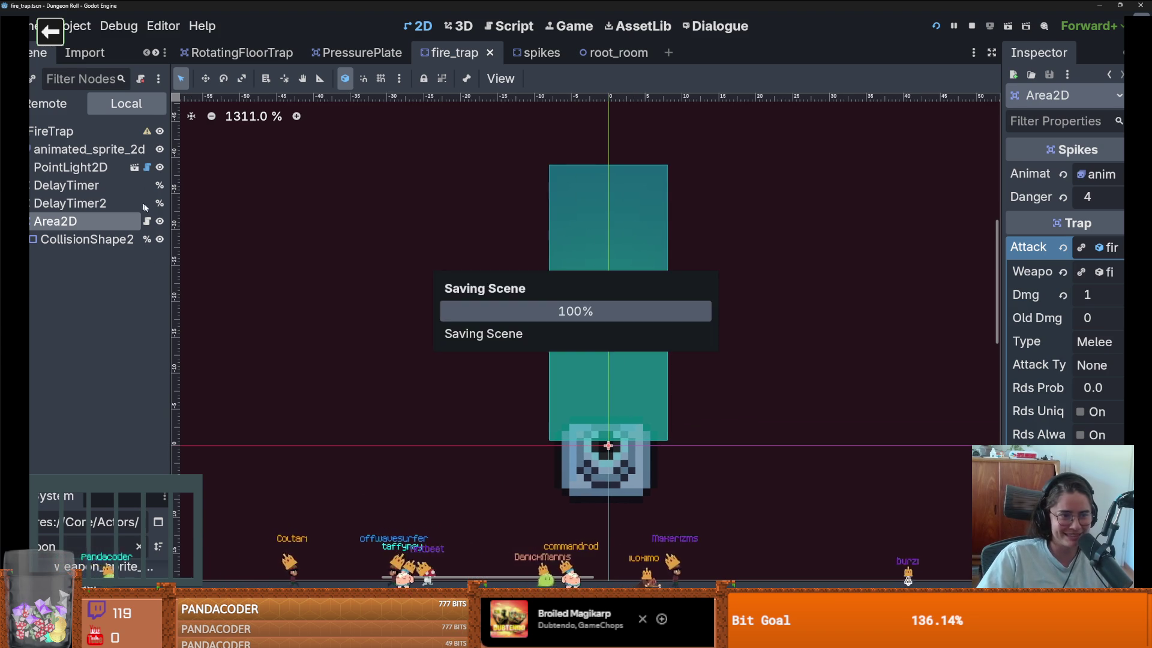
key("ctrl+F3")
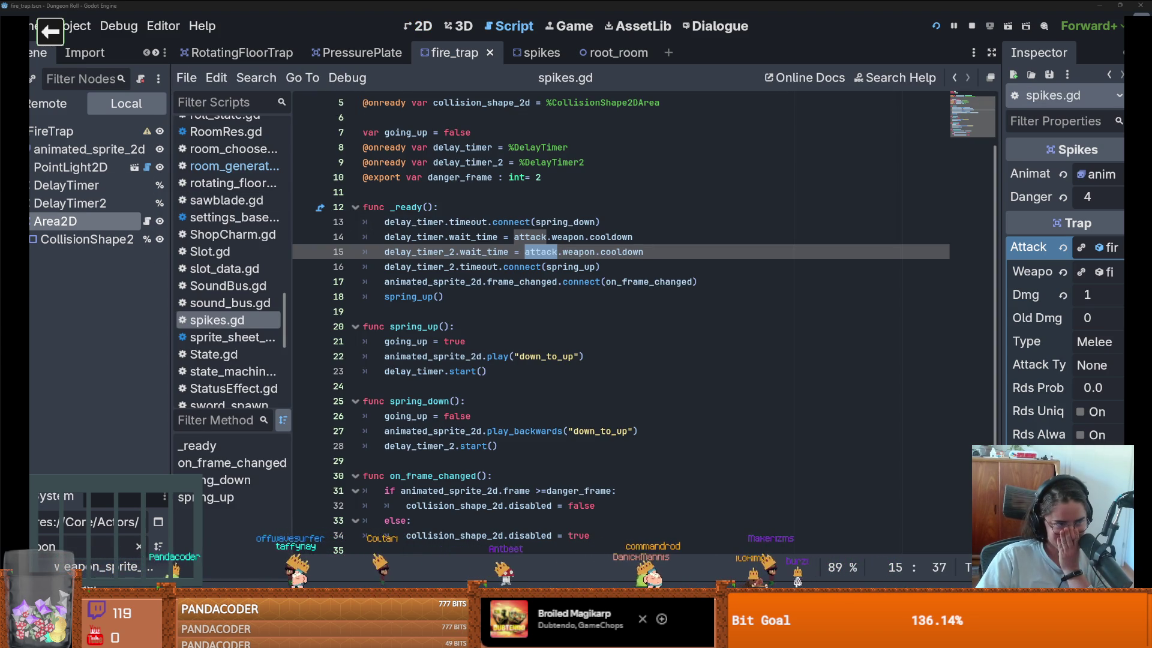
Step: Return to the zoomed-out 2D view of fire_trap, then switch back to the Paint sketch
left_click(415, 26)
scroll(518, 275, "down", 6)
scroll(519, 272, "up", 1)
scroll(521, 272, "down", 1)
scroll(521, 271, "down", 4)
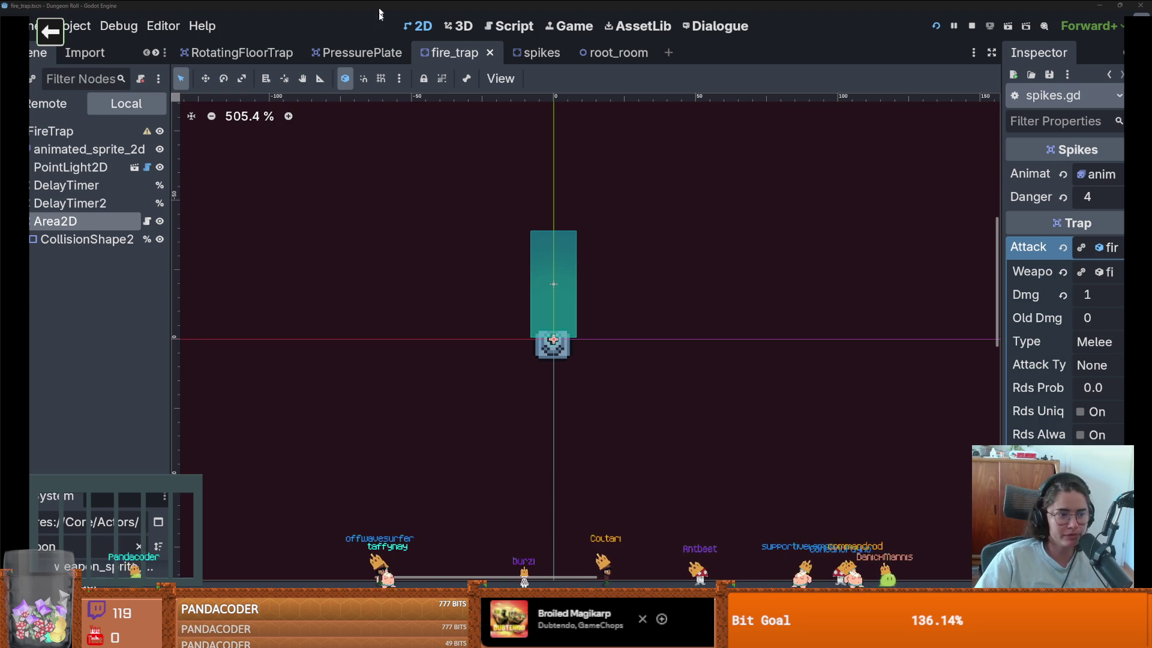
key("alt+Tab")
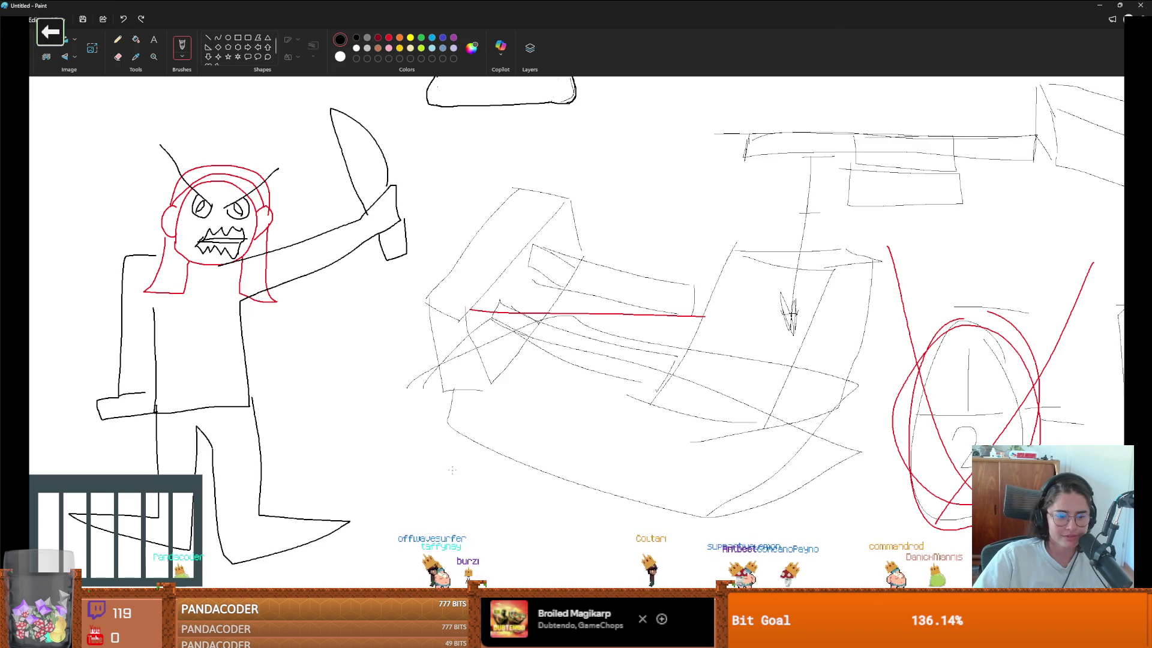
mouse_move(319, 639)
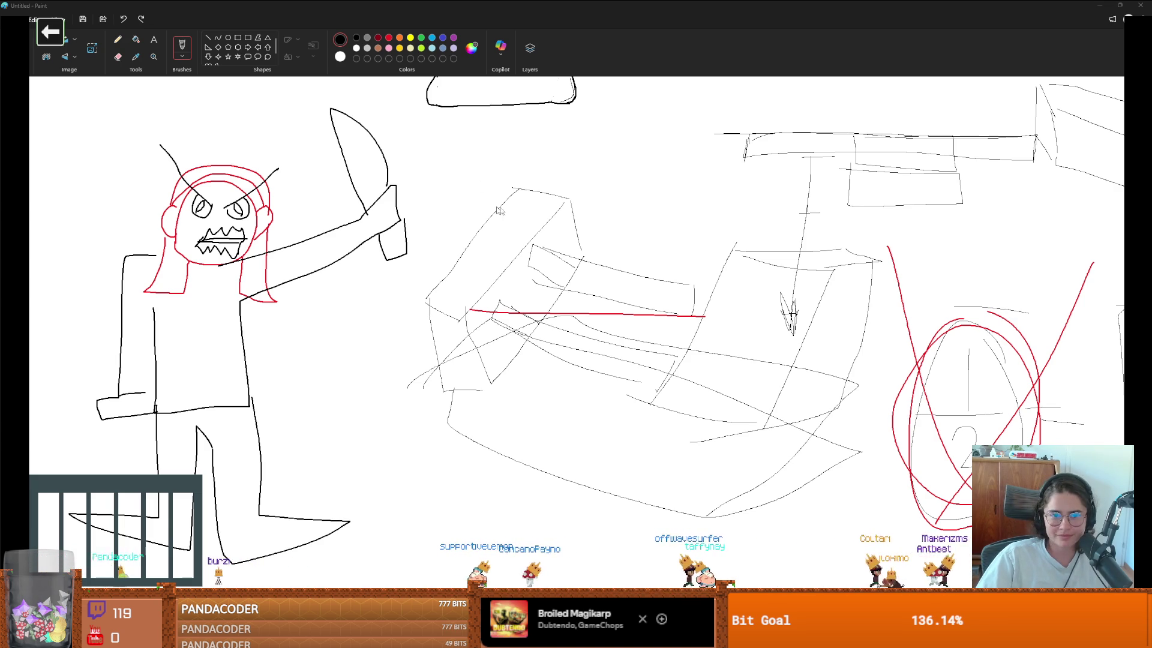
left_click(529, 198)
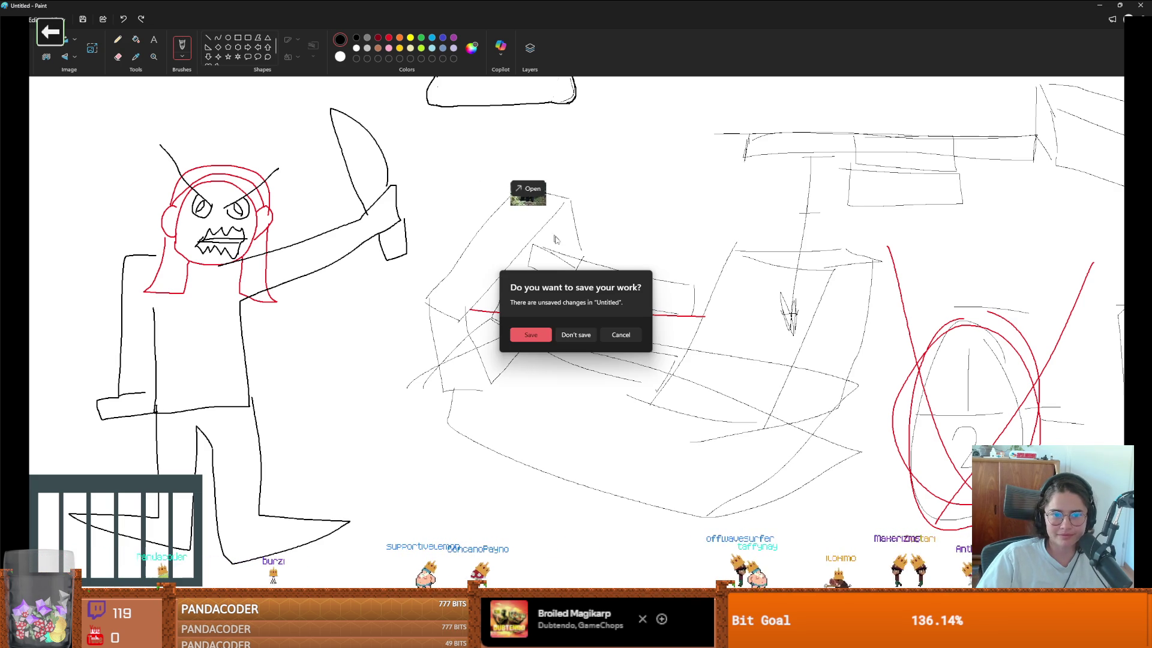
left_click(623, 337)
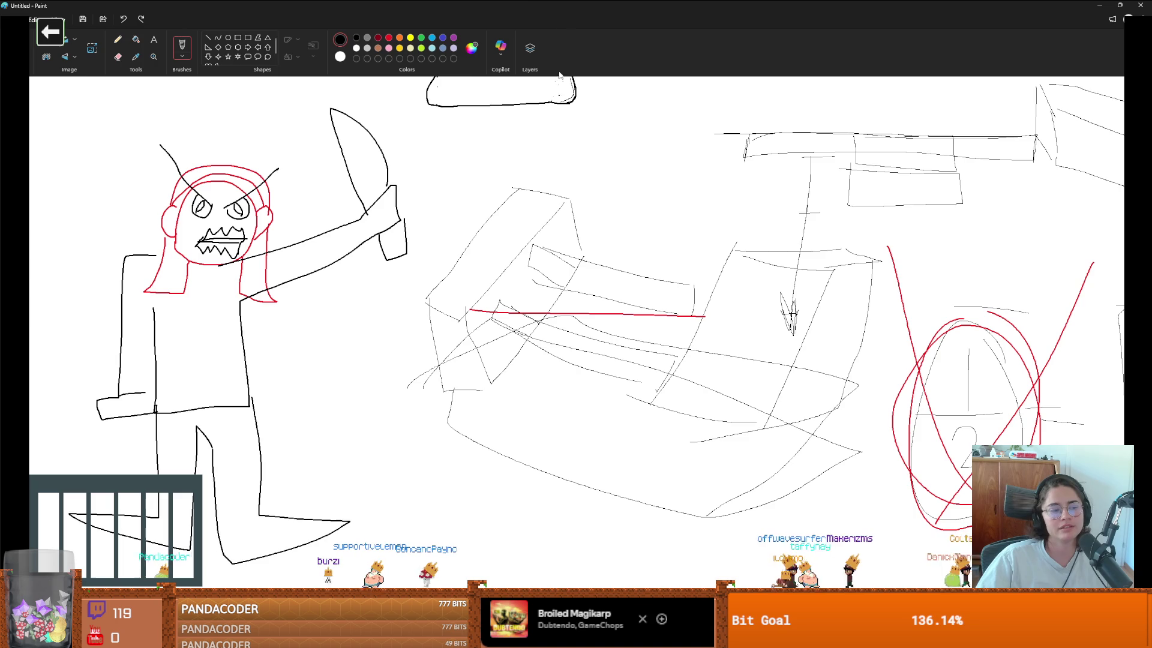
left_click_drag(498, 4, 630, 257)
left_click(899, 251)
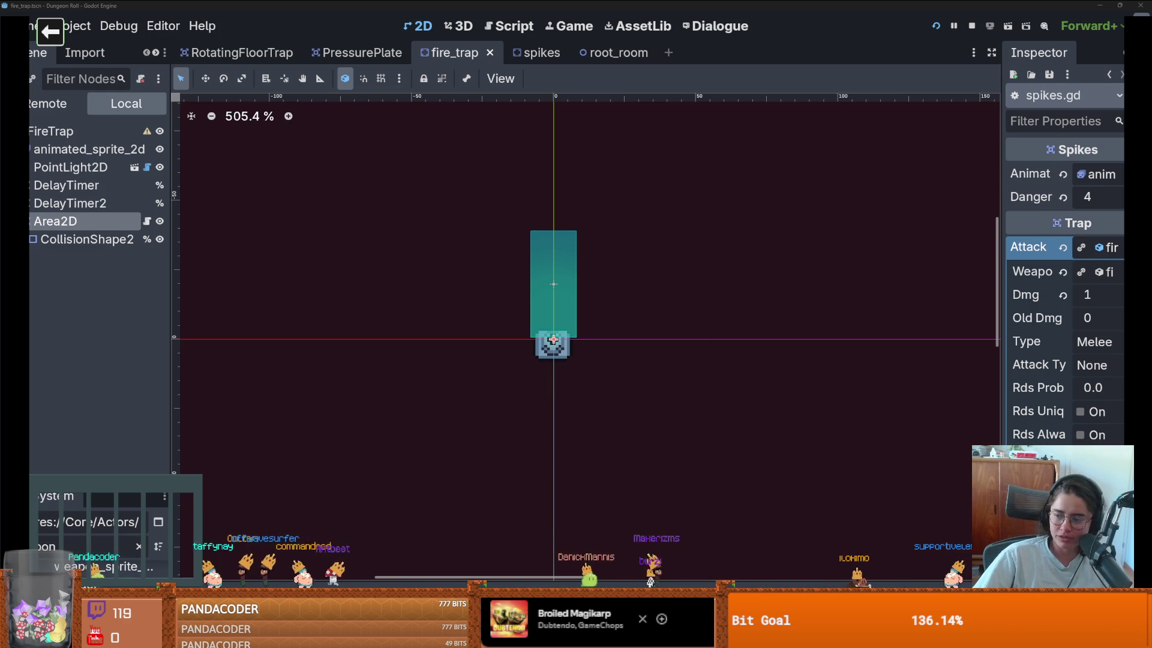
Step: Zoom in on the fire_trap scene's 2D view
scroll(456, 414, "up", 2)
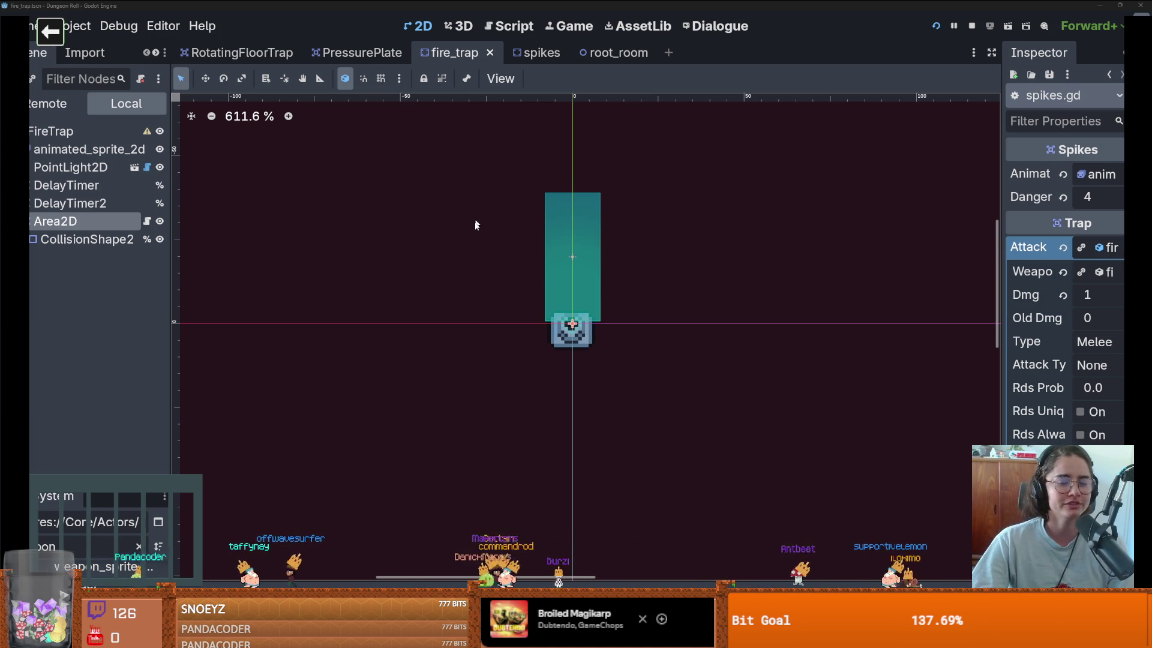
Step: Save the fire_trap scene, then zoom and pan in on the FireTrap
key("ctrl+s")
scroll(420, 321, "up", 3)
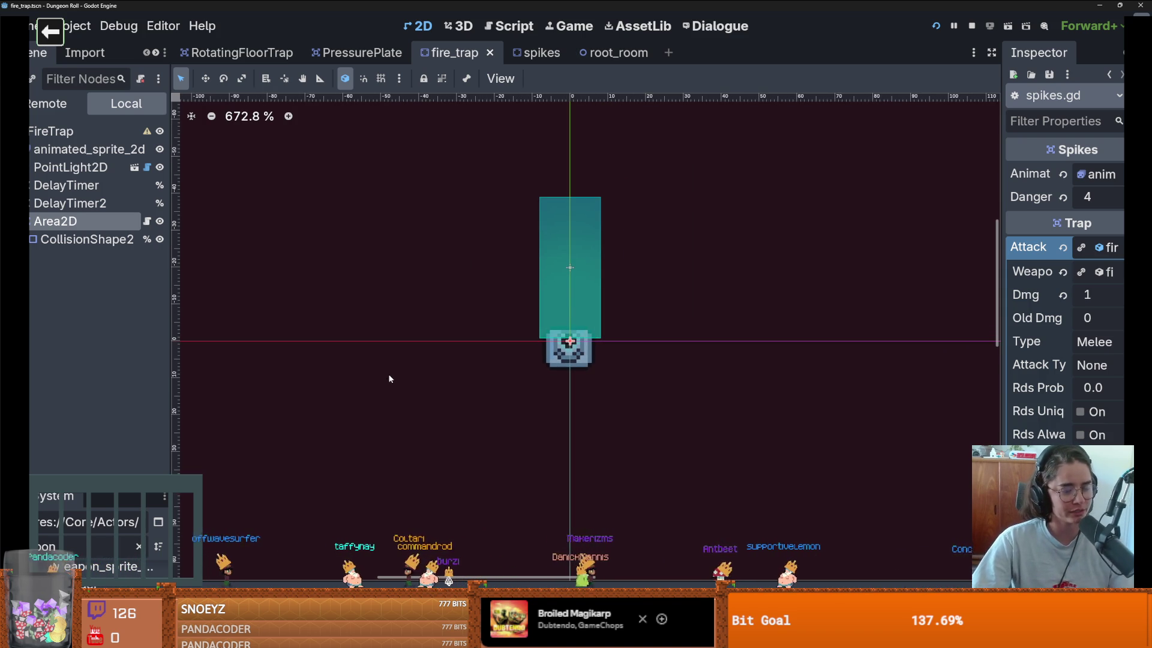
scroll(386, 381, "up", 2)
key("ctrl+s")
scroll(393, 357, "up", 1)
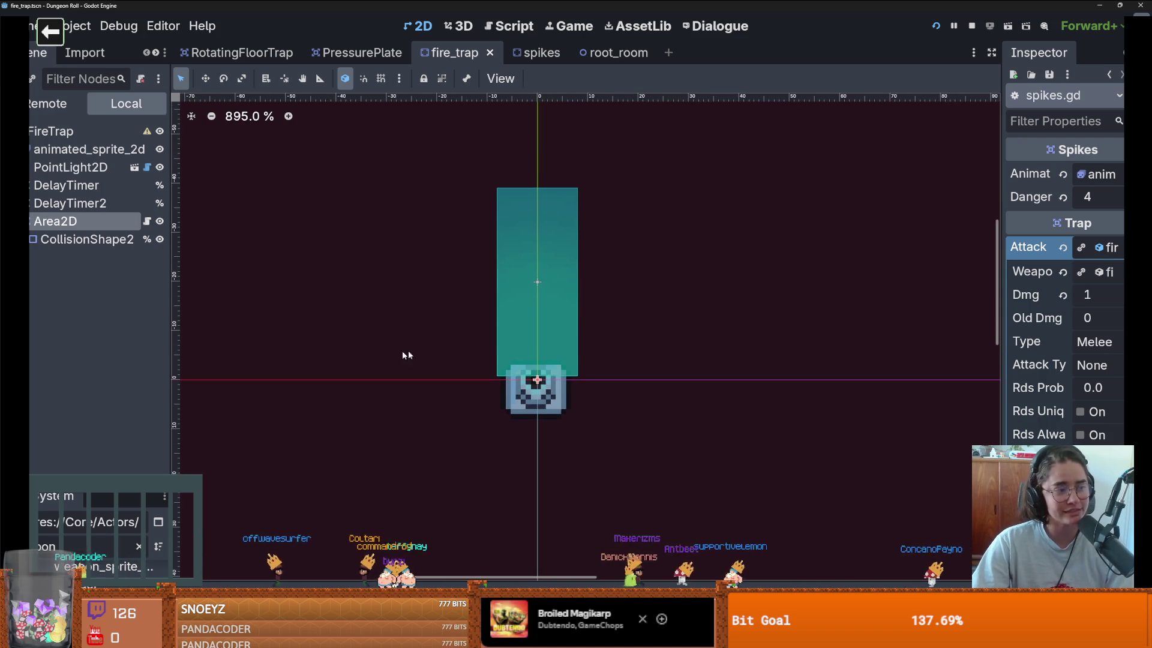
scroll(447, 349, "up", 2)
scroll(481, 357, "down", 1)
scroll(480, 379, "up", 1)
scroll(480, 378, "down", 1)
scroll(425, 389, "up", 1)
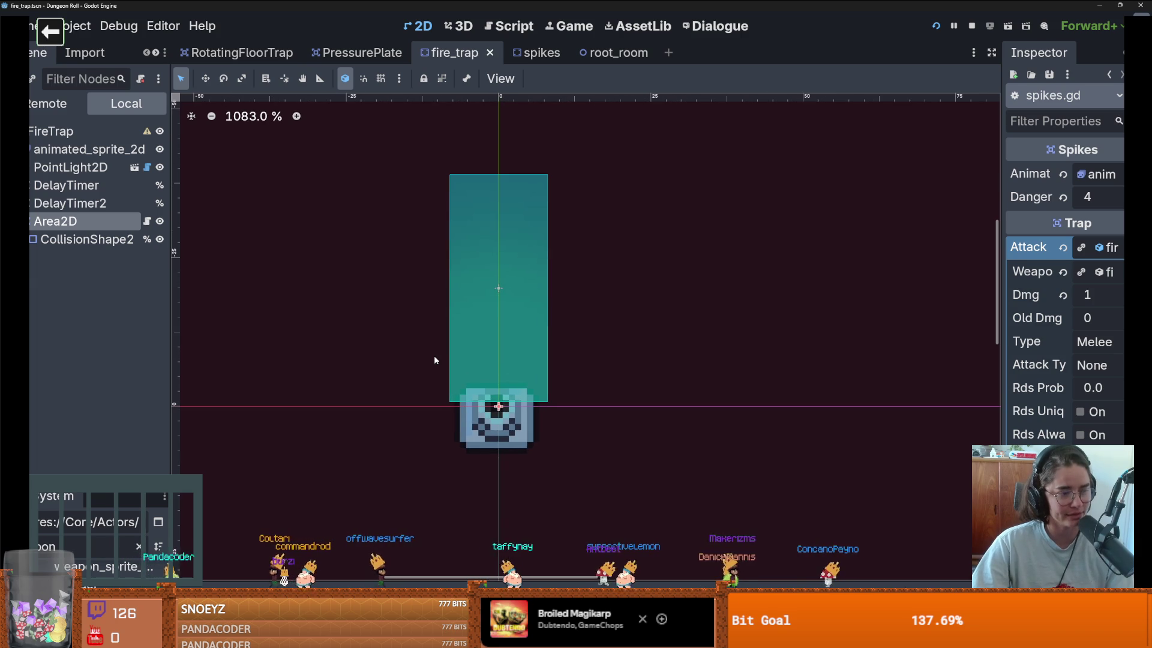
scroll(434, 360, "up", 1)
left_click_drag(436, 355, 430, 359)
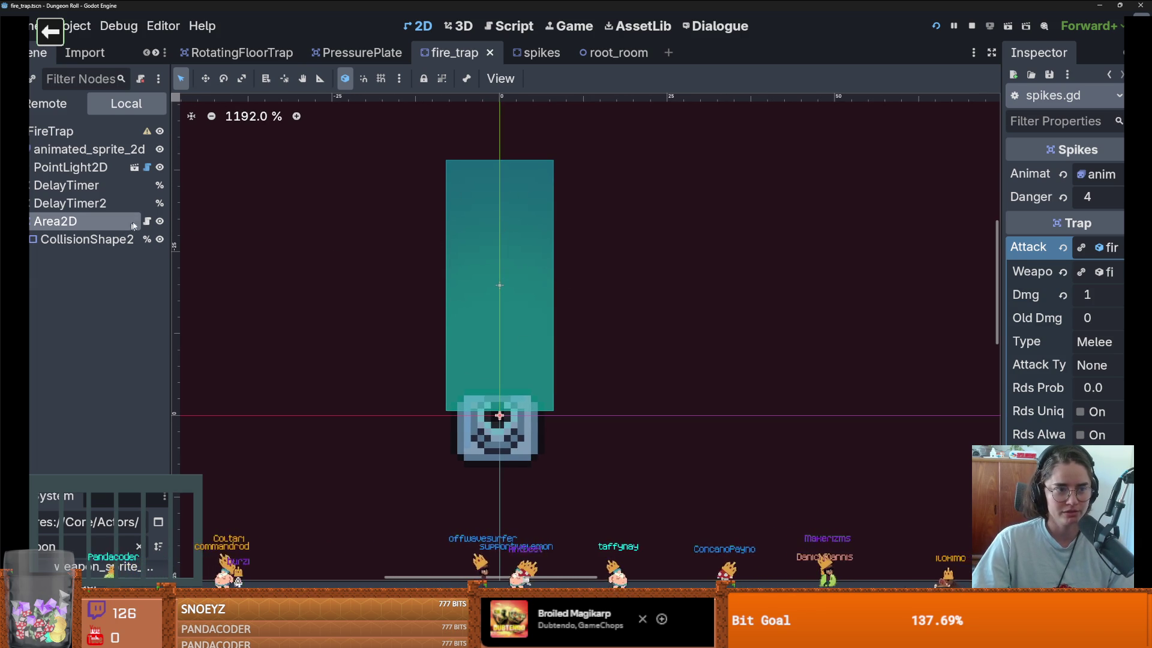
Step: Widen the Inspector, expand the Weapon resource, save, and check both DelayTimer nodes
left_click_drag(998, 259, 942, 261)
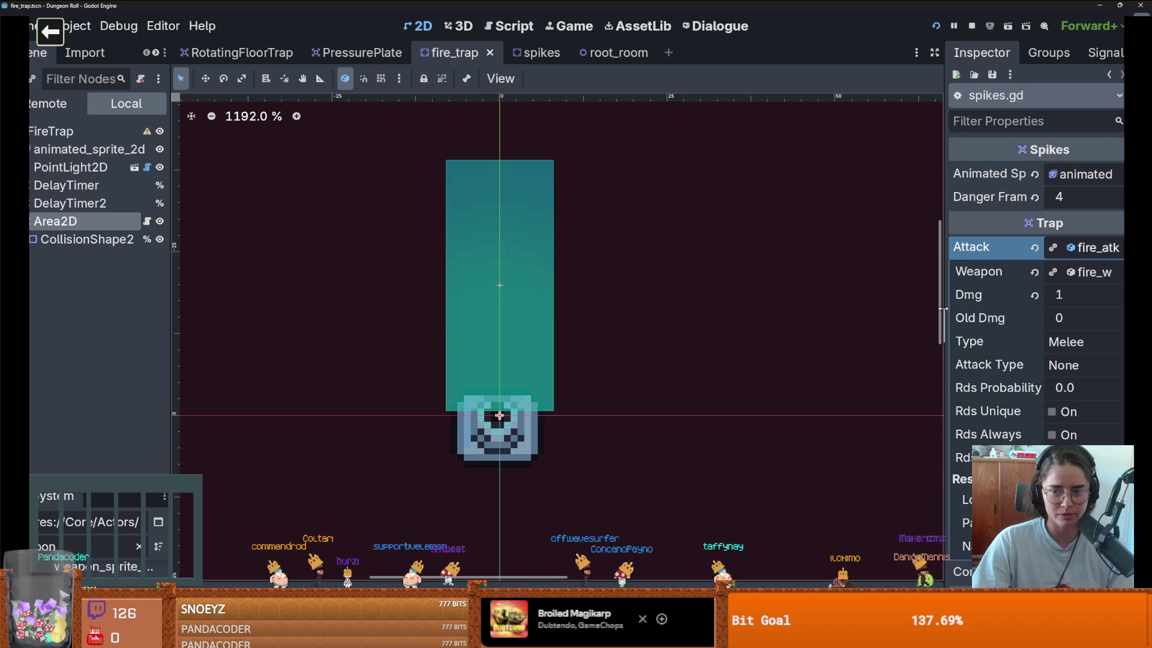
left_click(1051, 273)
key("ctrl+s")
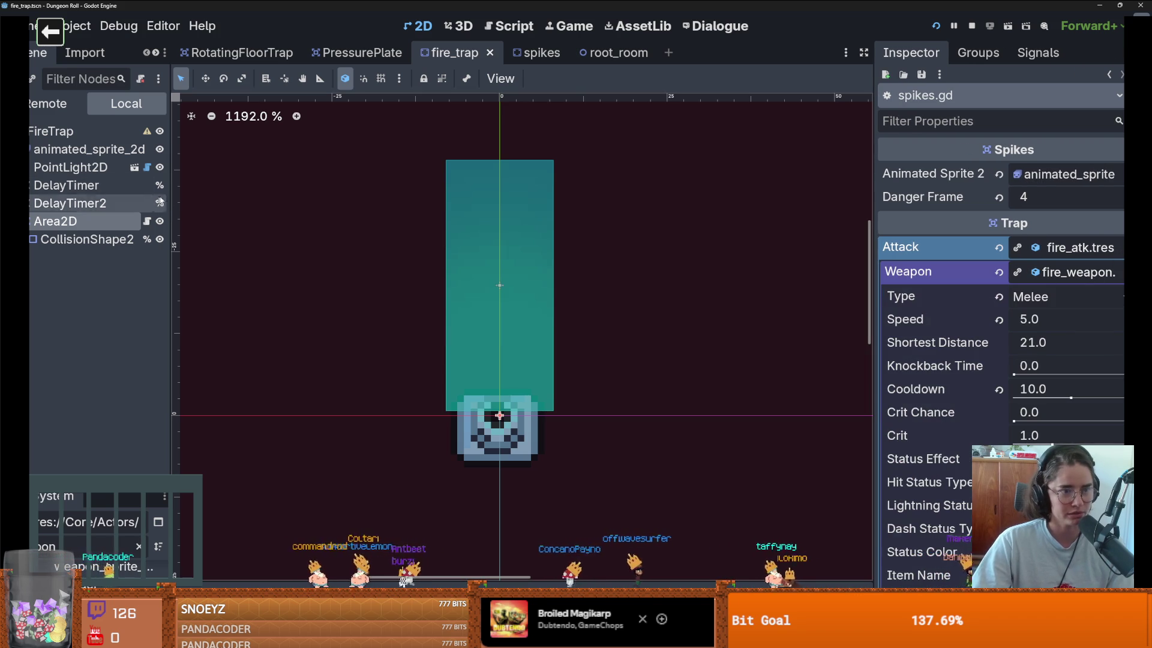
left_click(118, 189)
left_click(125, 203)
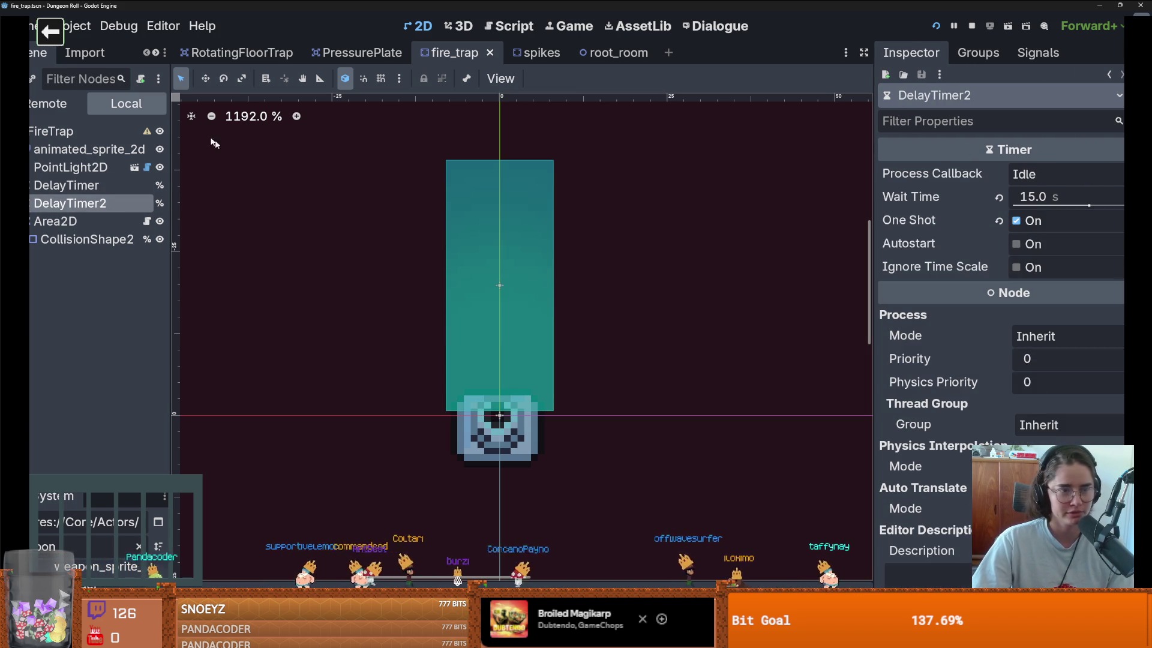
Step: Open the trap's spikes.gd script and highlight every use of delay_timer
left_click(147, 221)
key("ctrl+s")
scroll(520, 313, "down", 1)
scroll(519, 313, "up", 3)
scroll(520, 312, "down", 3)
scroll(480, 306, "up", 3)
left_click(449, 299)
double_click(449, 299)
scroll(449, 270, "down", 2)
double_click(447, 239)
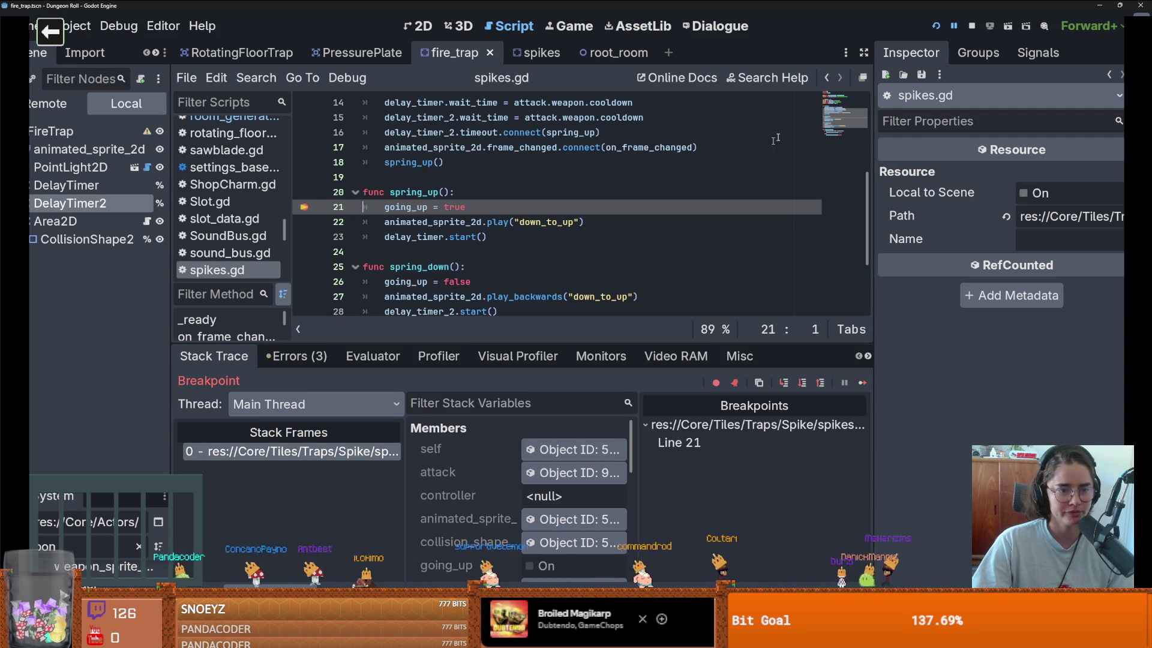
Step: Toggle the line 21 breakpoint off and back on, then relaunch the game for debugging
key("F9")
left_click(304, 208)
key("F5")
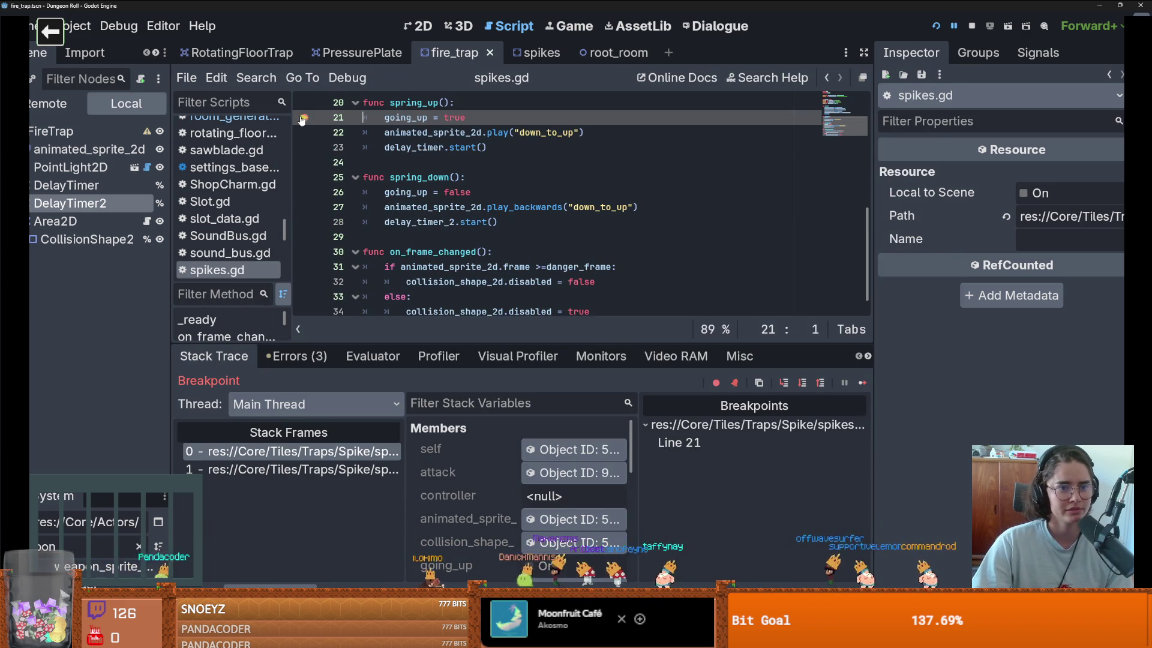
left_click(936, 25)
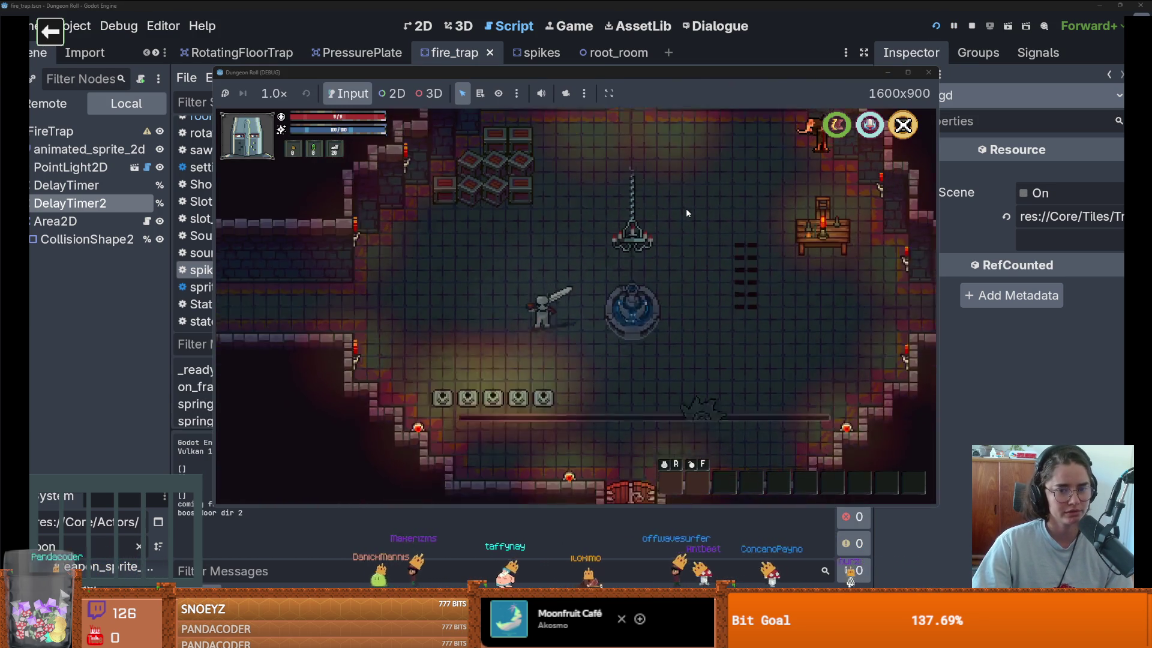
Step: Walk the player left through the fire traps, then stop the run and save
key("a")
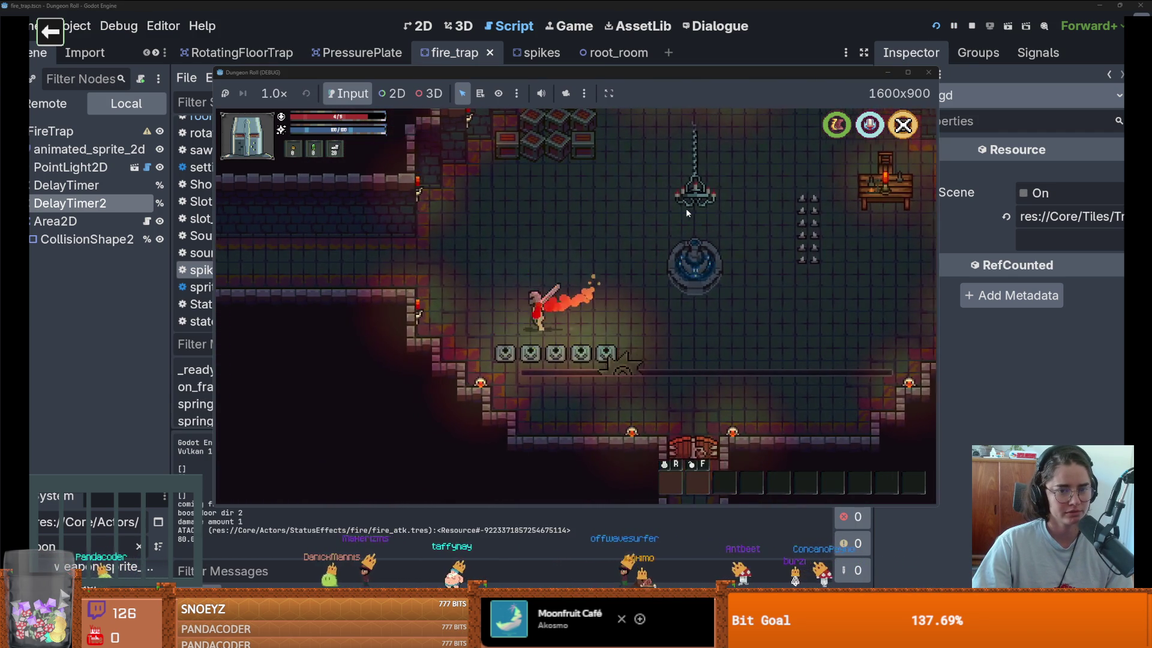
key("a")
left_click(931, 71)
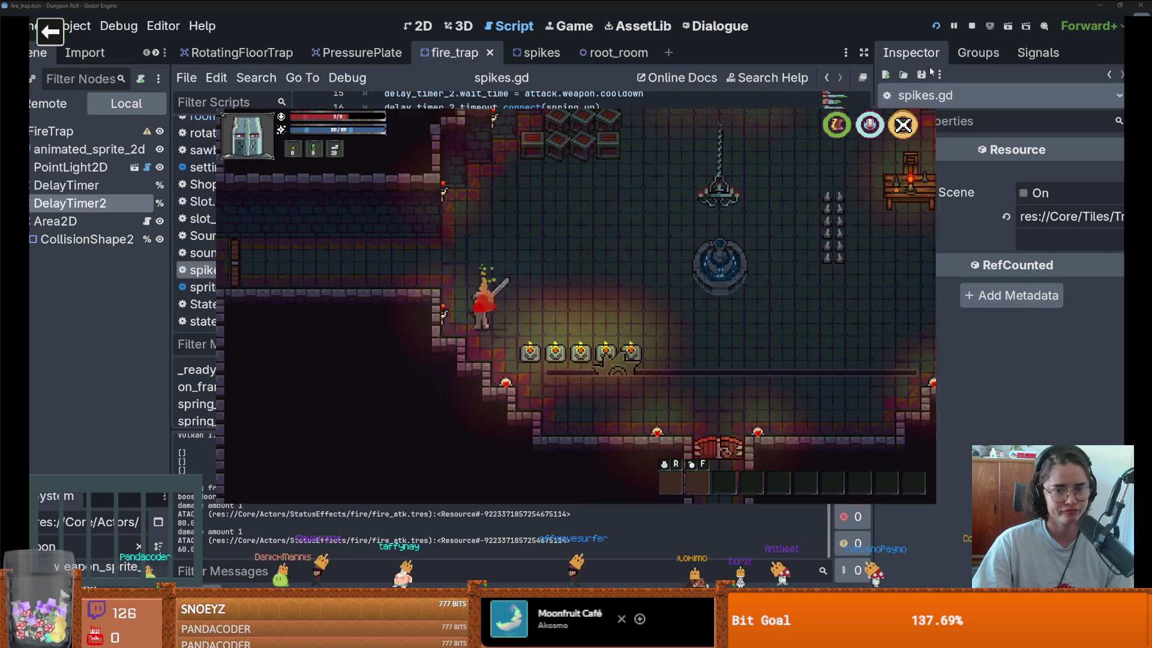
key("ctrl+s")
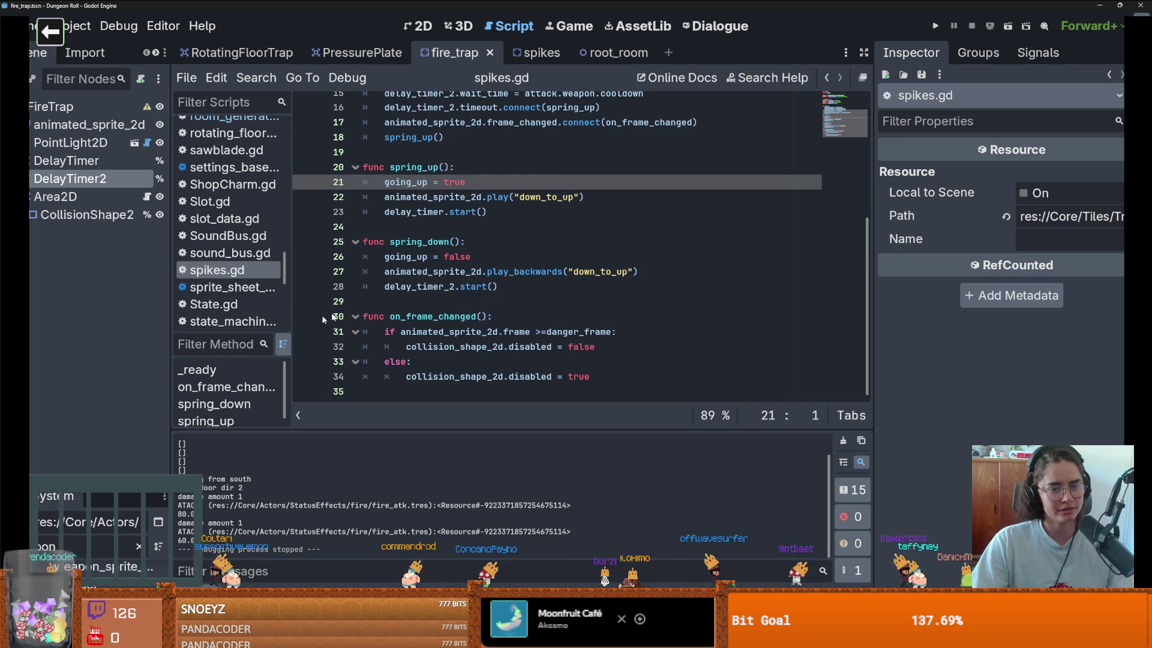
Step: Review spikes.gd around blank lines 24 and 29 and the on_frame_changed header, then save
left_click(506, 227)
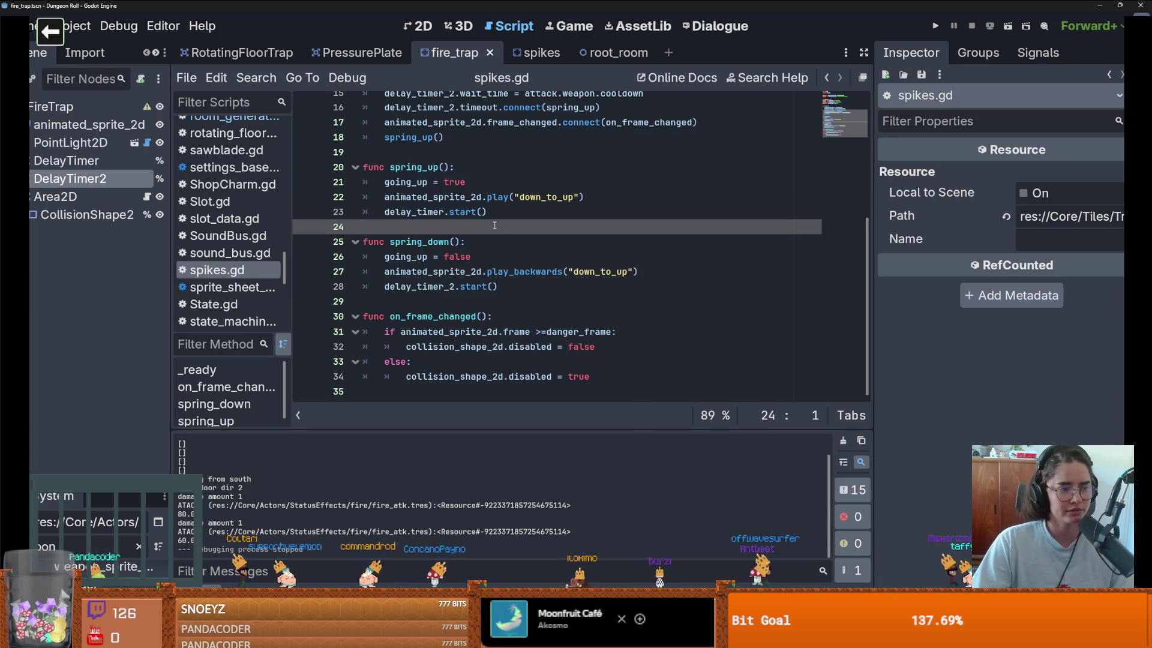
scroll(478, 252, "up", 1)
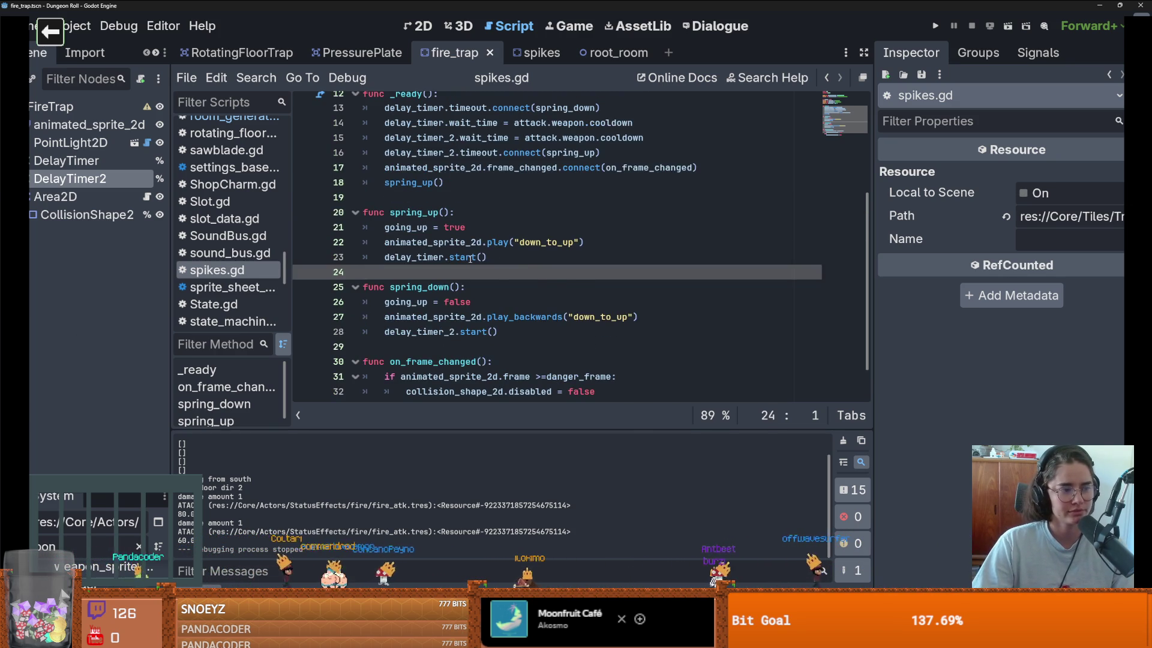
scroll(471, 258, "down", 1)
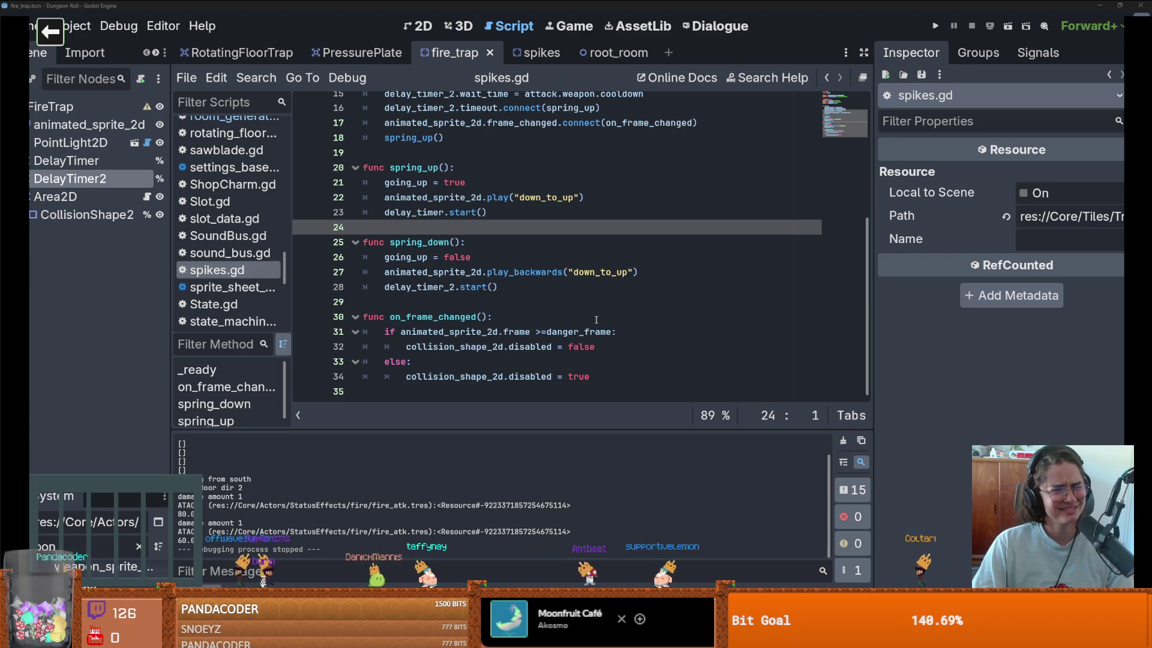
left_click(596, 320)
left_click(599, 300)
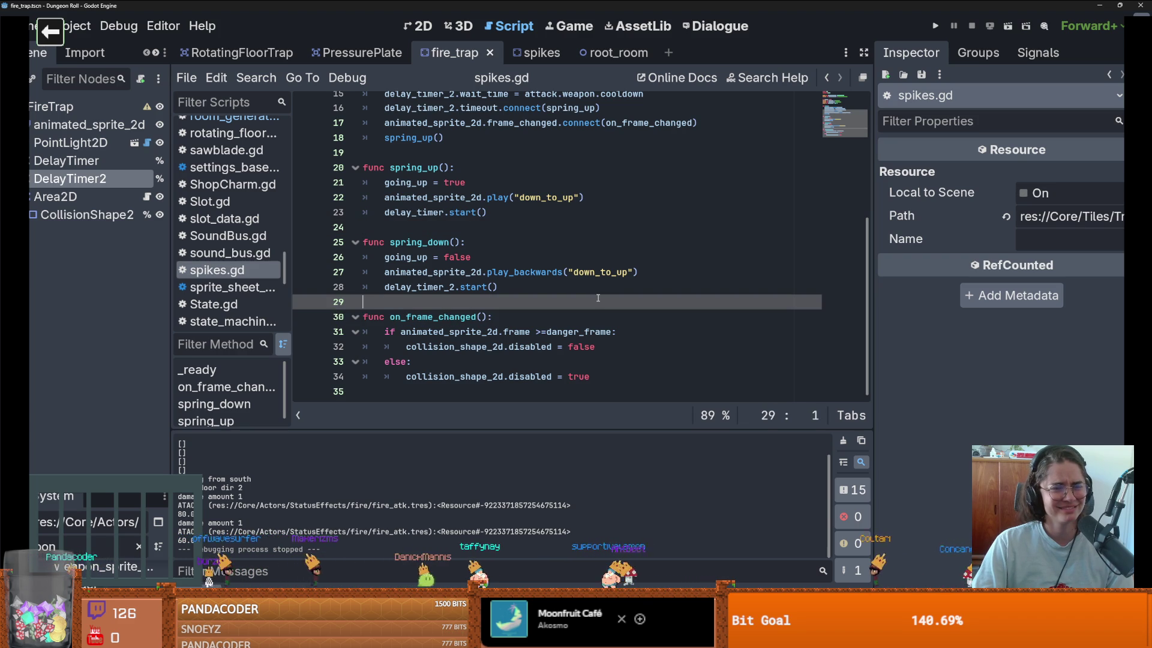
scroll(597, 330, "up", 1)
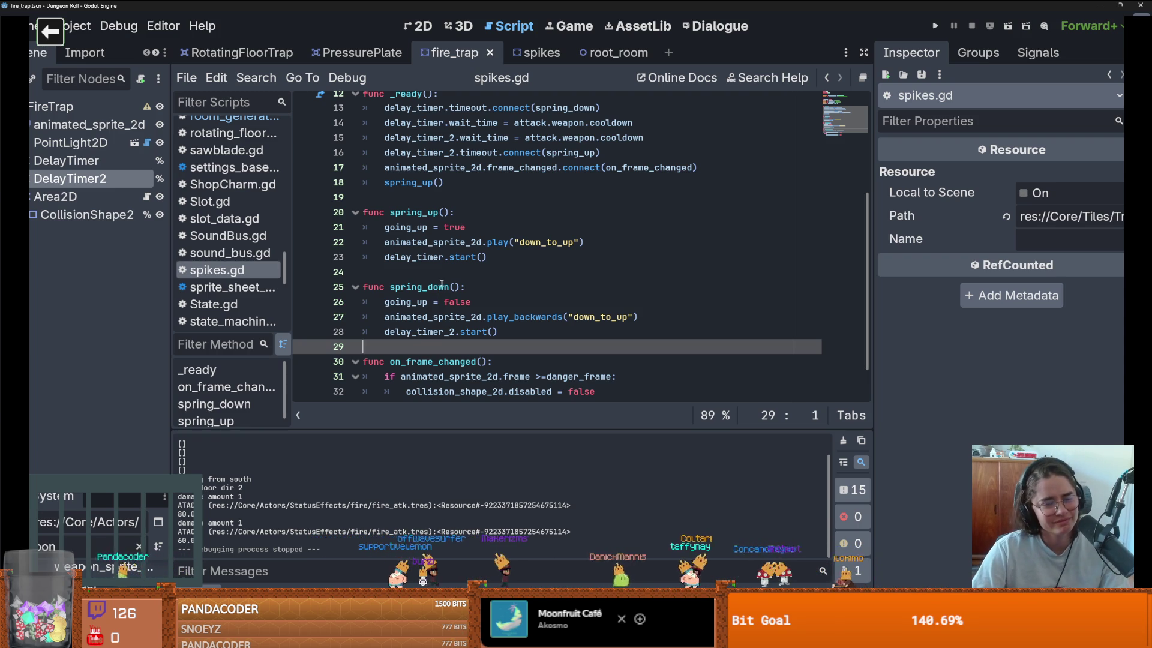
scroll(453, 281, "down", 1)
scroll(455, 278, "up", 1)
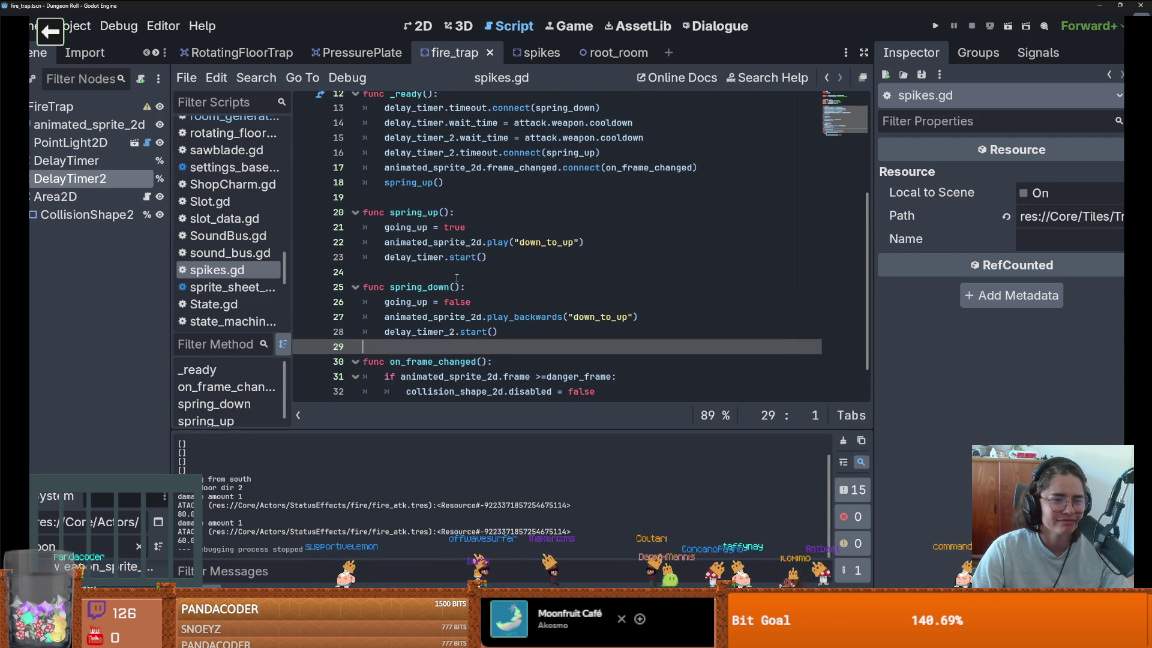
scroll(458, 278, "up", 1)
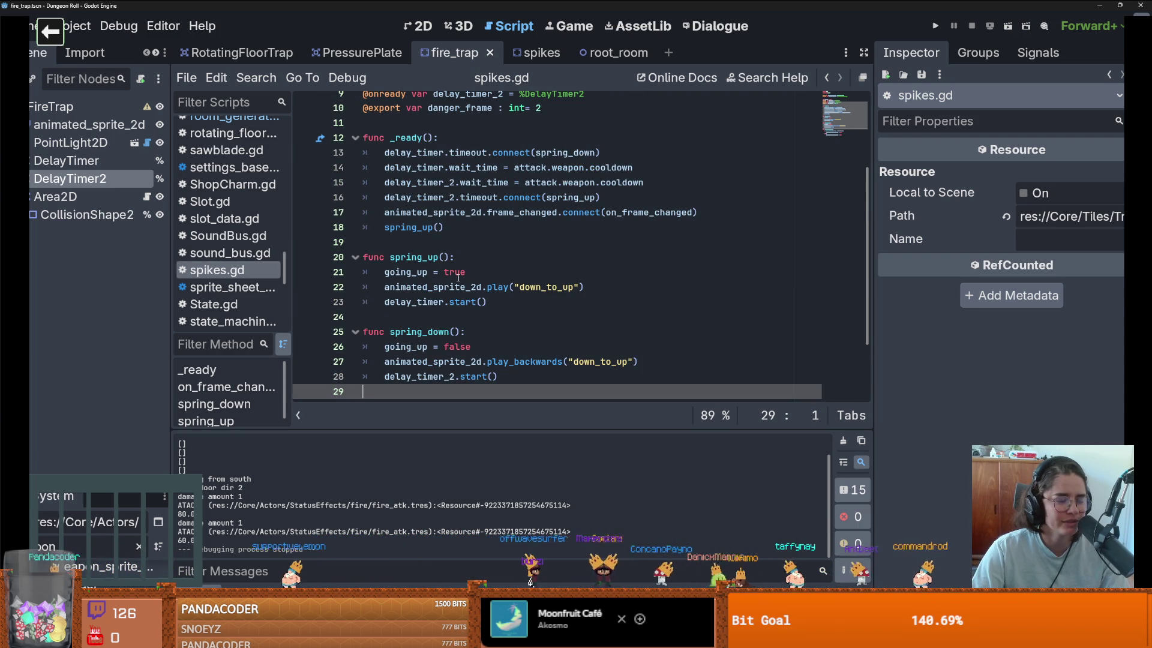
scroll(458, 278, "down", 1)
key("ctrl+s")
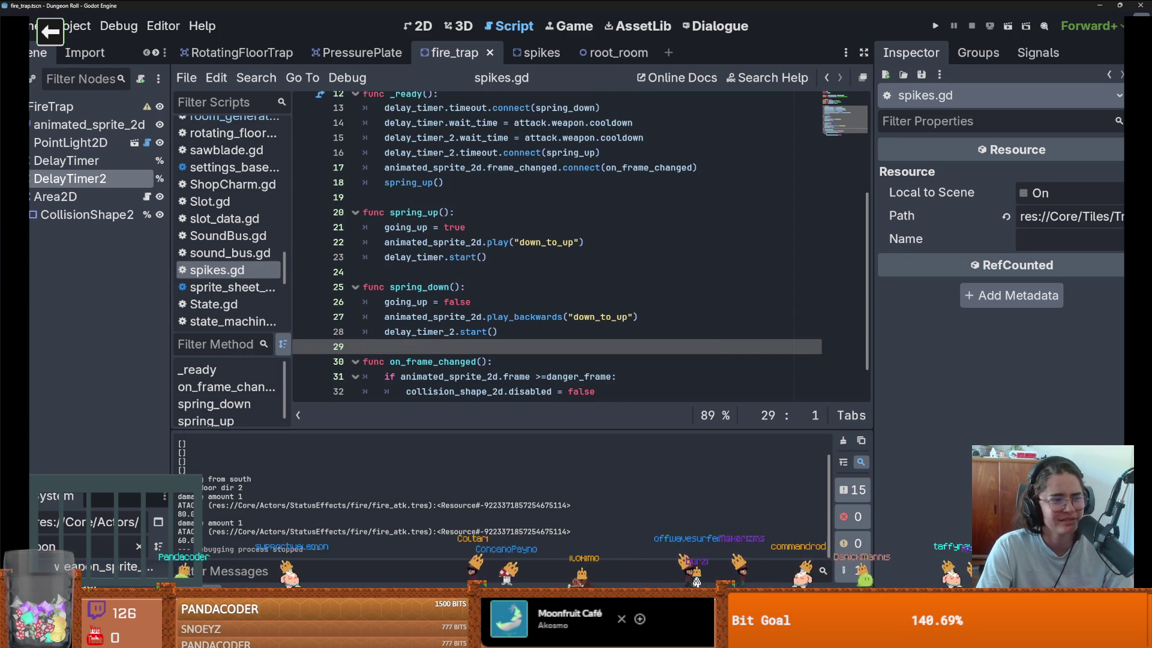
Step: Review spring_down, save the script, and highlight every use of animated_sprite_2d
scroll(451, 318, "down", 1)
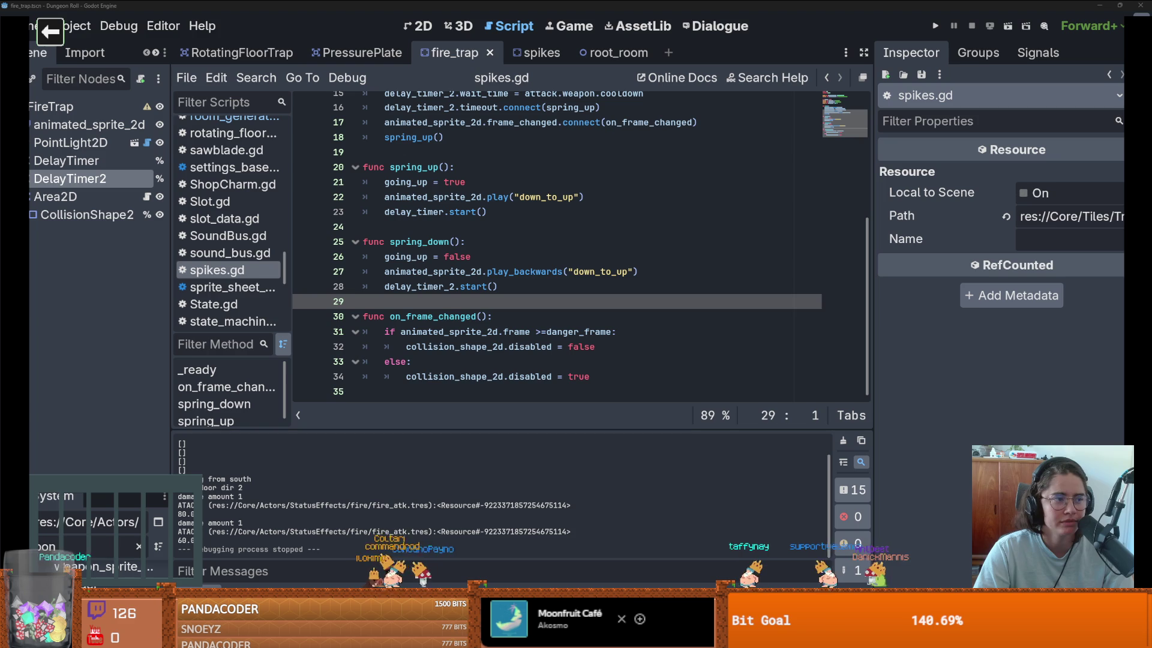
scroll(522, 290, "up", 1)
left_click(522, 289)
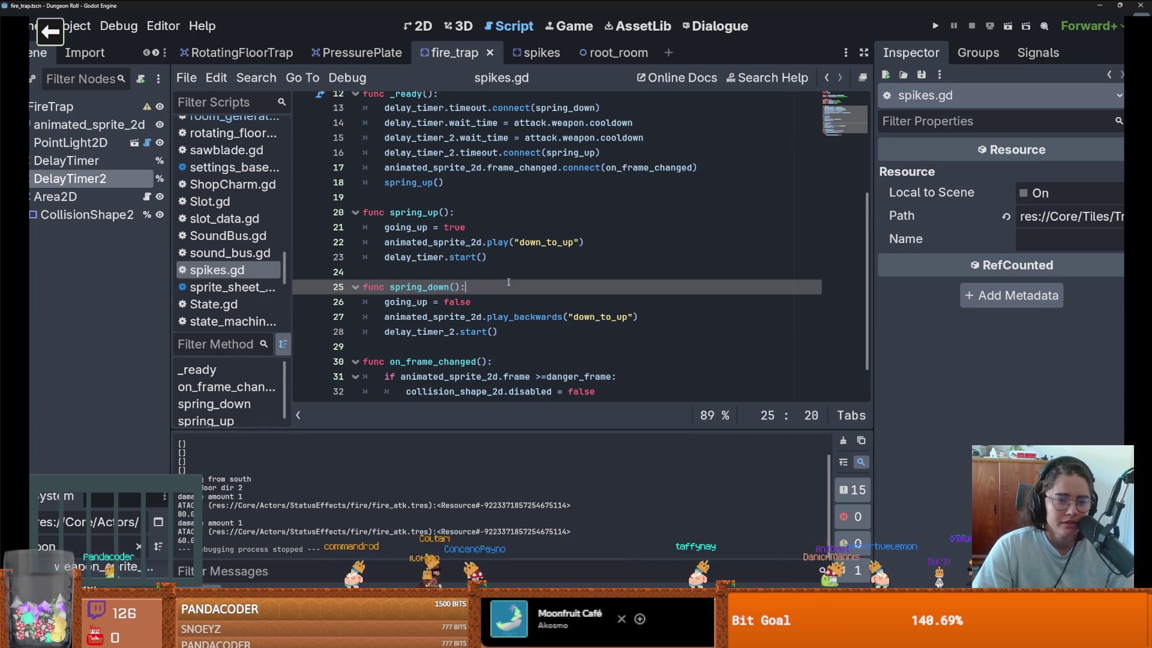
key("ctrl+s")
scroll(531, 314, "down", 1)
left_click(509, 301)
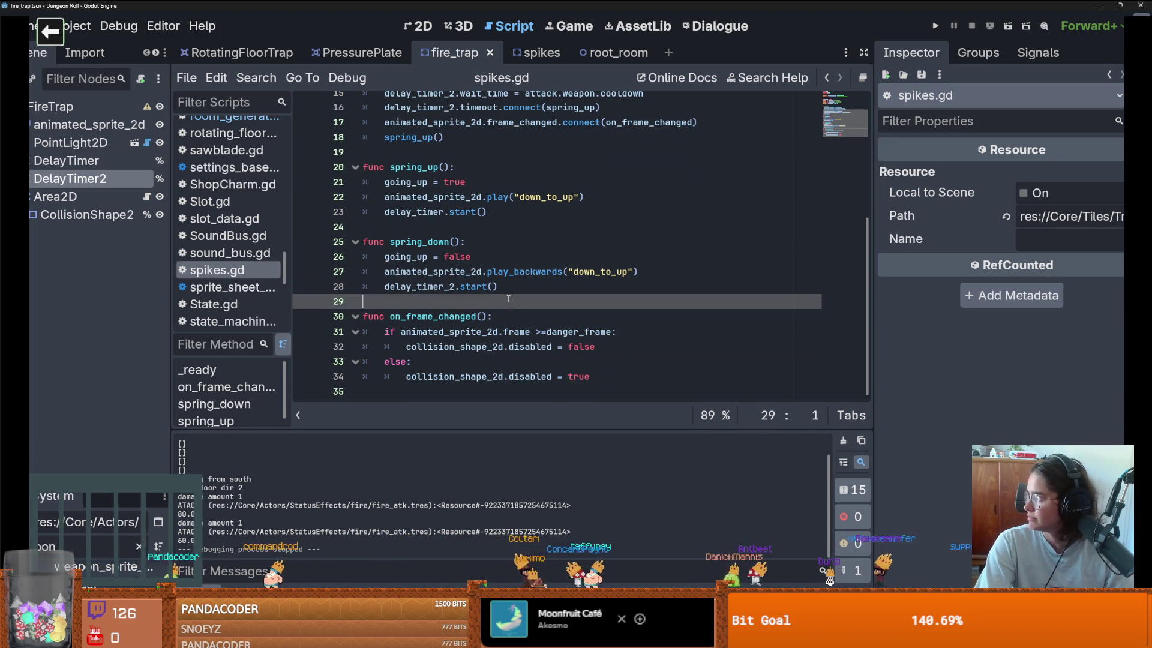
scroll(498, 294, "up", 2)
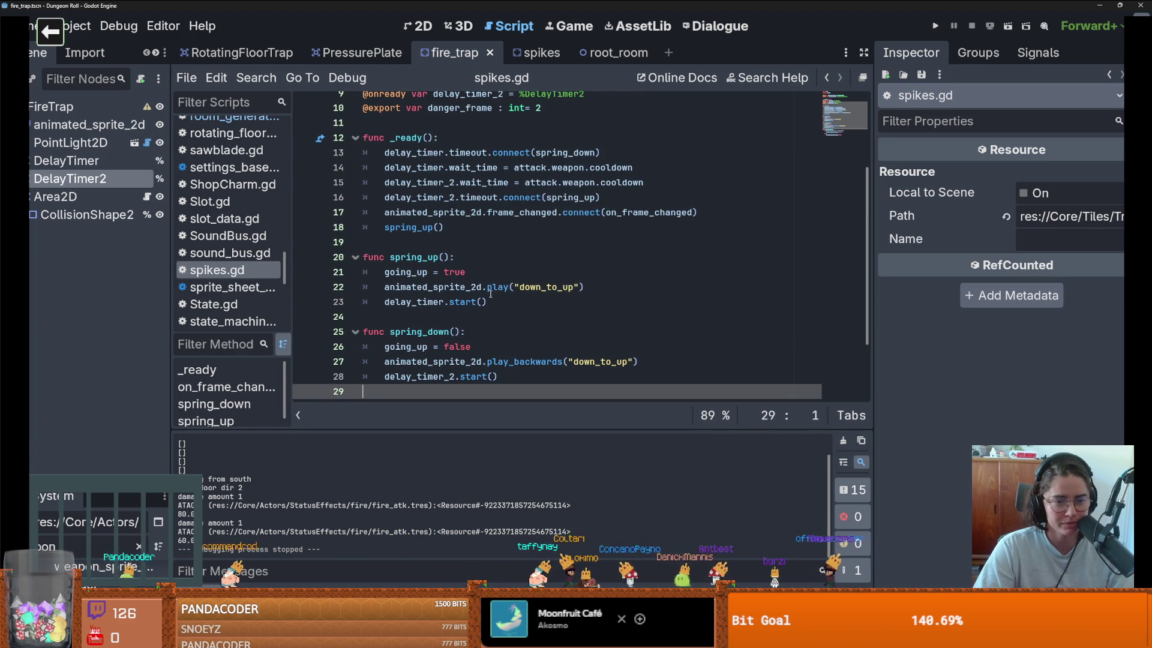
double_click(456, 287)
scroll(682, 183, "down", 2)
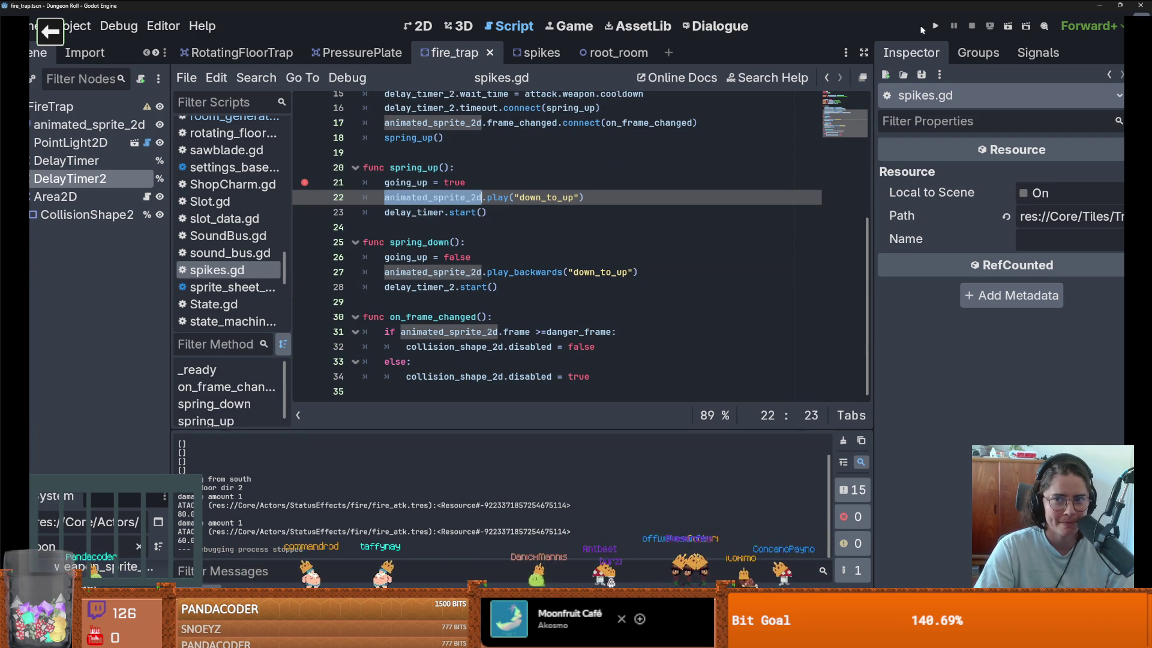
Step: Launch the game and inspect the live delay_timer and delay_timer_2 objects
left_click(936, 26)
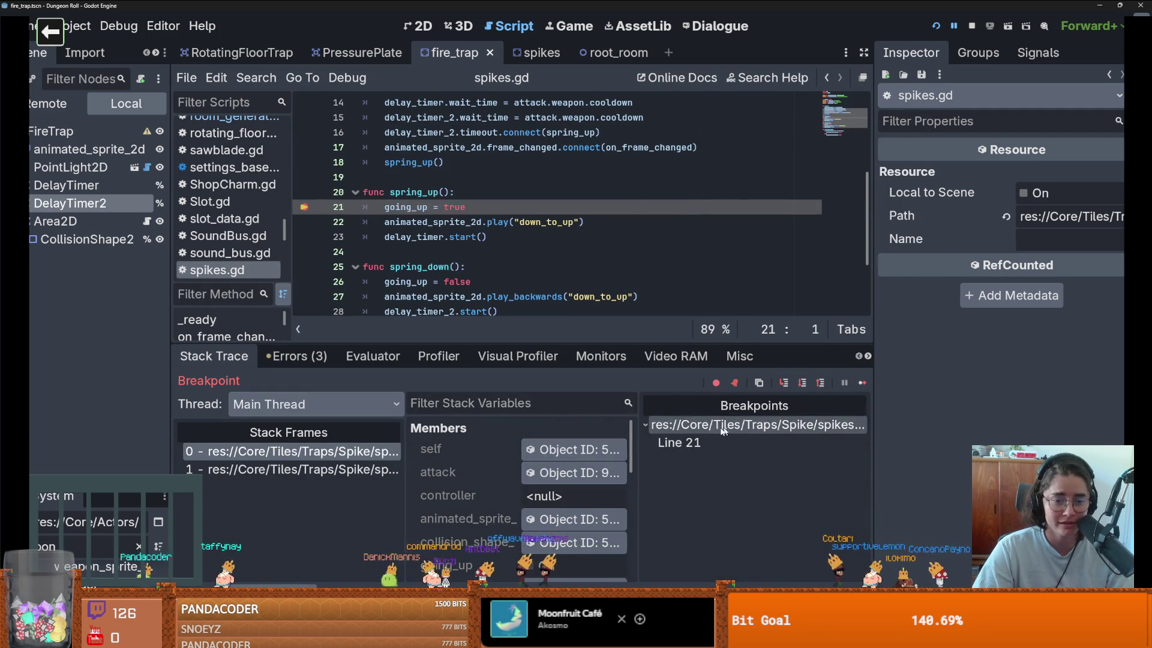
scroll(462, 501, "down", 3)
scroll(476, 507, "down", 1)
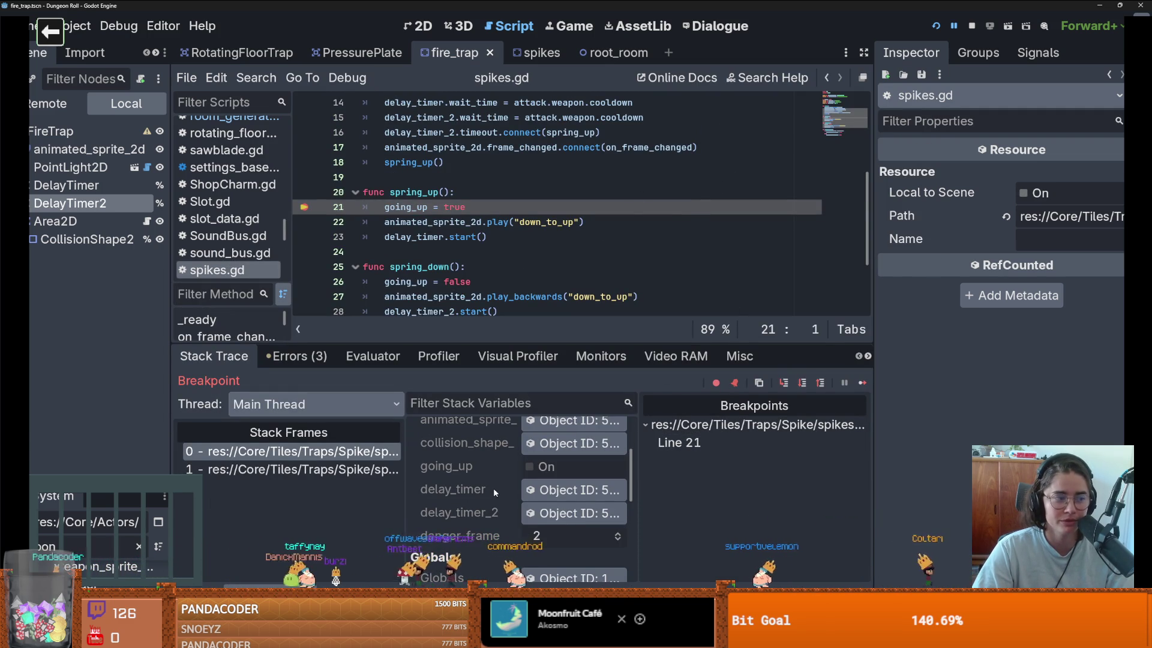
scroll(492, 488, "down", 3)
scroll(495, 500, "up", 3)
left_click(573, 513)
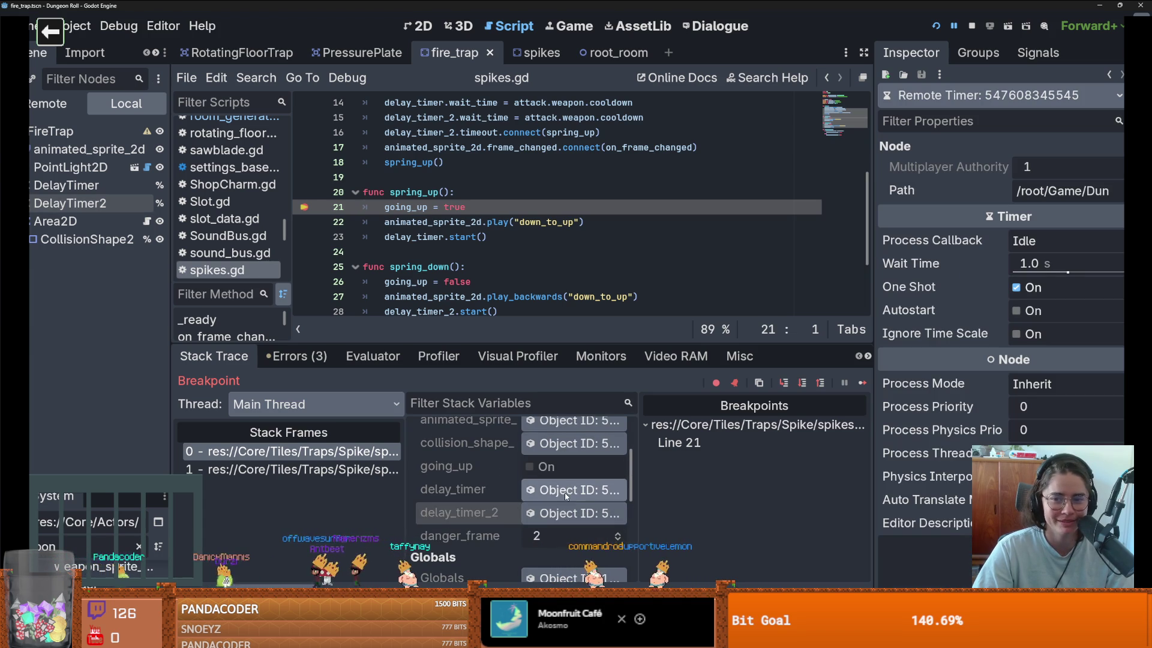
left_click(566, 489)
scroll(512, 197, "up", 2)
scroll(512, 197, "up", 1)
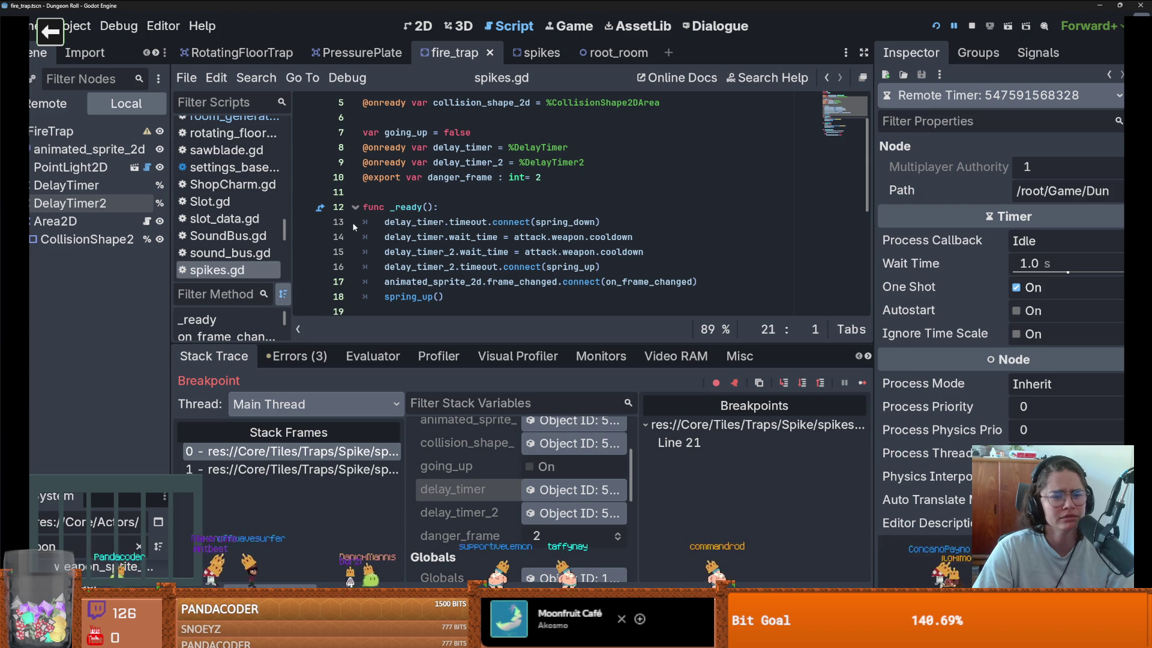
Step: Add a breakpoint on line 15 and inspect the attack variable and its Types dictionary
left_click(305, 252)
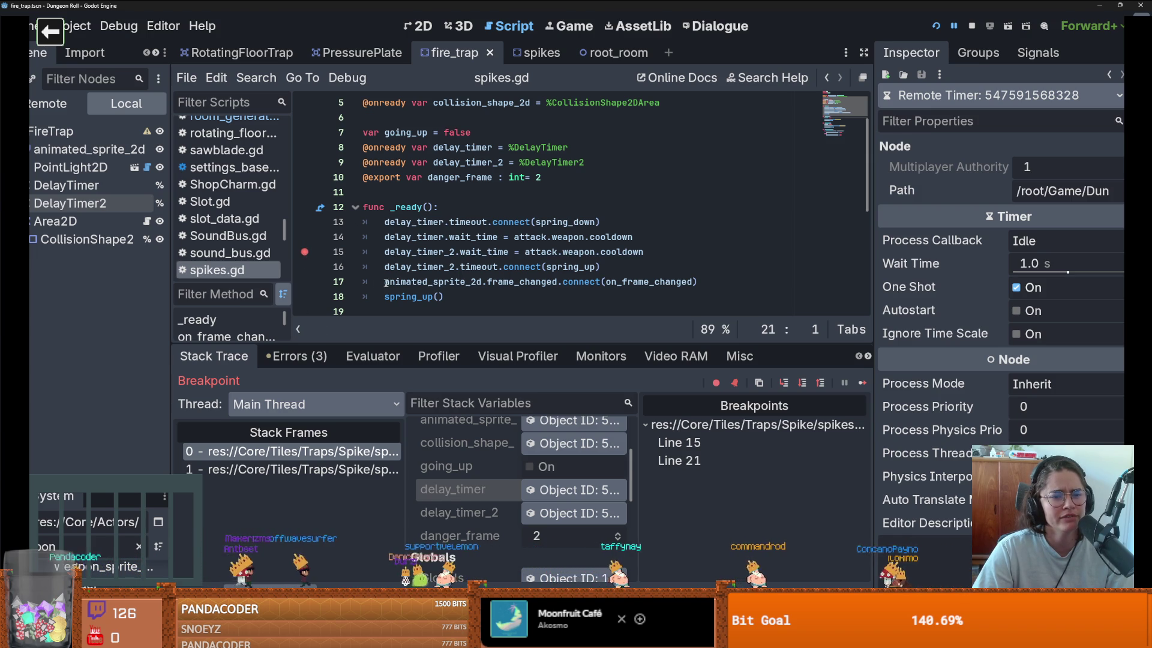
scroll(420, 264, "up", 2)
scroll(457, 246, "down", 1)
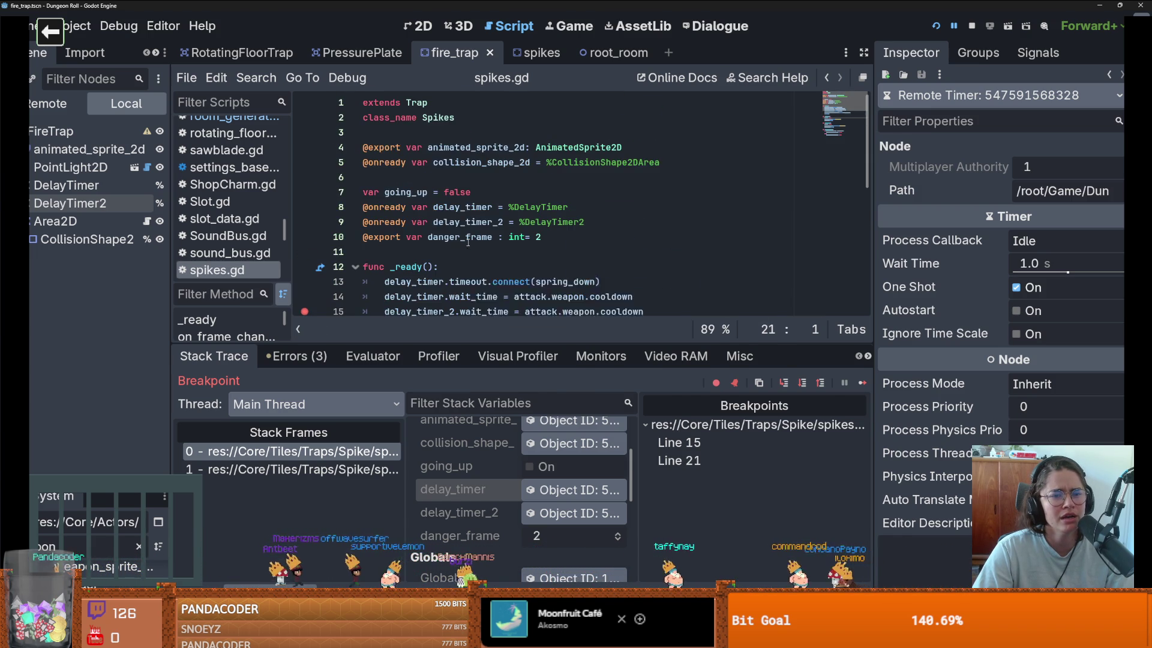
mouse_move(468, 246)
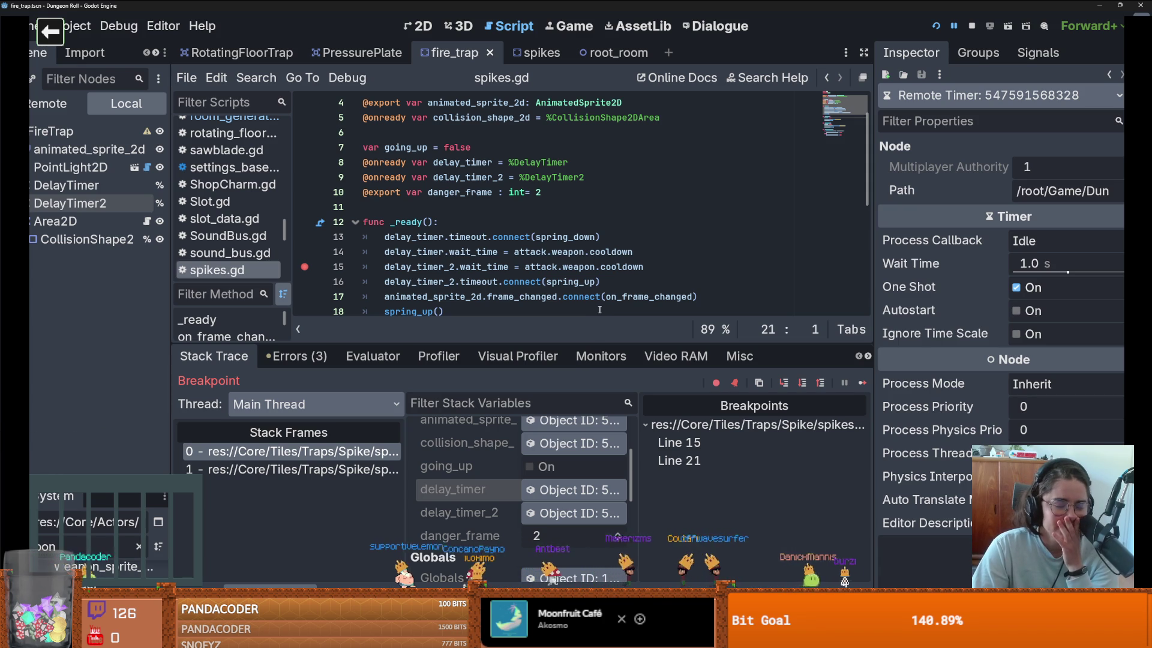
scroll(533, 293, "down", 1)
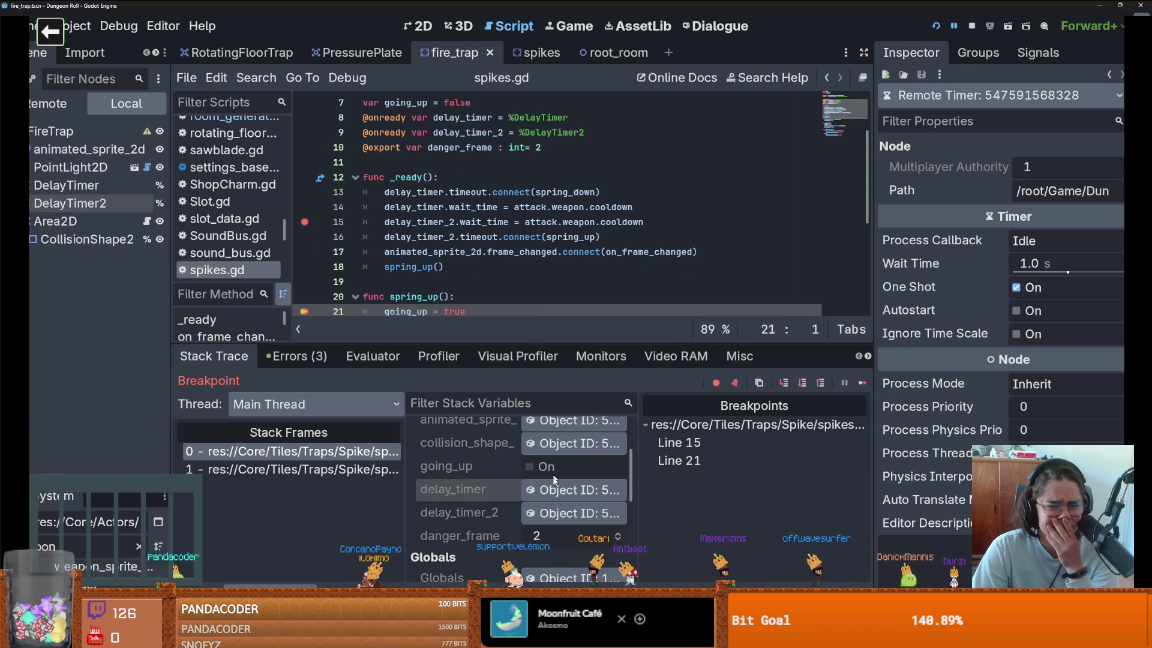
scroll(556, 499, "up", 2)
scroll(556, 495, "up", 1)
left_click(573, 453)
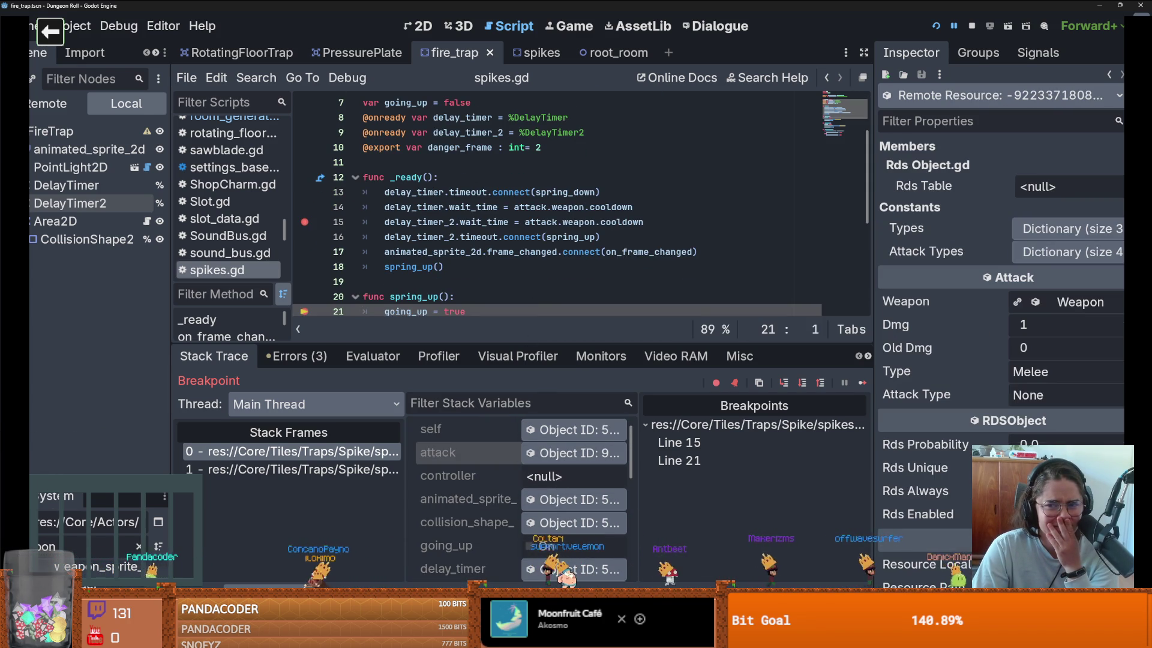
left_click(1032, 228)
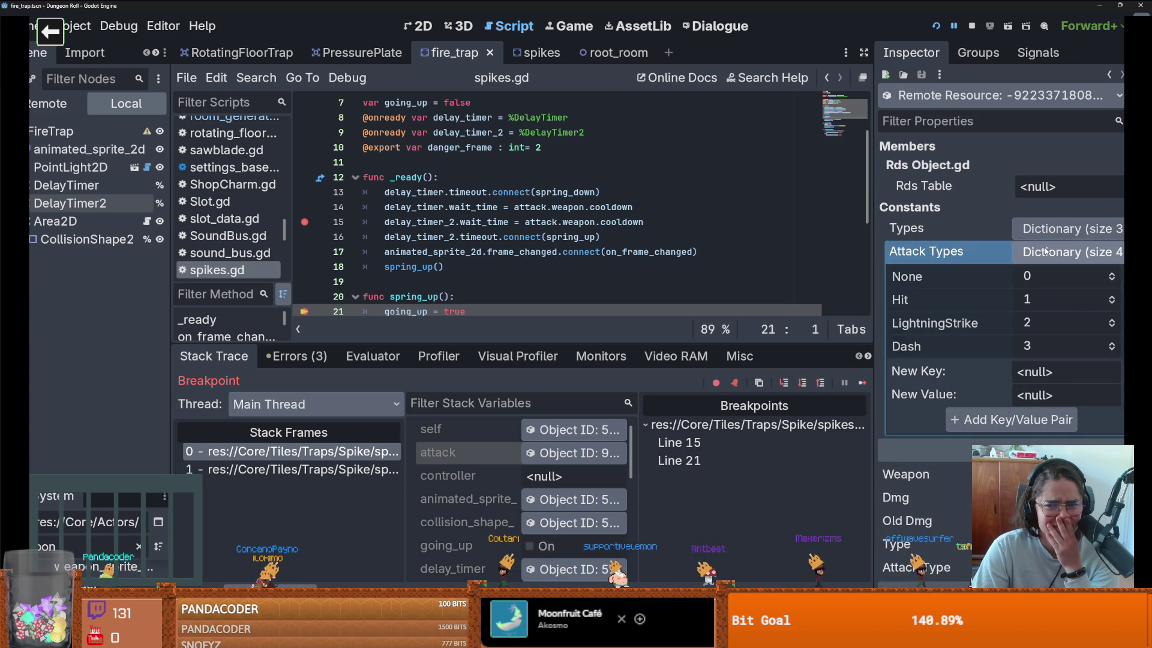
left_click(1048, 229)
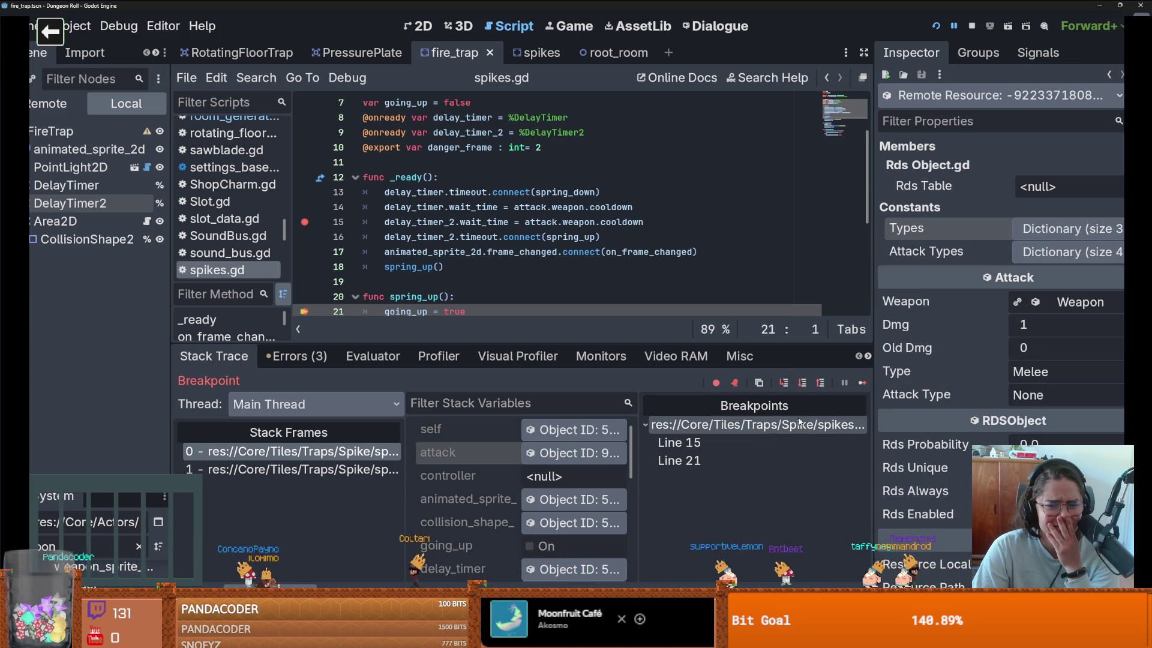
Step: Continue execution repeatedly until it halts at line 21 in spring_up
left_click(863, 383)
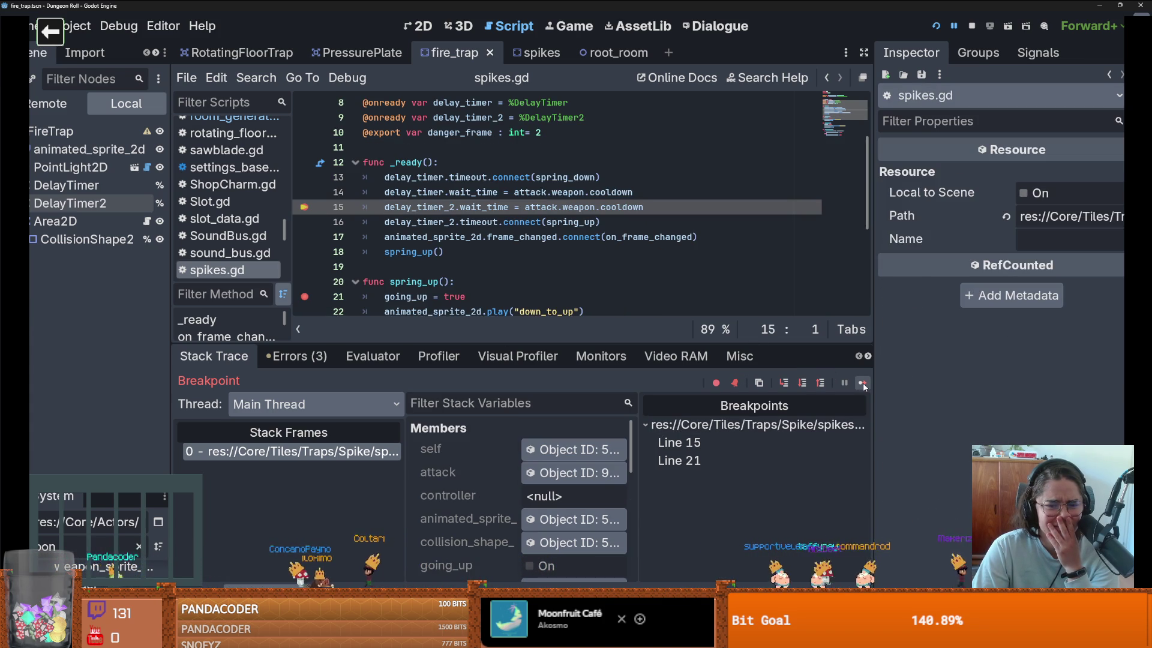
left_click(863, 383)
left_click(863, 383)
left_click(863, 383)
left_click(863, 383)
left_click(864, 383)
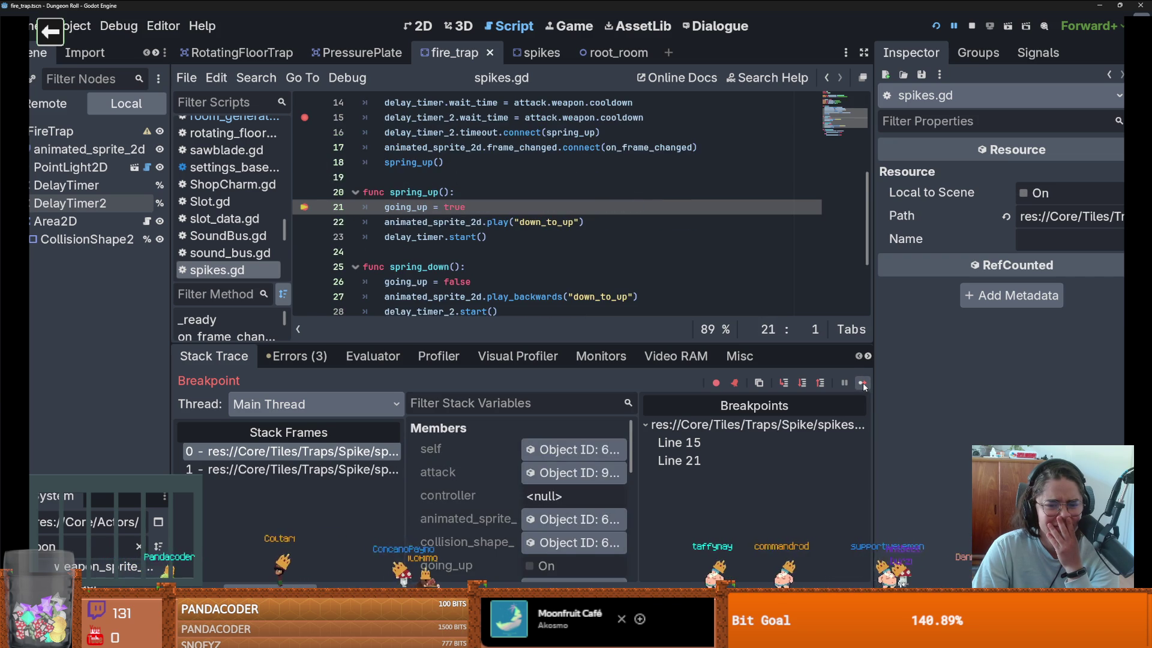
mouse_move(493, 297)
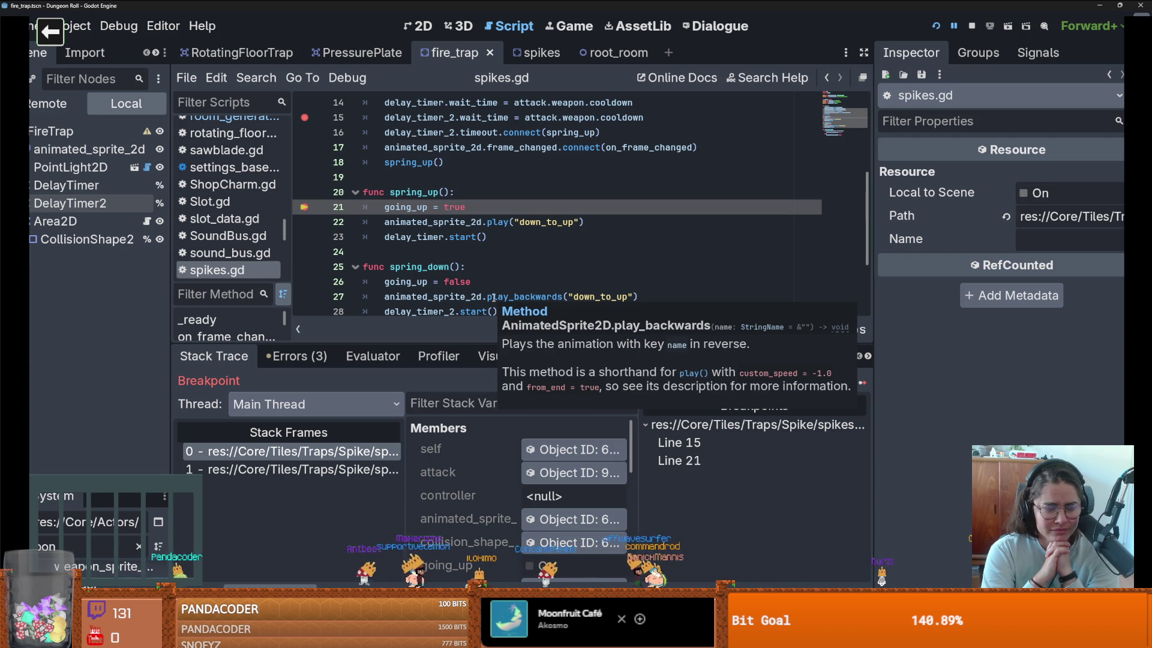
Step: Remove the breakpoints on lines 21 and 15, save, and enlarge the FileSystem dock
left_click(443, 251)
left_click(306, 207)
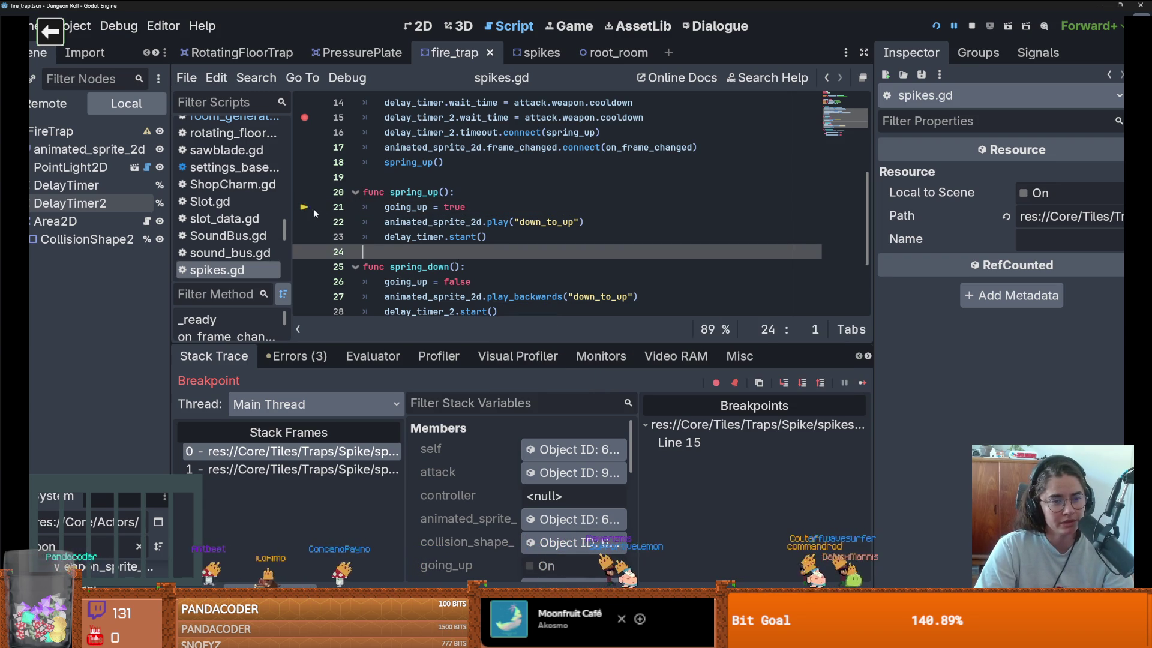
scroll(306, 207, "up", 1)
left_click(304, 162)
key("ctrl+s")
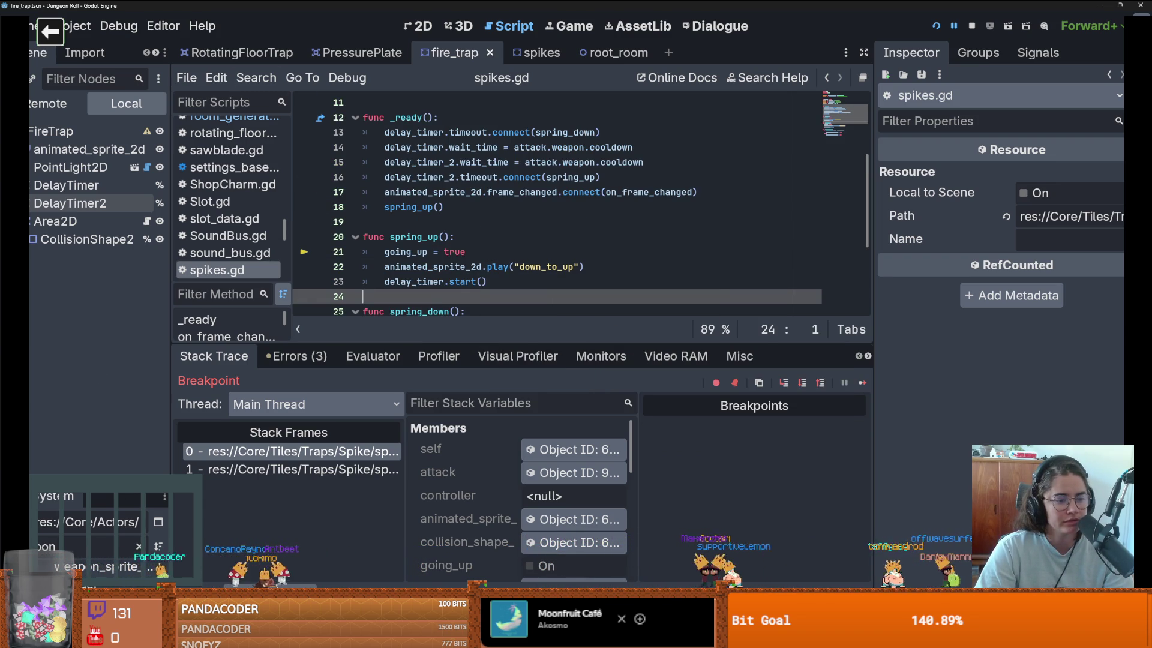
left_click_drag(96, 479, 96, 150)
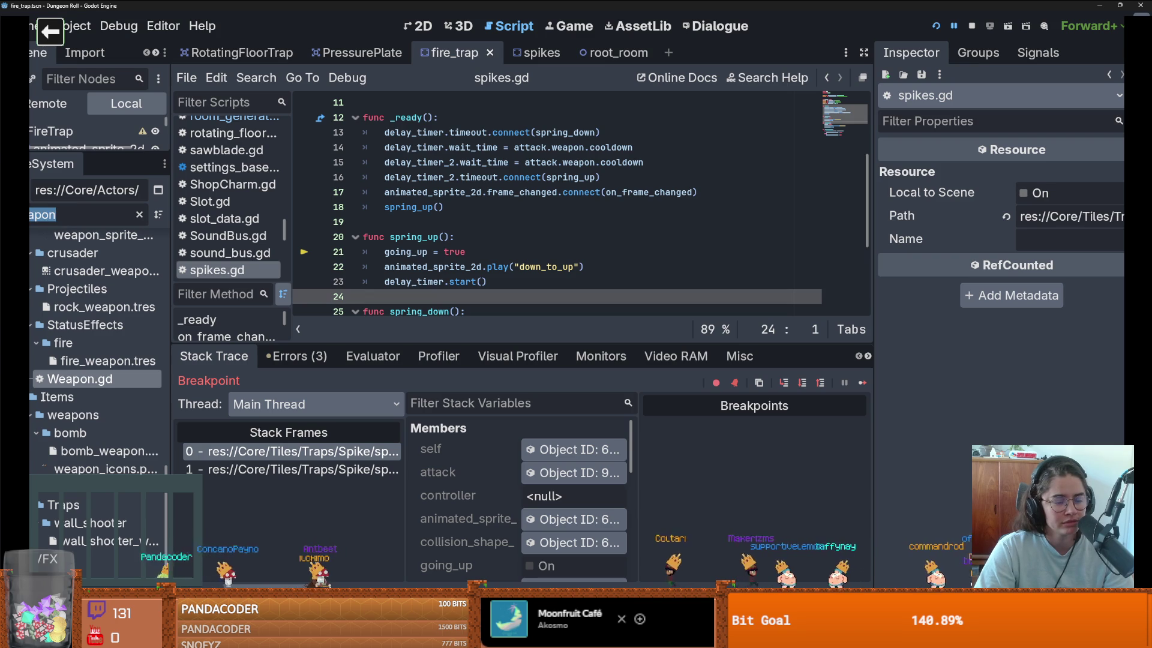
Step: Filter FileSystem for 'boss' and open the boss_room scene in the 2D view
left_click(139, 214)
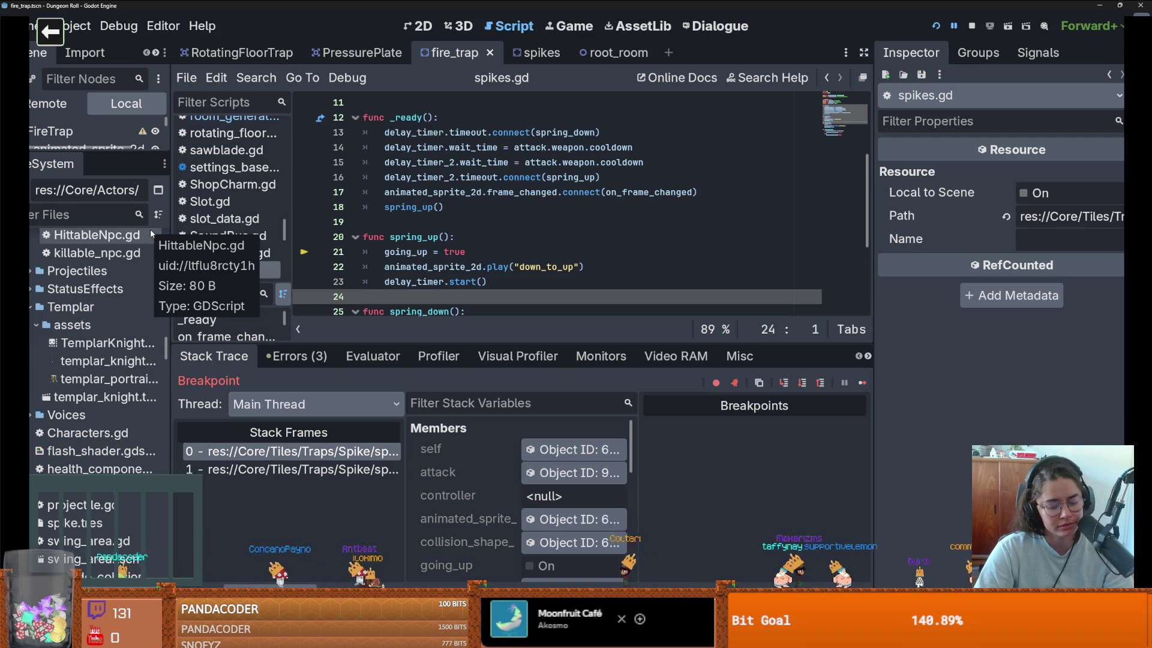
type("boss")
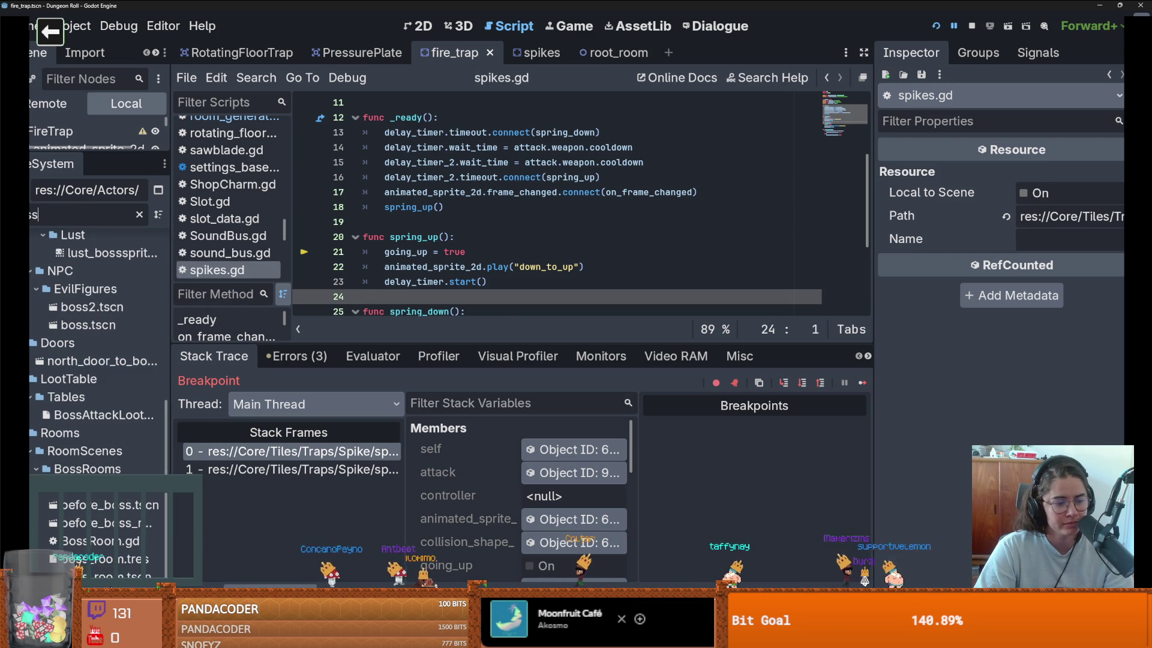
double_click(103, 574)
left_click(418, 25)
scroll(438, 236, "down", 6)
scroll(409, 203, "up", 6)
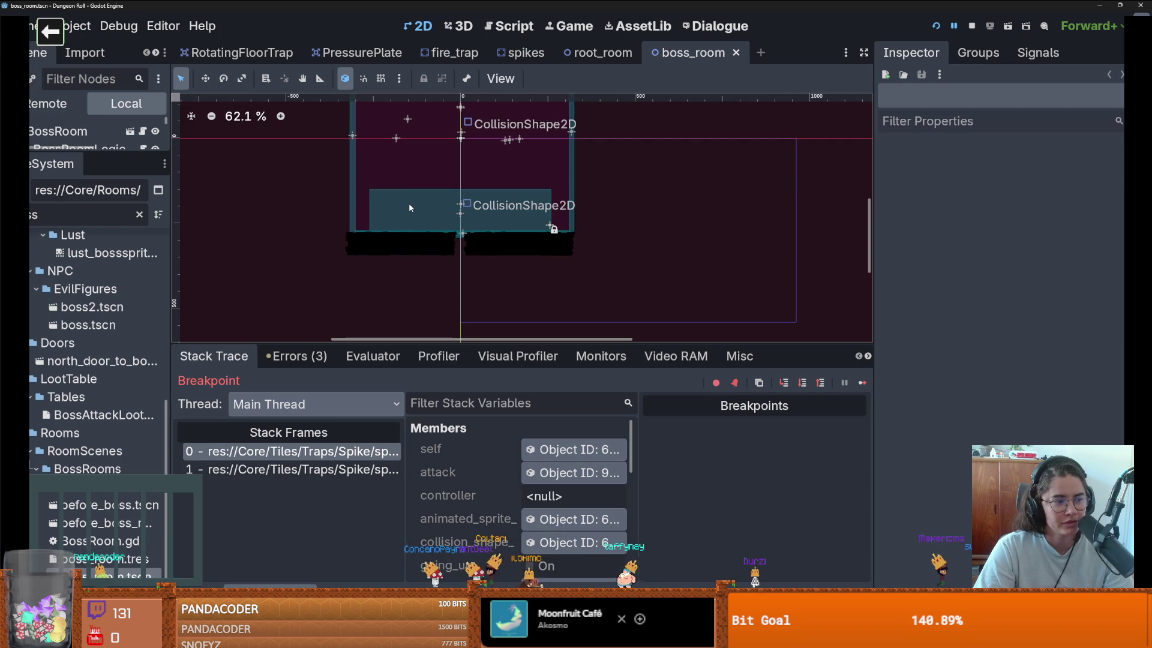
left_click_drag(414, 230, 400, 263)
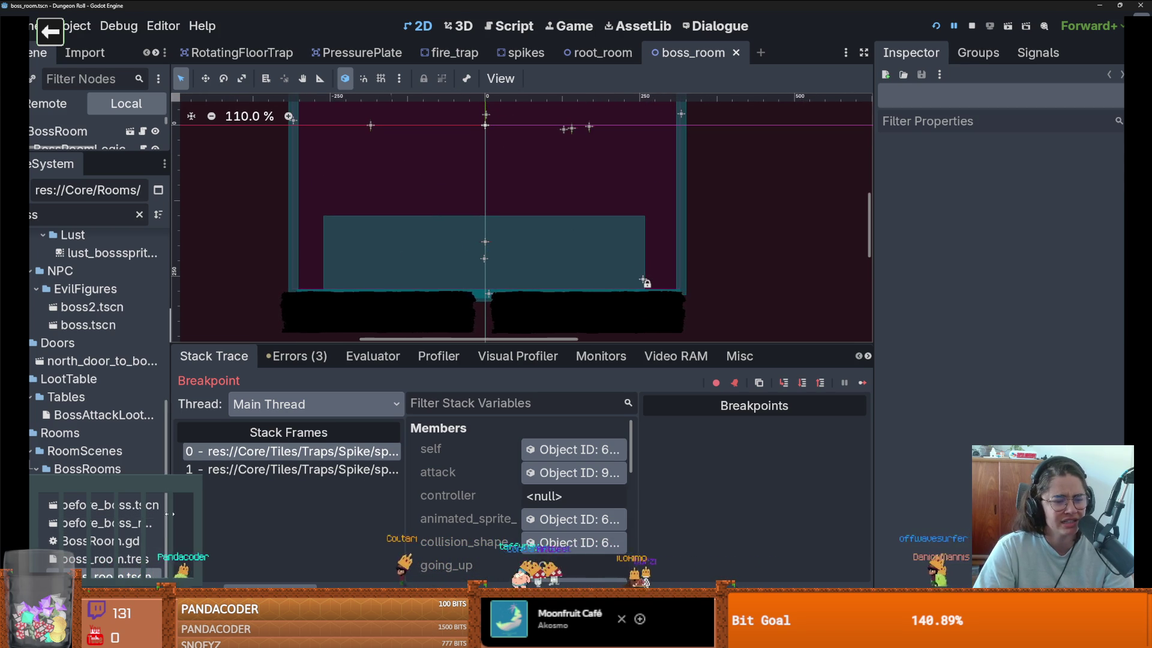
Step: Open Envy_Boss_Room, look over its layout, save it, and return to root_room
double_click(102, 577)
scroll(474, 229, "down", 4)
scroll(474, 232, "up", 4)
scroll(474, 236, "down", 2)
scroll(484, 263, "up", 1)
scroll(483, 263, "up", 1)
scroll(474, 263, "down", 2)
scroll(469, 263, "up", 7)
scroll(469, 267, "down", 3)
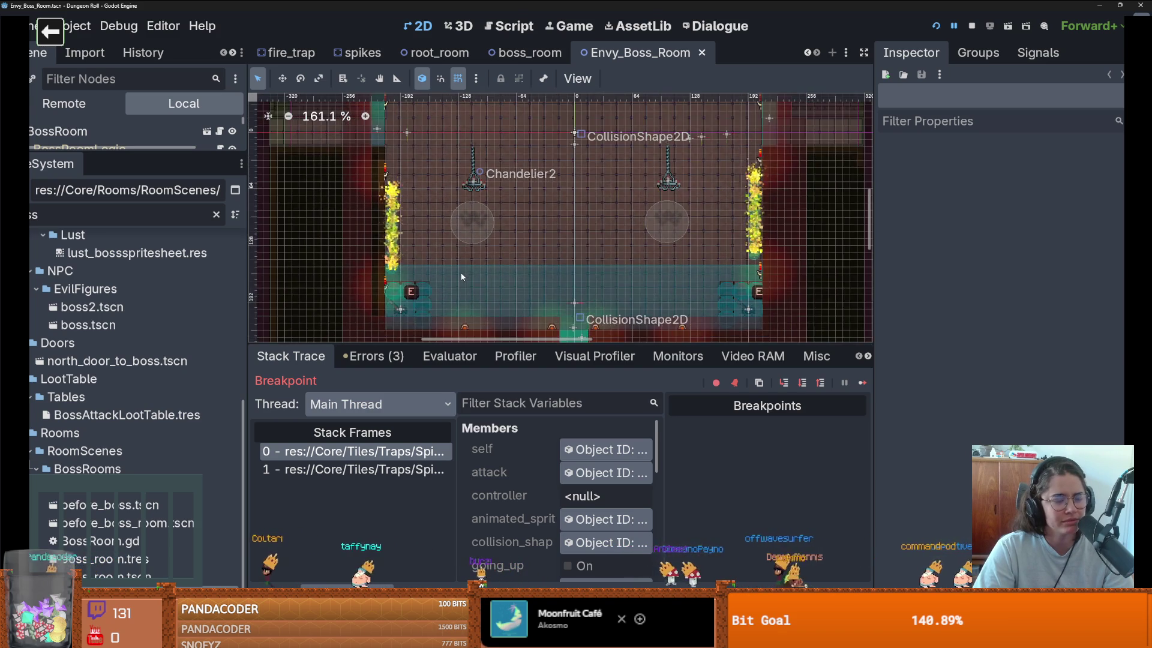
scroll(487, 234, "down", 3)
scroll(502, 205, "up", 2)
scroll(469, 240, "up", 3)
scroll(469, 240, "up", 1)
scroll(469, 240, "down", 2)
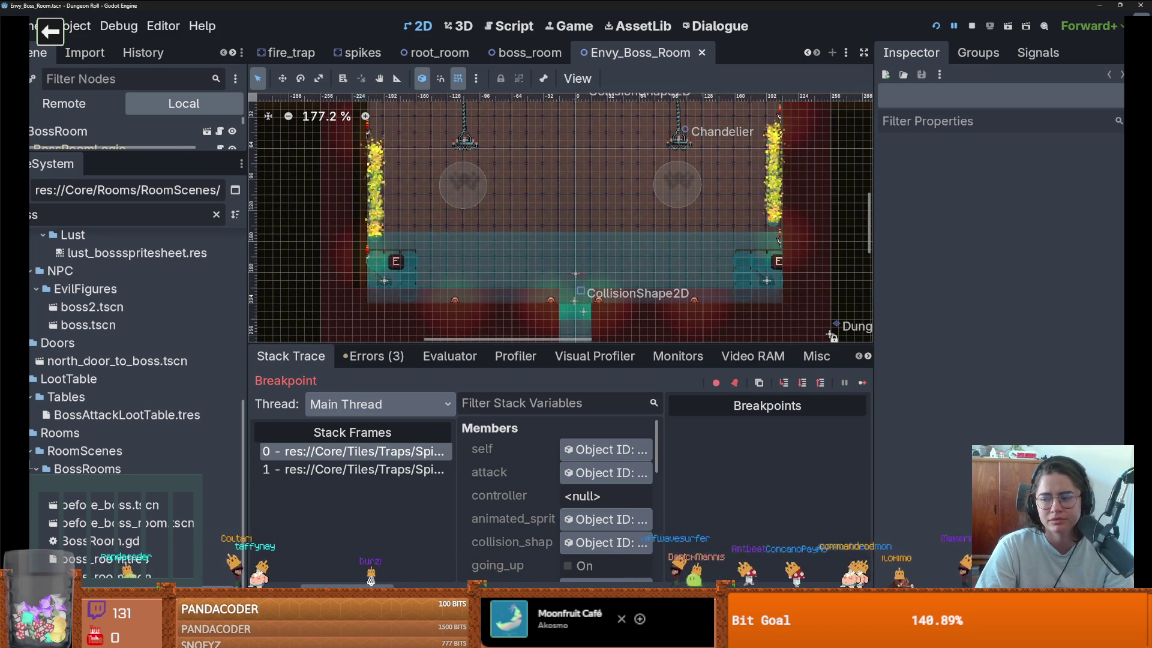
scroll(461, 261, "down", 2)
scroll(461, 261, "up", 1)
scroll(462, 258, "up", 1)
scroll(461, 261, "down", 2)
key("ctrl+s")
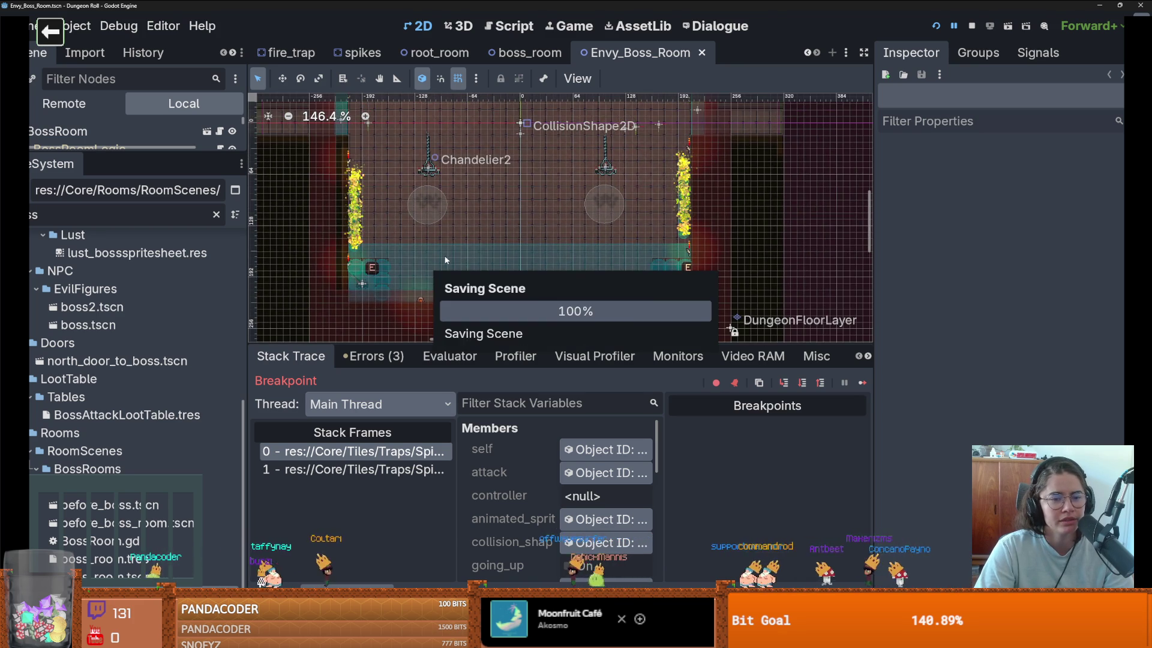
scroll(327, 275, "up", 3)
scroll(318, 276, "up", 6)
scroll(318, 275, "down", 5)
scroll(318, 276, "down", 9)
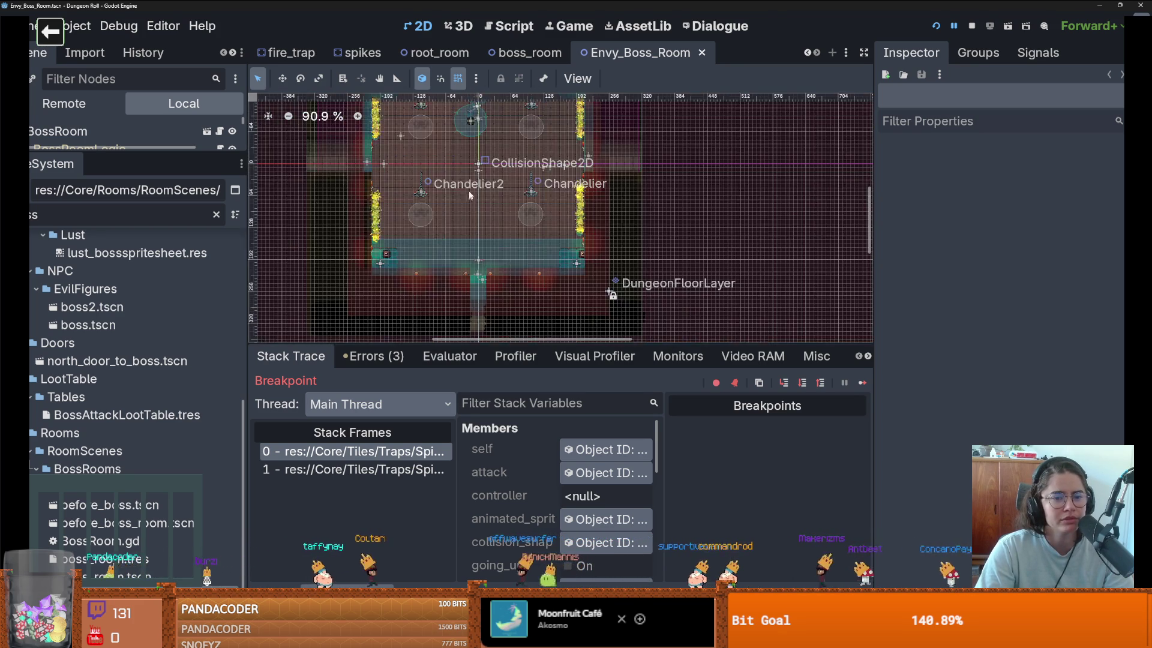
key("ctrl+s")
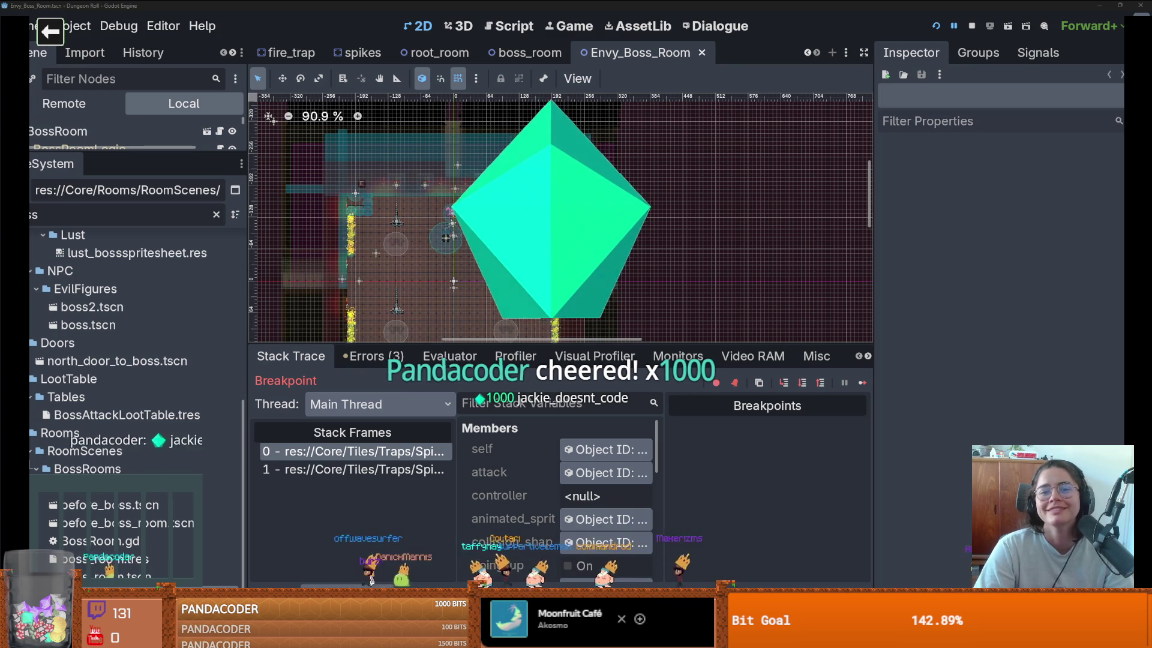
left_click(437, 54)
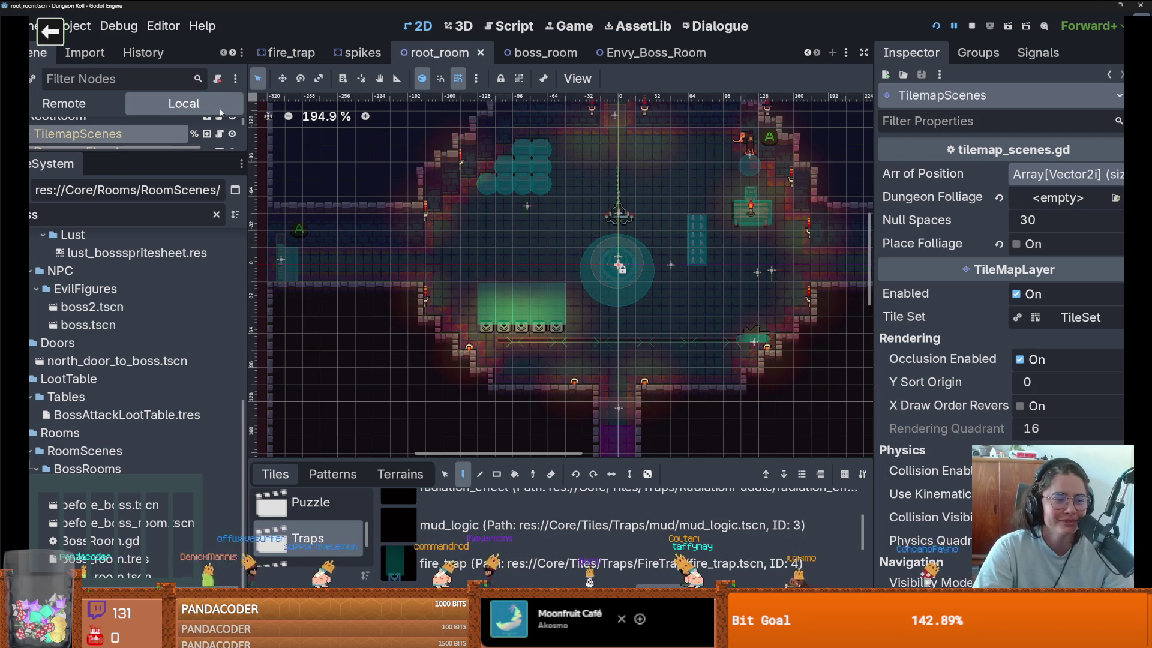
Step: Enlarge the root_room node list, erase a teal tile, stop the test run, and show Envy_Boss_Room
left_click_drag(173, 151, 173, 475)
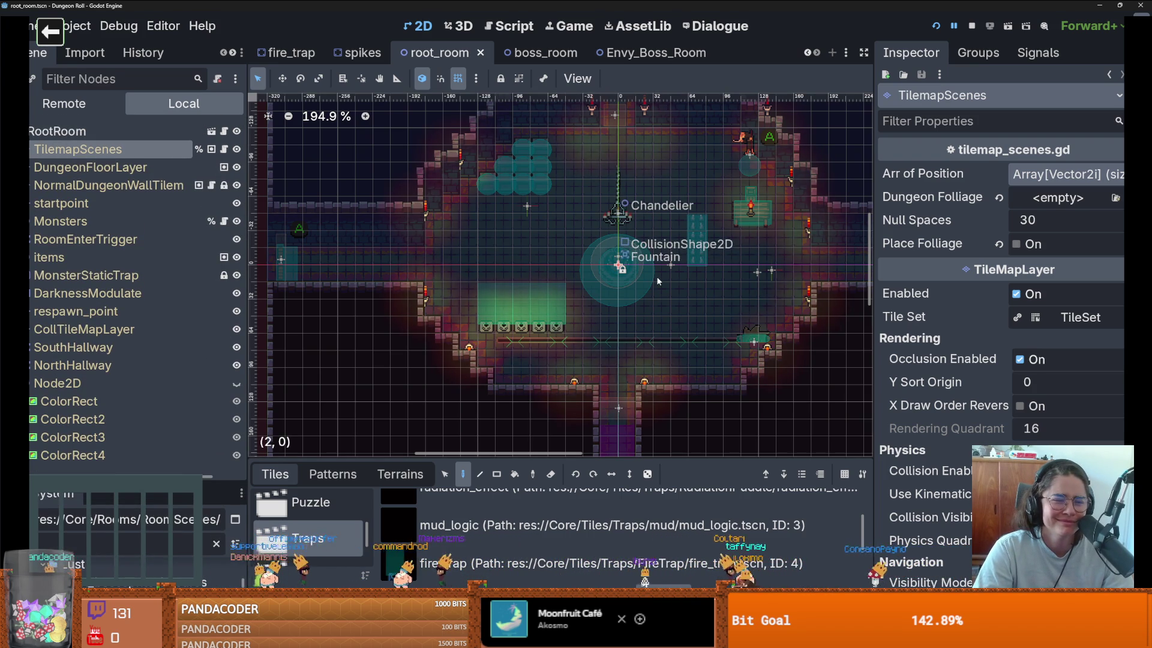
right_click(696, 241)
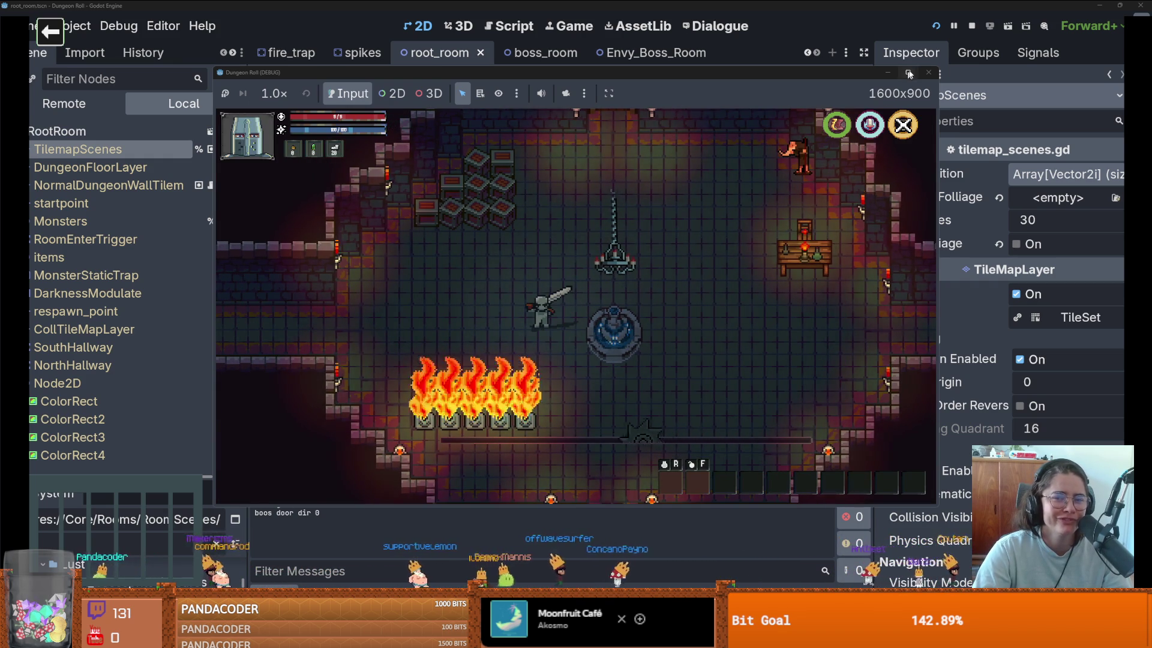
left_click(929, 72)
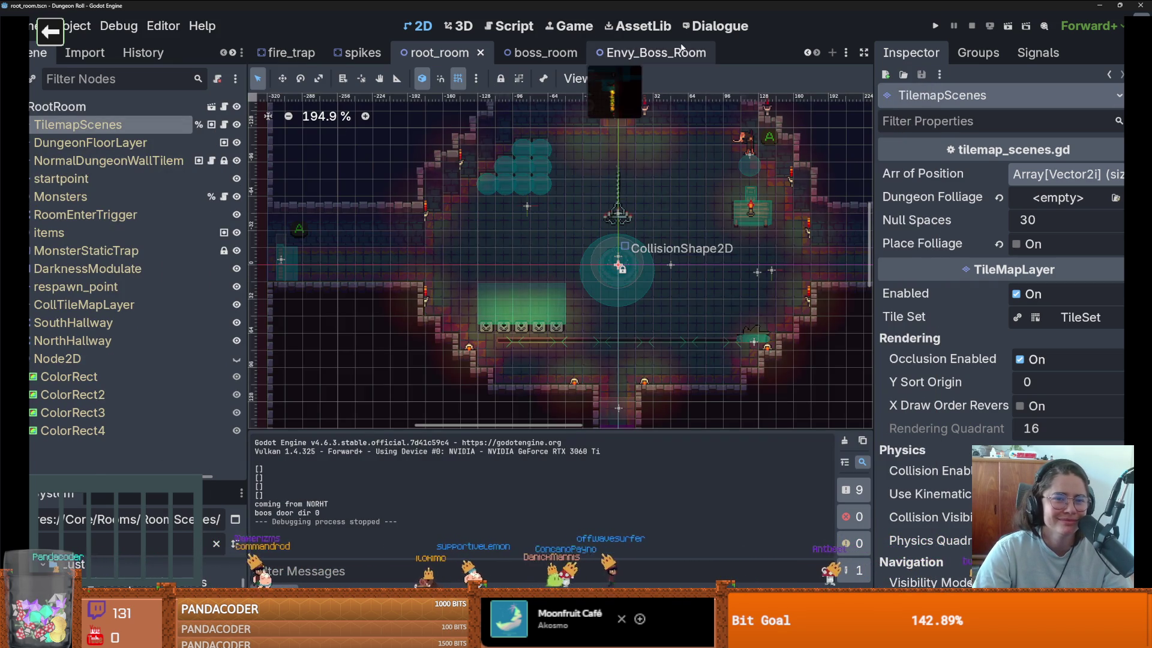
left_click(682, 47)
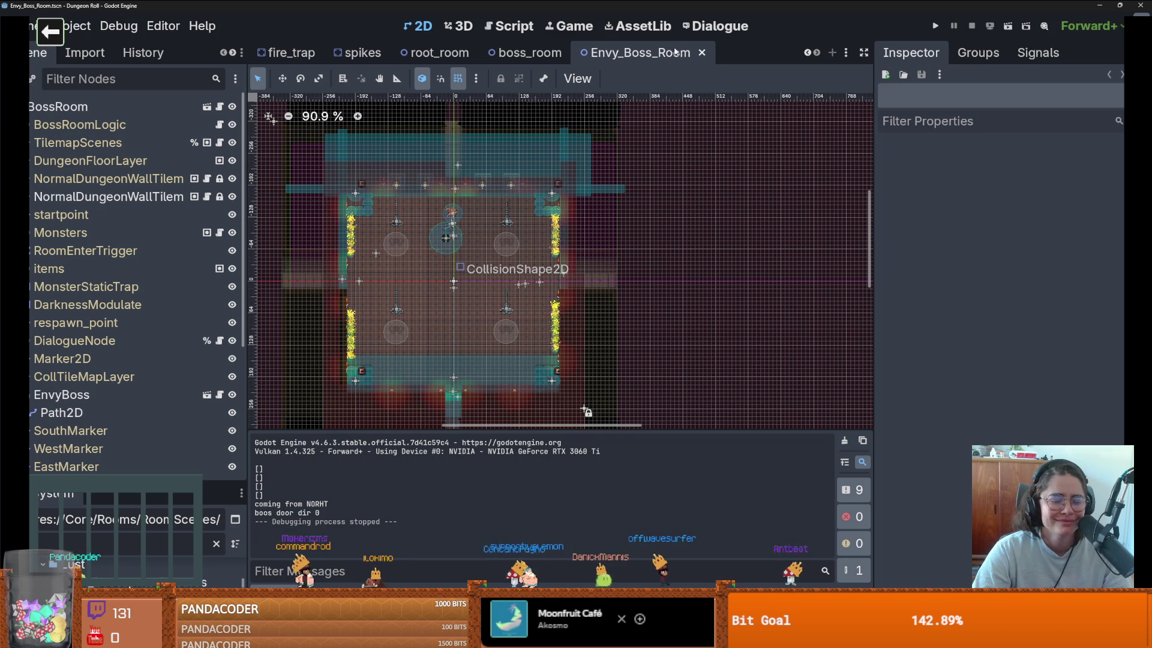
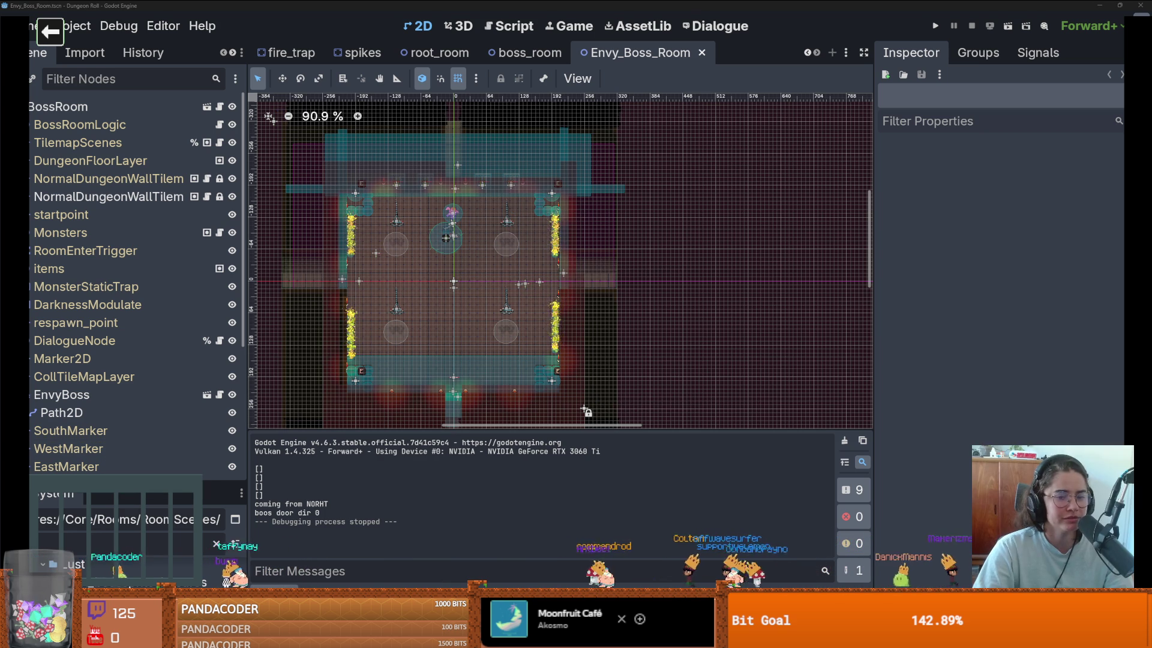
Step: Save the Envy_Boss_Room scene and open the fire_trap scene's spikes.gd script
key("ctrl+s")
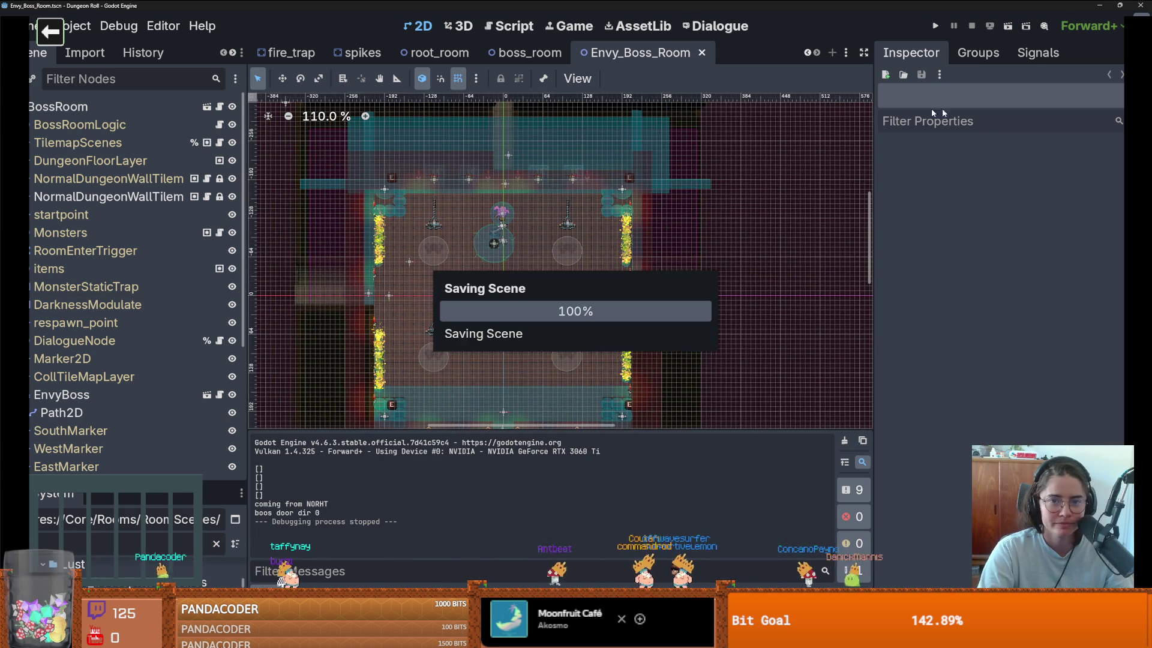
left_click(299, 53)
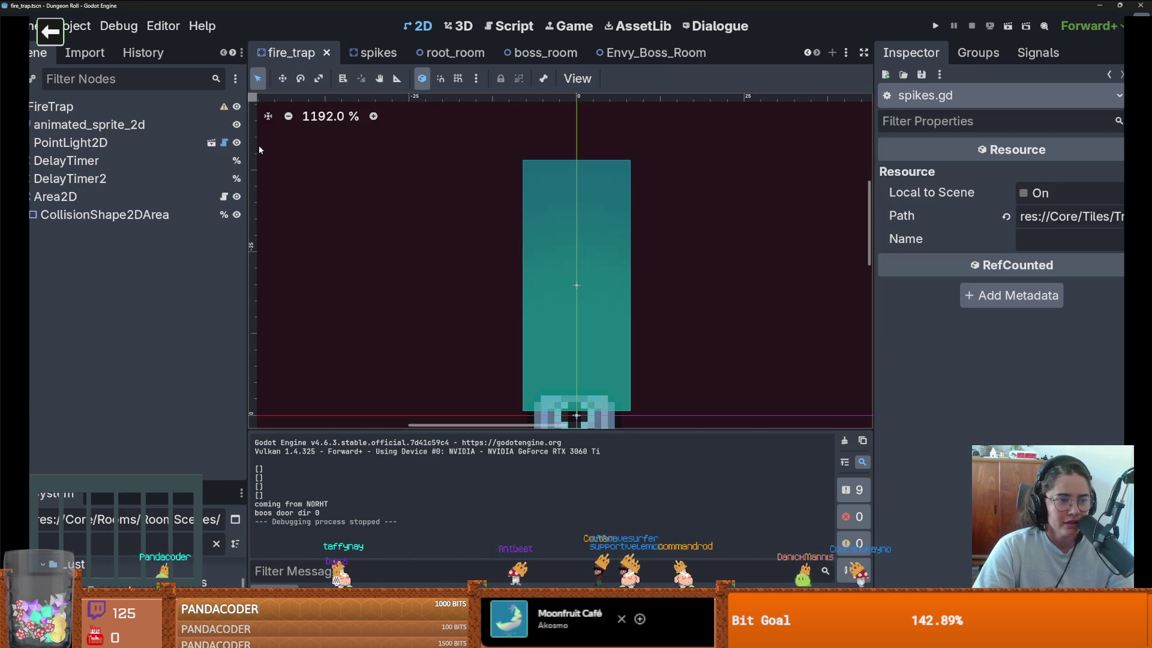
left_click(224, 197)
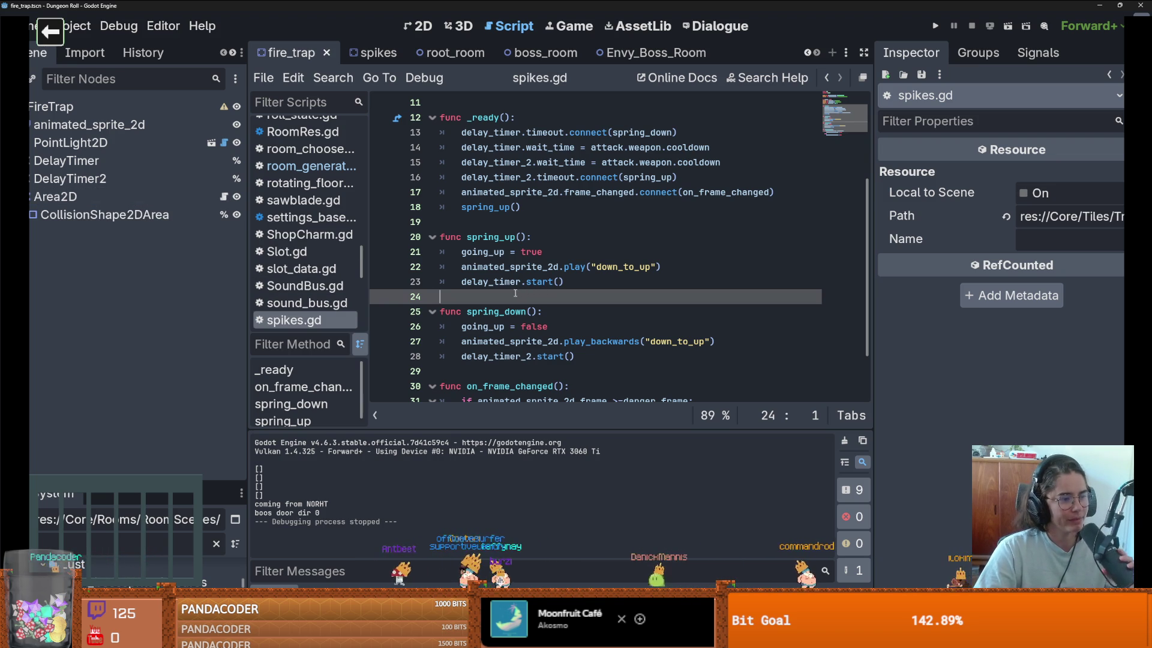
Step: Review spikes.gd and run the game with the debugger to hit the line 14 breakpoint
scroll(515, 293, "down", 2)
scroll(492, 283, "up", 5)
scroll(457, 240, "down", 4)
scroll(450, 232, "up", 1)
scroll(449, 231, "up", 2)
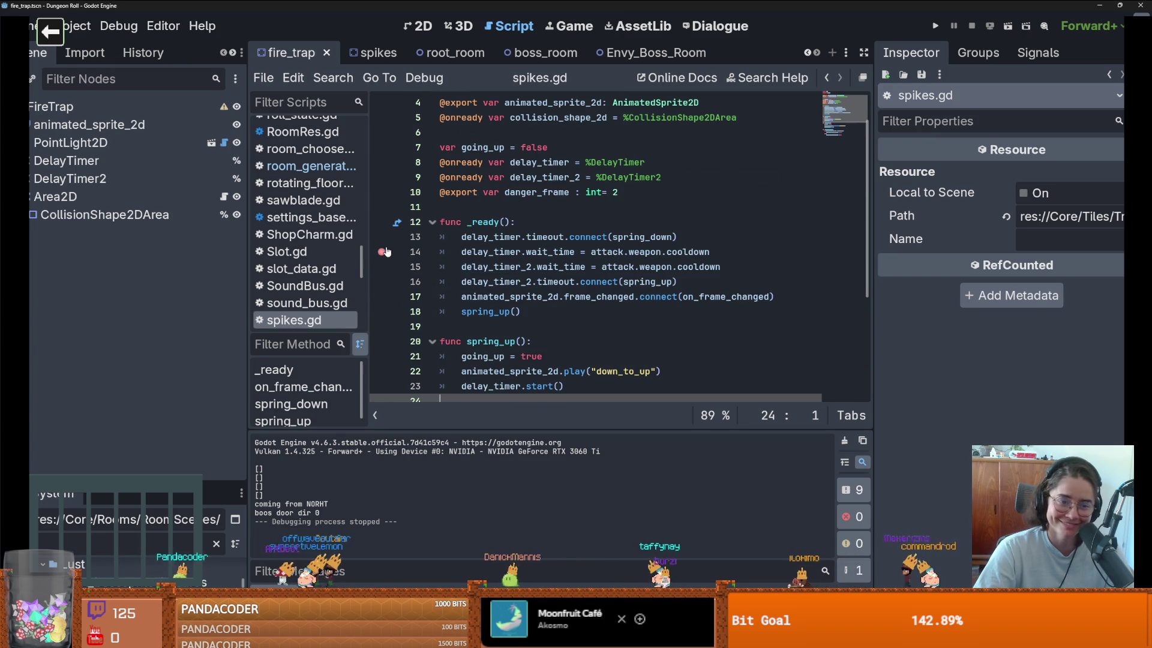
key("F5")
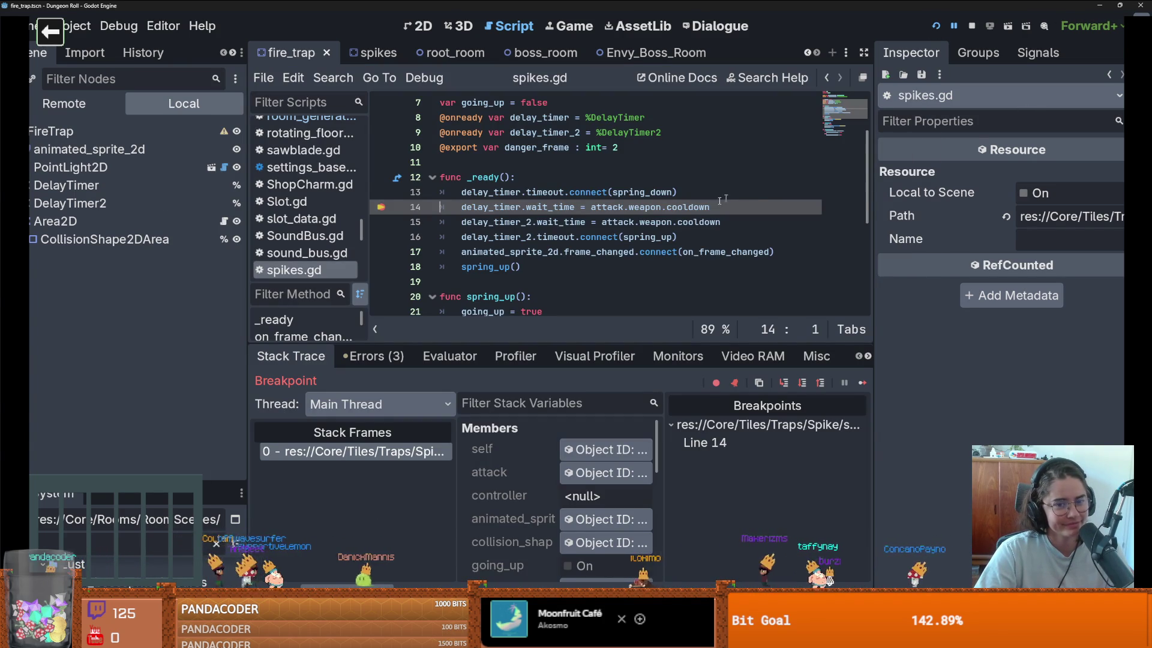
Step: Inspect the attack object and its fire_weapon resource, including Cooldown, in the Inspector
mouse_move(631, 226)
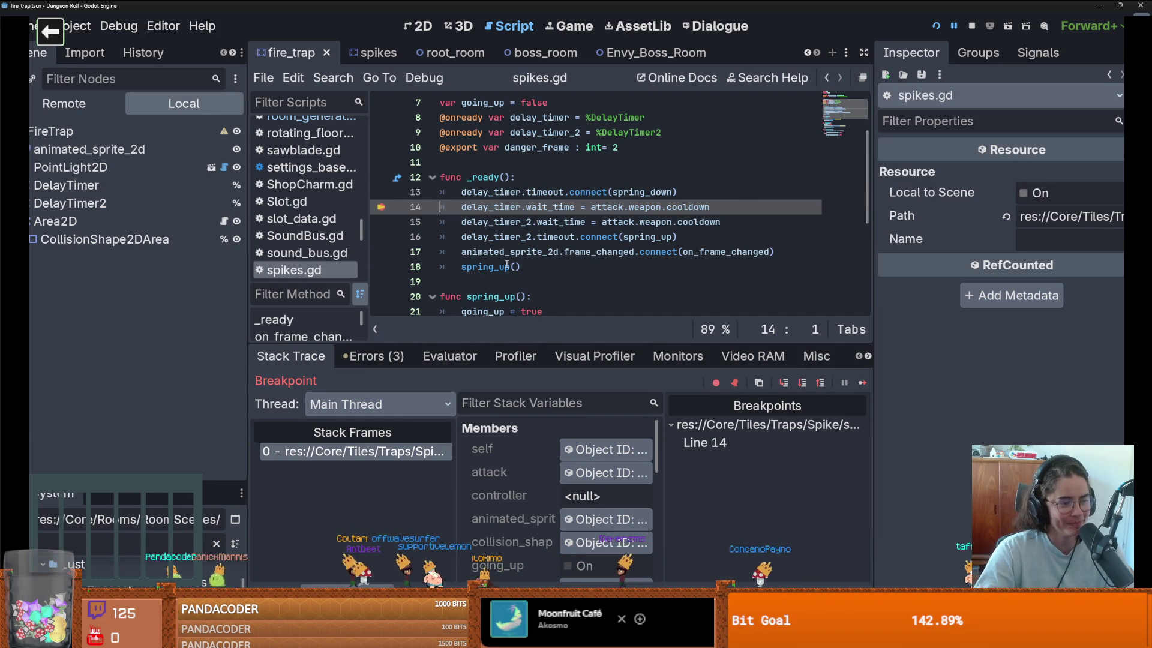
mouse_move(507, 264)
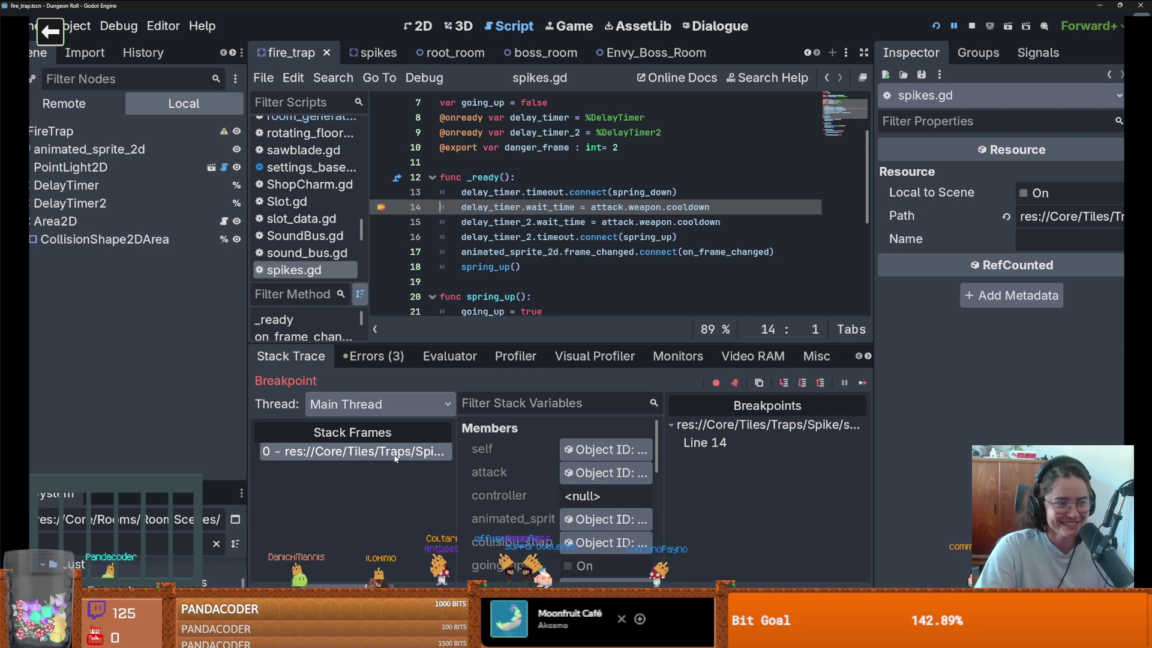
left_click(605, 473)
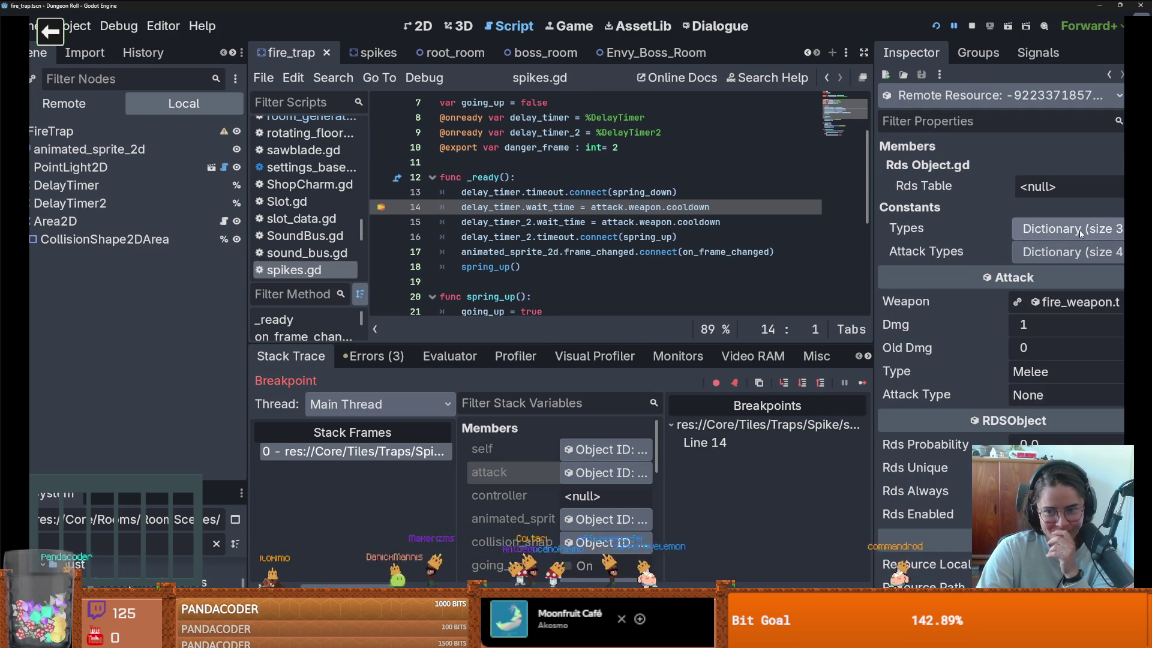
left_click(1053, 304)
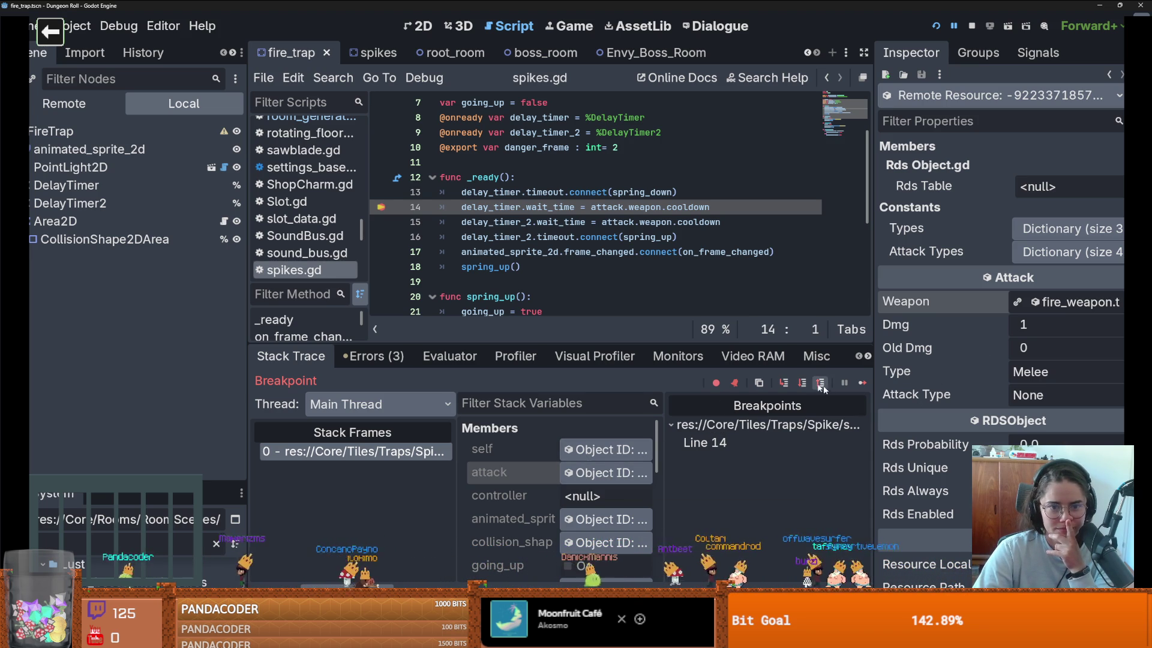
left_click(1045, 303)
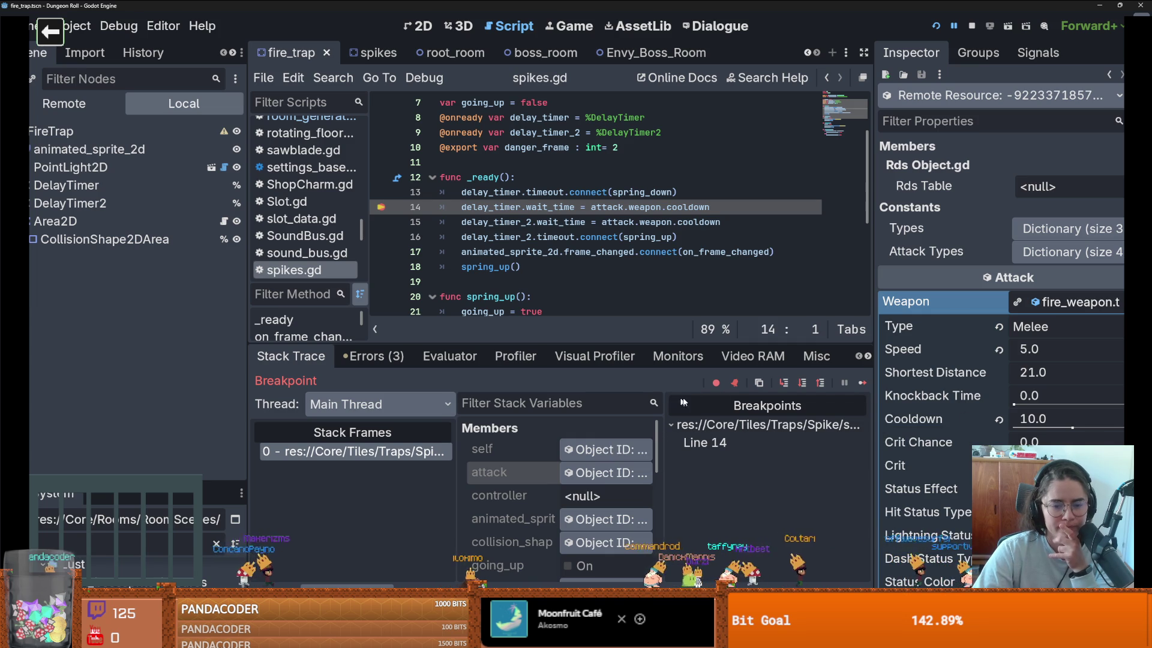
Step: Step through _ready to line 18, checking delay_timer's 10.0 s wait time on the way
left_click(780, 385)
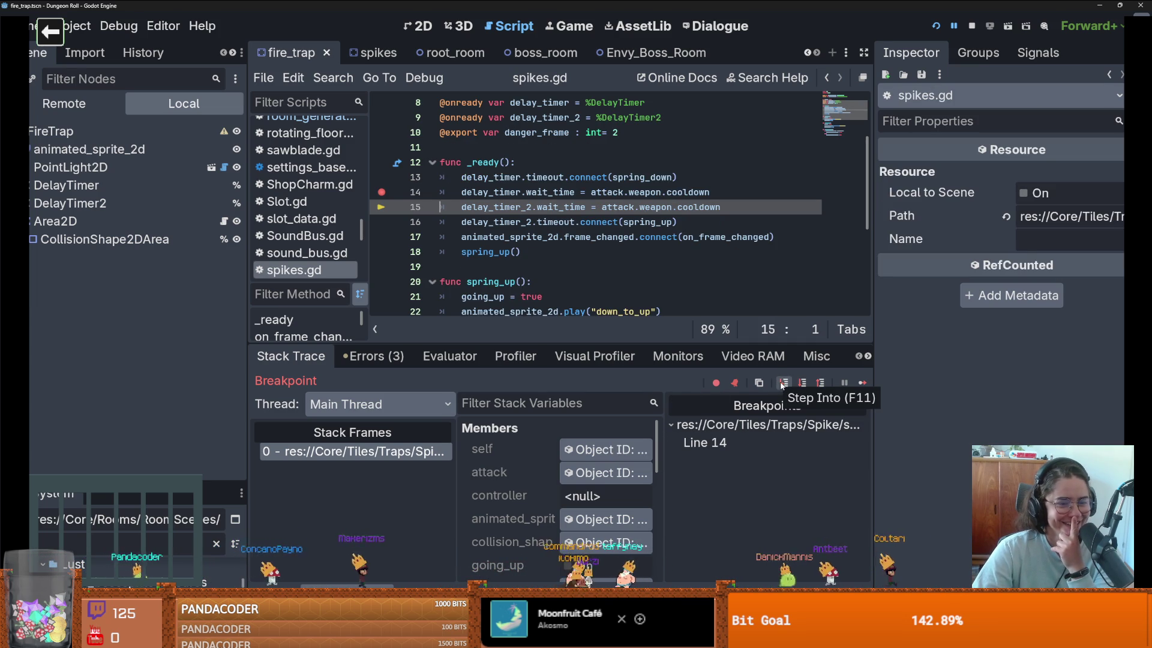
left_click(783, 385)
scroll(554, 501, "down", 5)
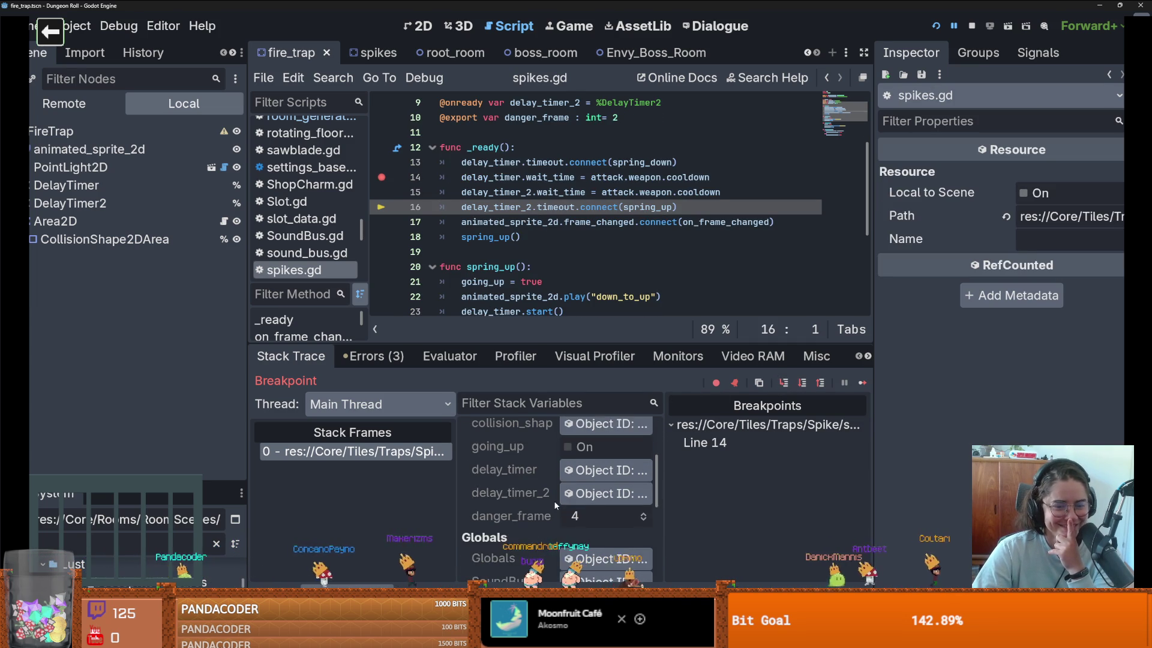
scroll(553, 500, "up", 2)
left_click(597, 469)
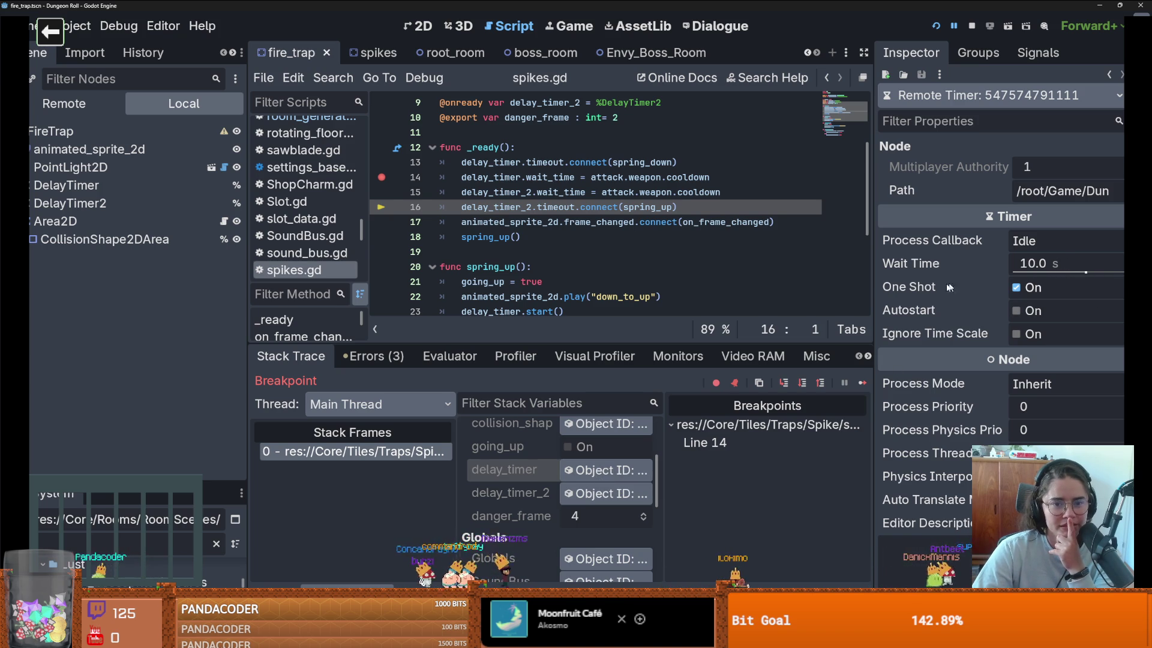
left_click(785, 385)
left_click(784, 385)
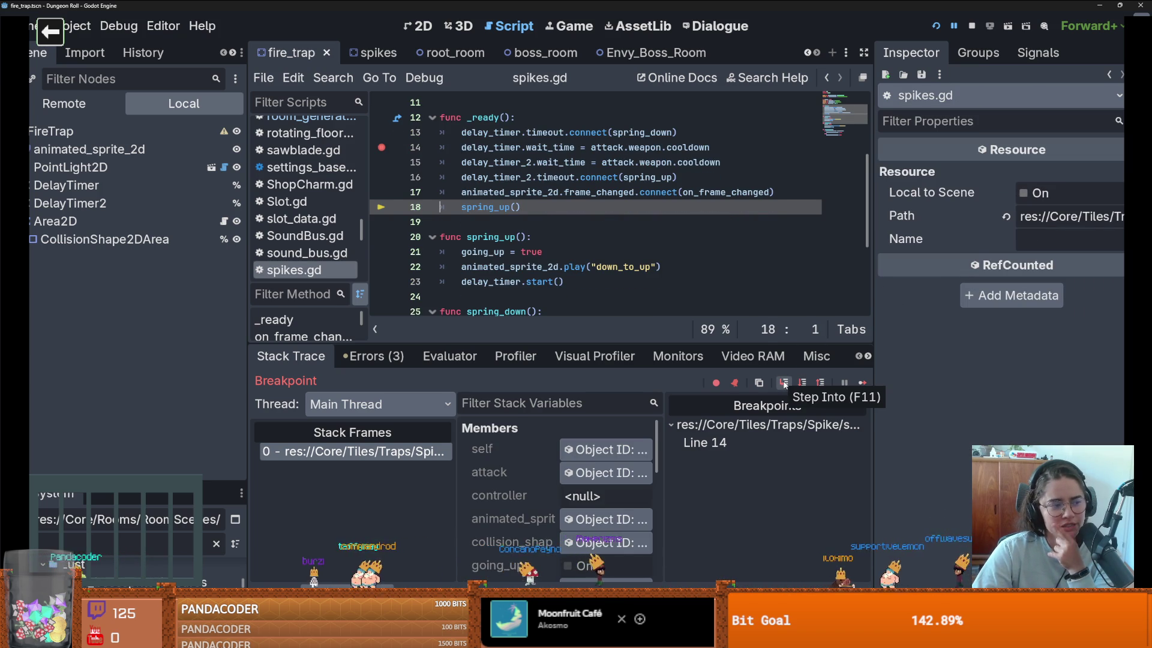
Step: Step into spring_up and advance to the timer start line
left_click(779, 385)
left_click(780, 385)
left_click(779, 384)
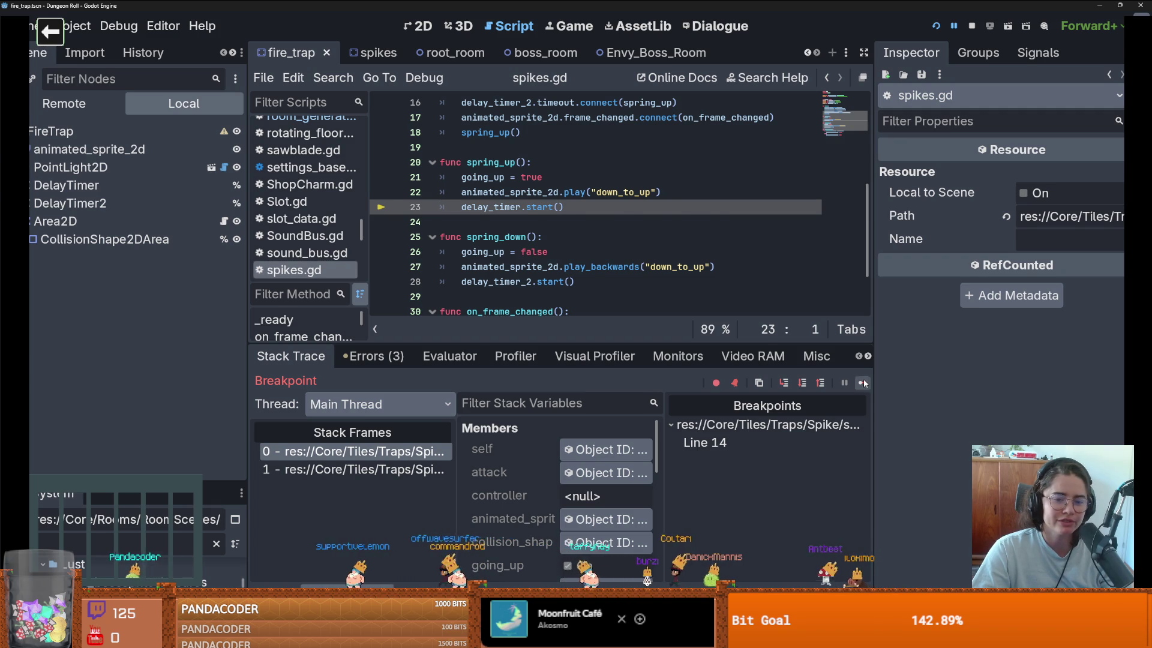
Step: Continue execution until the game runs freely, inspect the DelayTimer, then stop the game
left_click(863, 385)
left_click(863, 383)
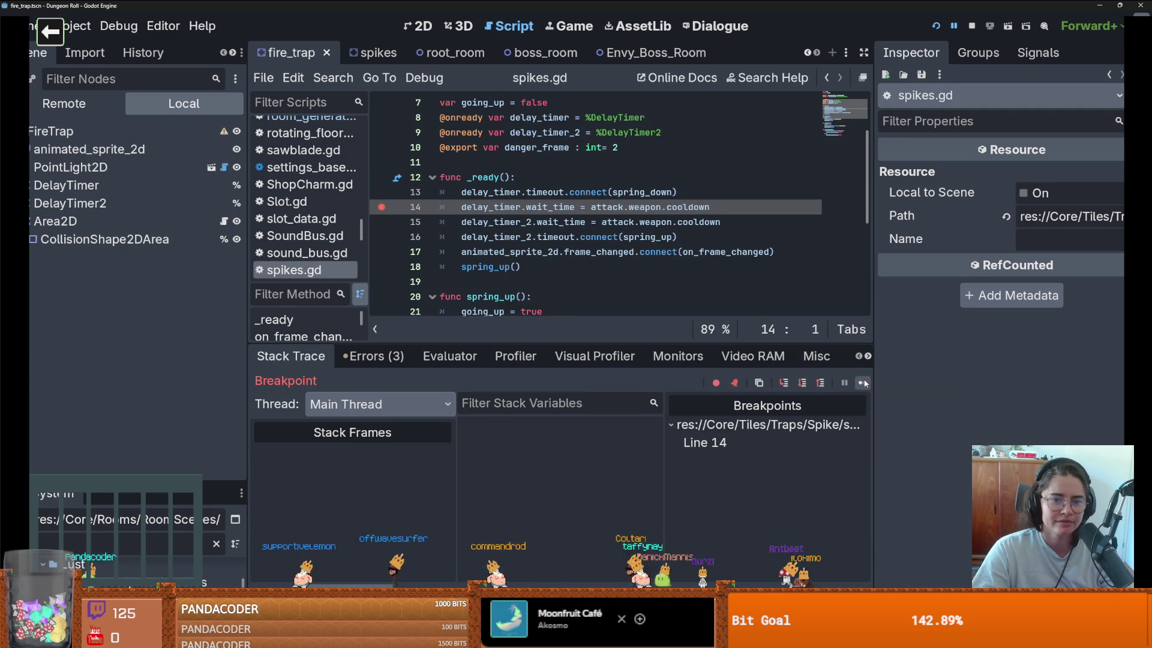
left_click(865, 383)
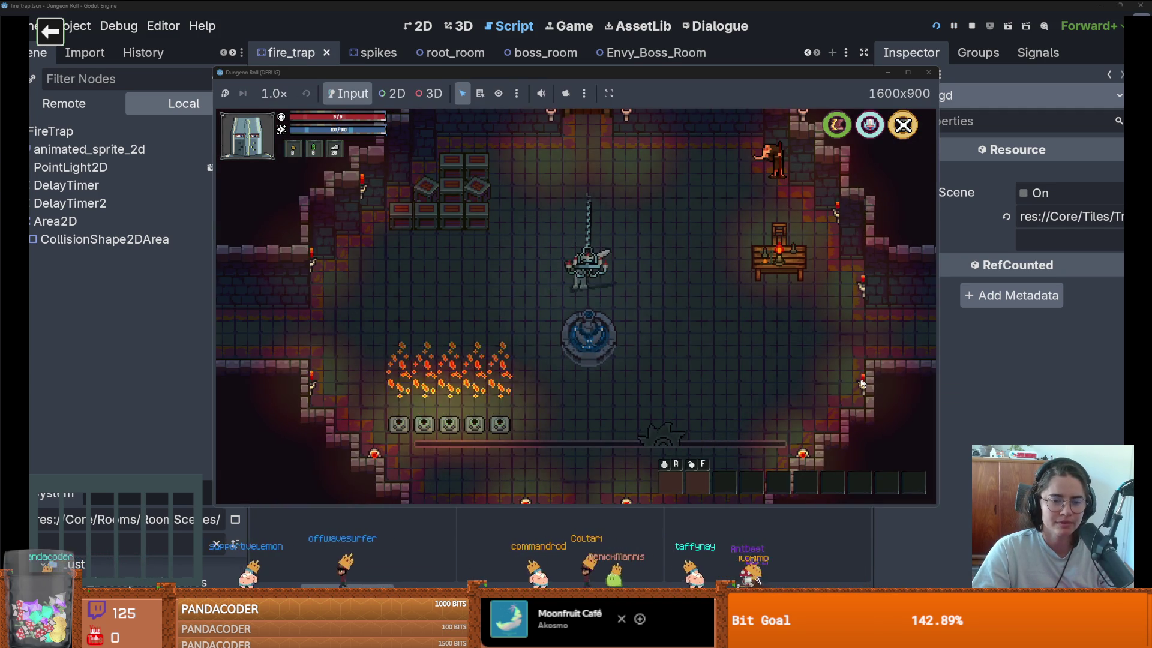
left_click(180, 185)
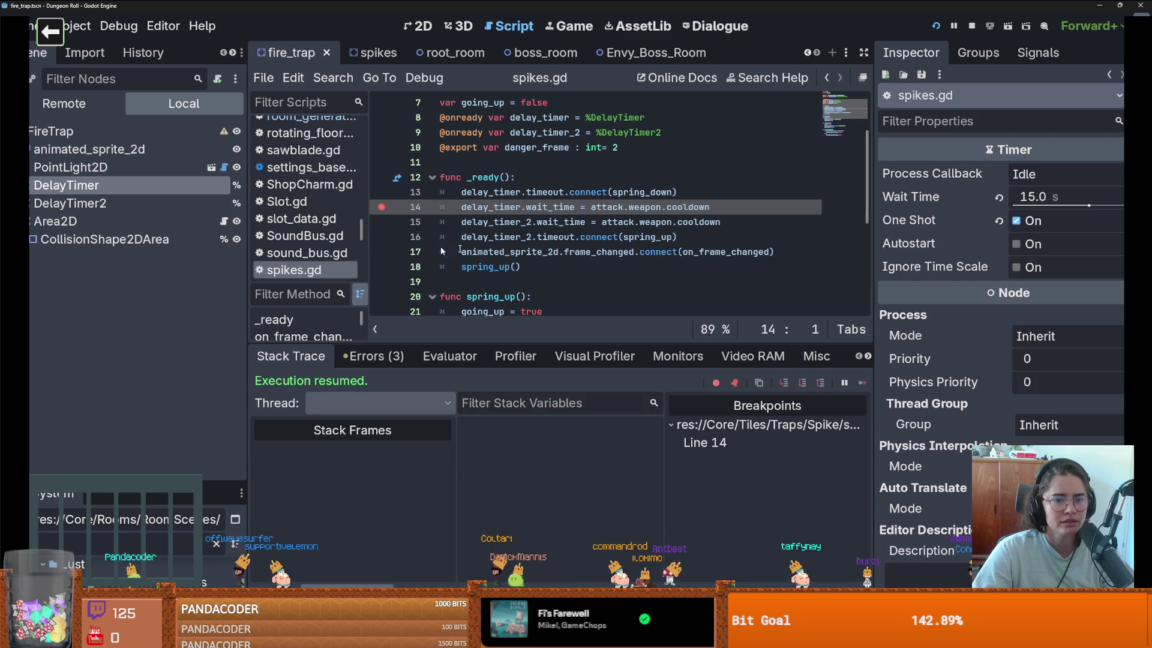
scroll(476, 233, "down", 4)
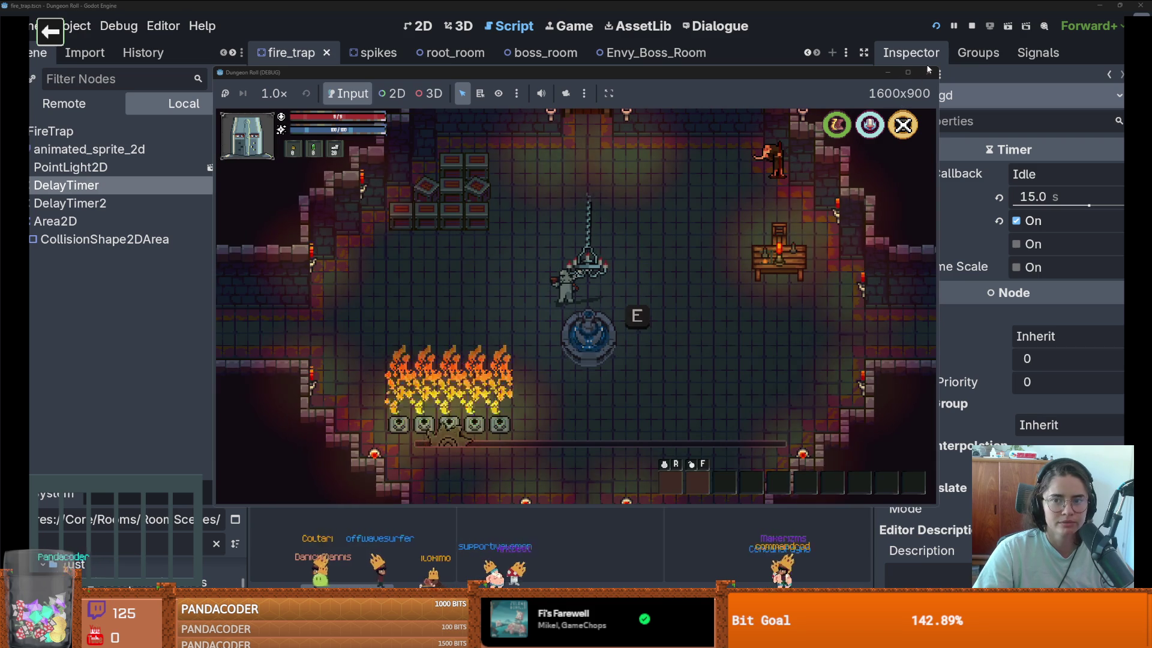
left_click(929, 73)
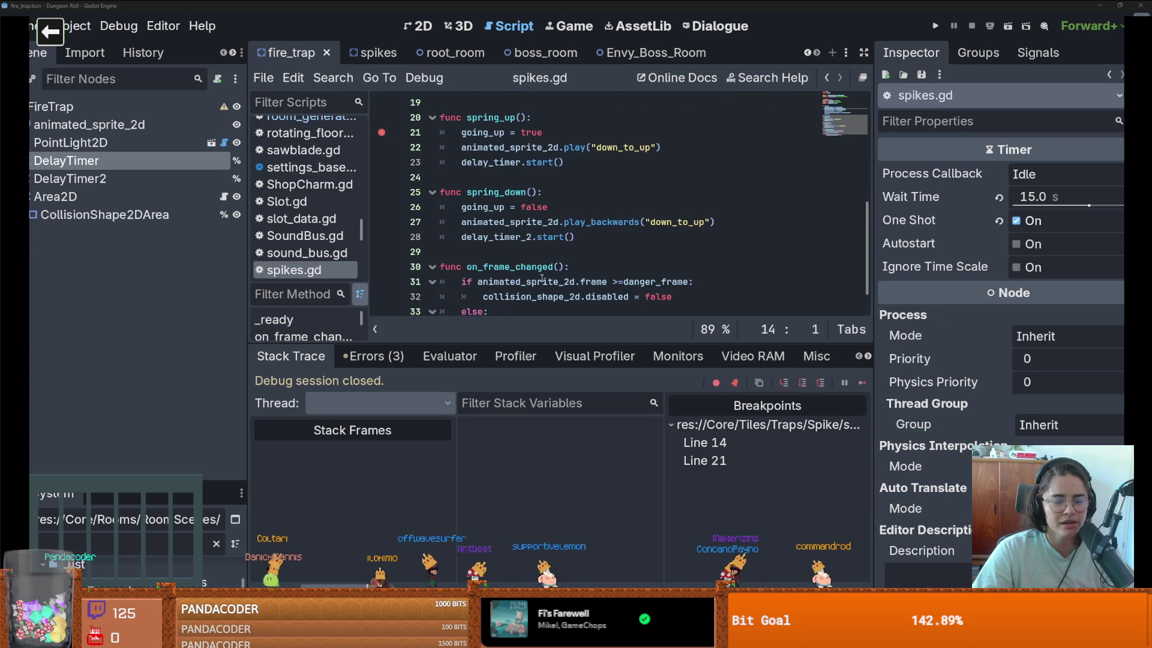
Step: Rerun the project, continue to the line 21 breakpoint, and inspect the DelayTimer's 15 s wait time
left_click(936, 26)
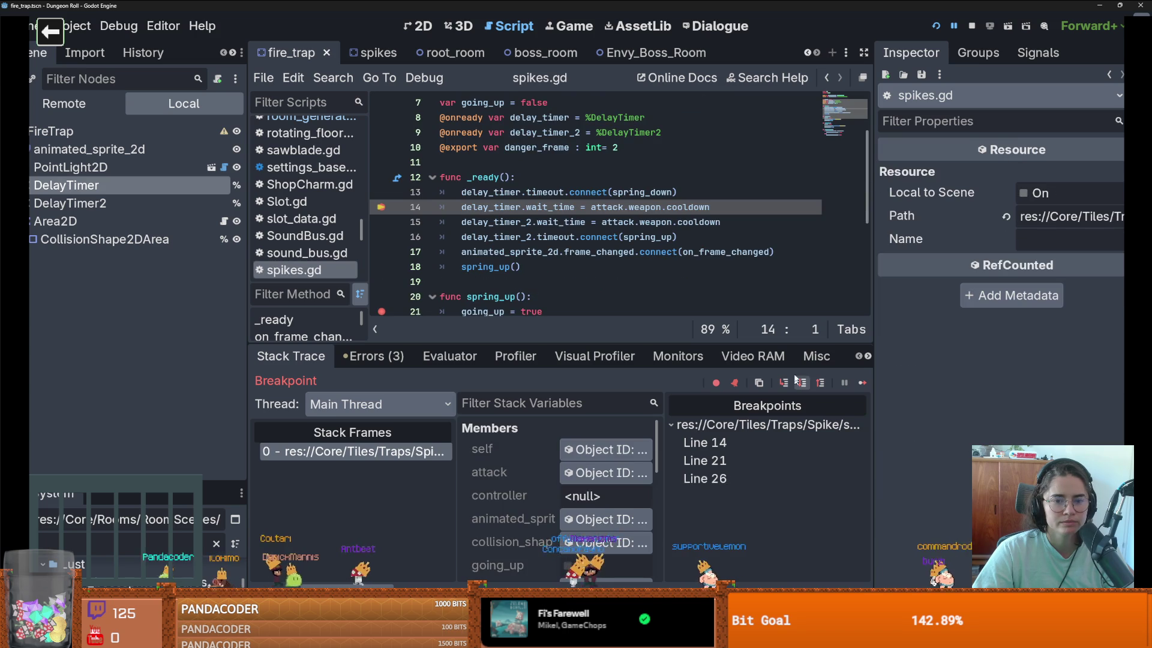
key("F12")
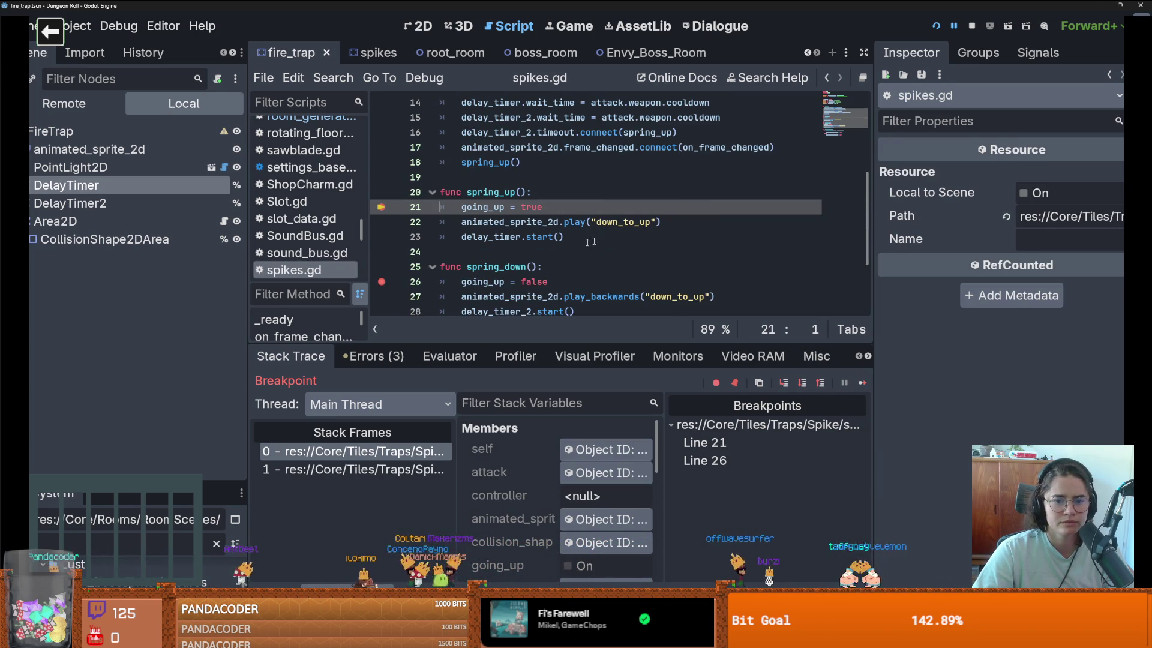
left_click(120, 168)
left_click(180, 185)
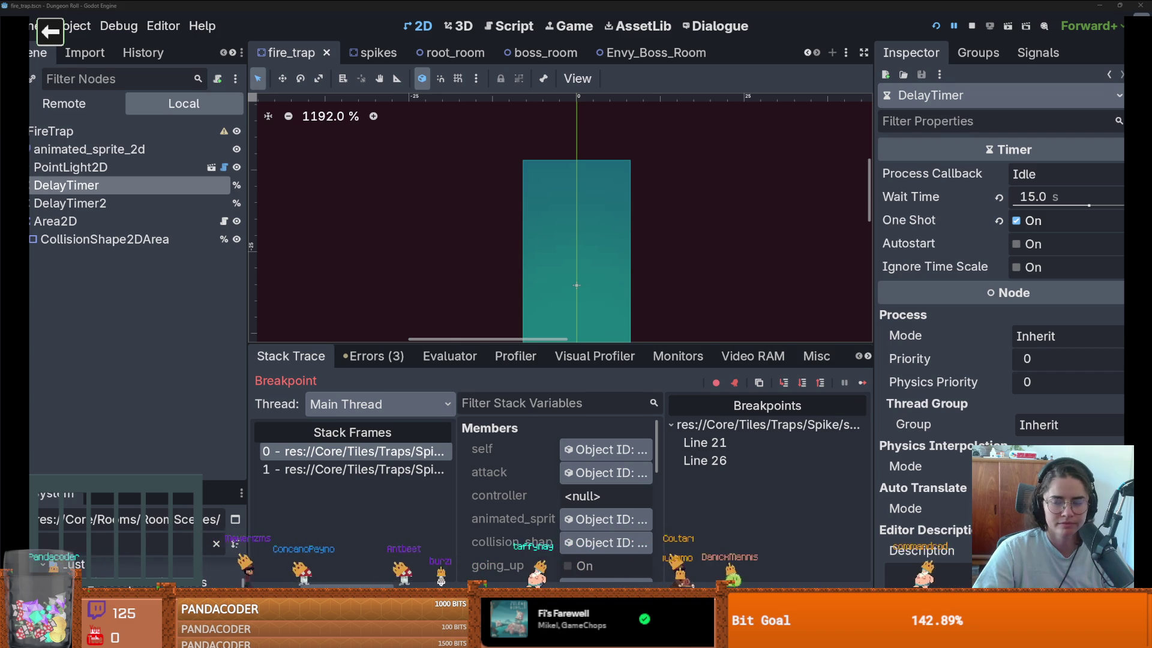
Step: Turn off looping for the fire sprite's down_to_up animation in SpriteFrames
left_click(106, 220)
left_click(89, 149)
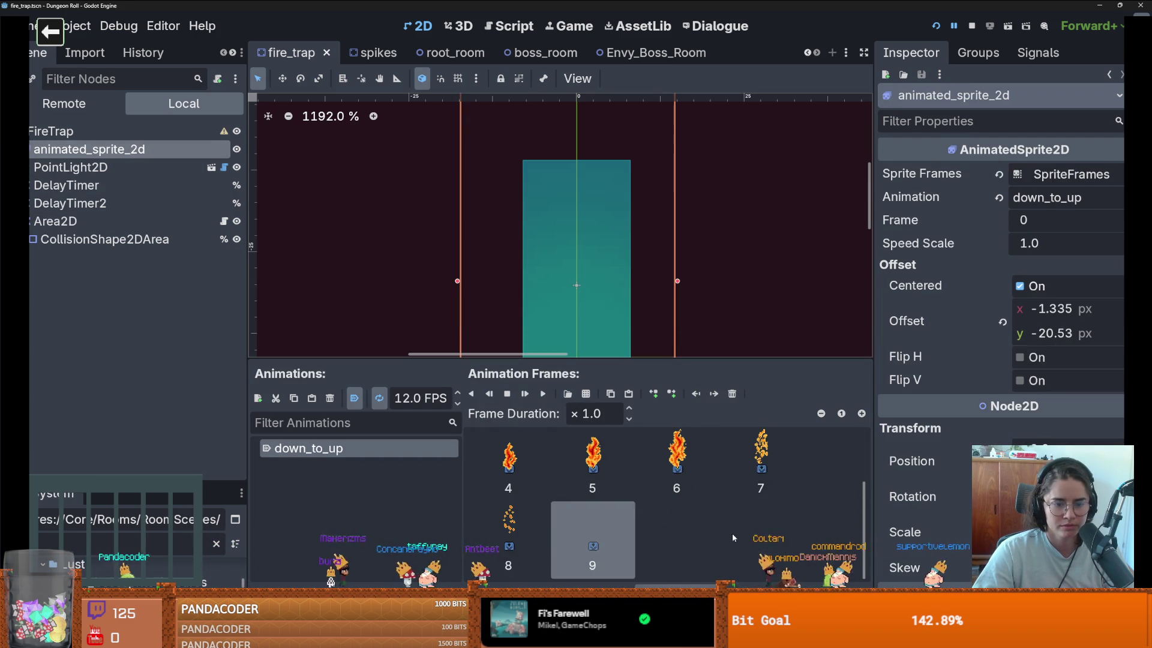
scroll(732, 533, "up", 2)
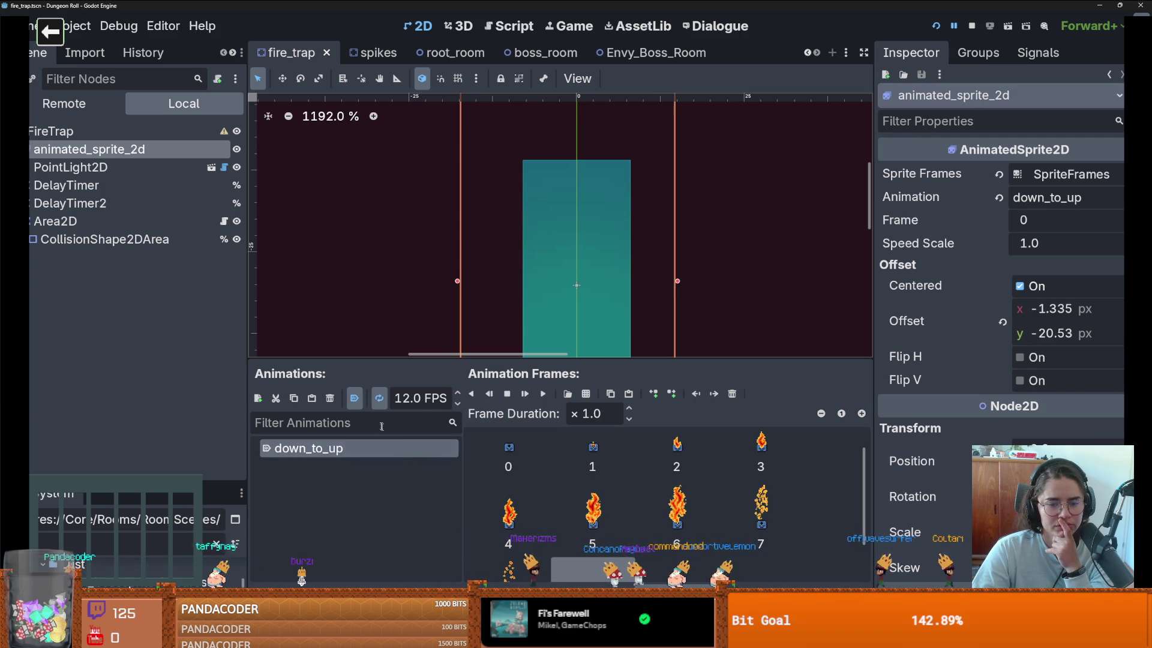
left_click(379, 398)
Step: Save and relaunch the game, walk the player around the room, then stop and save
left_click(970, 24)
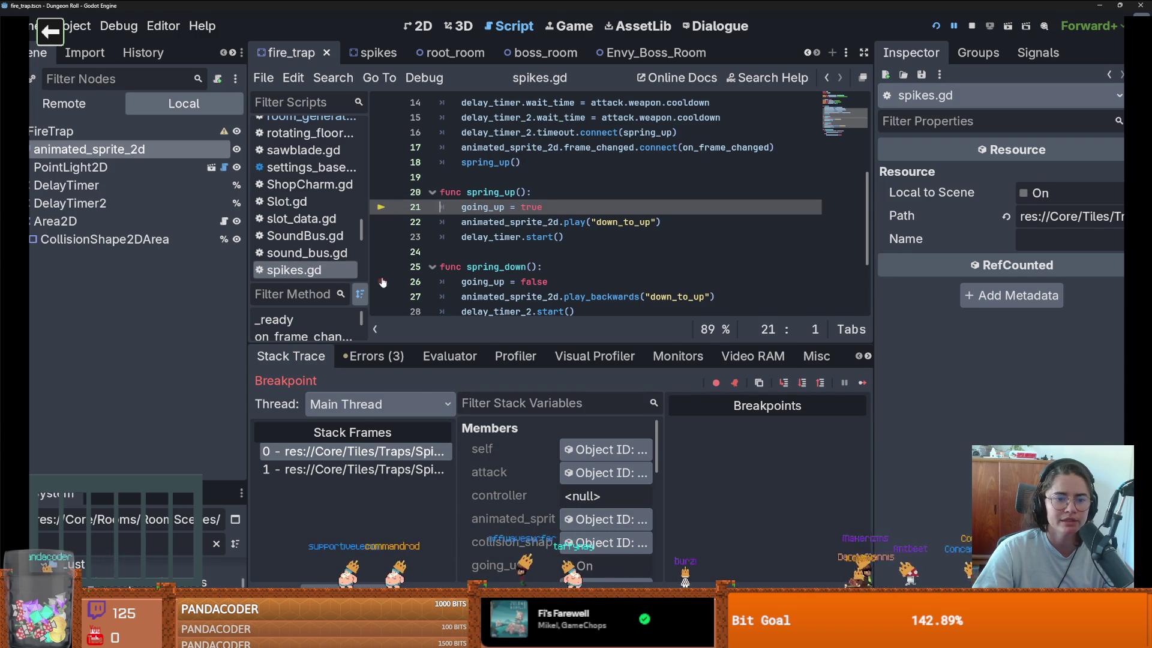
key("F12")
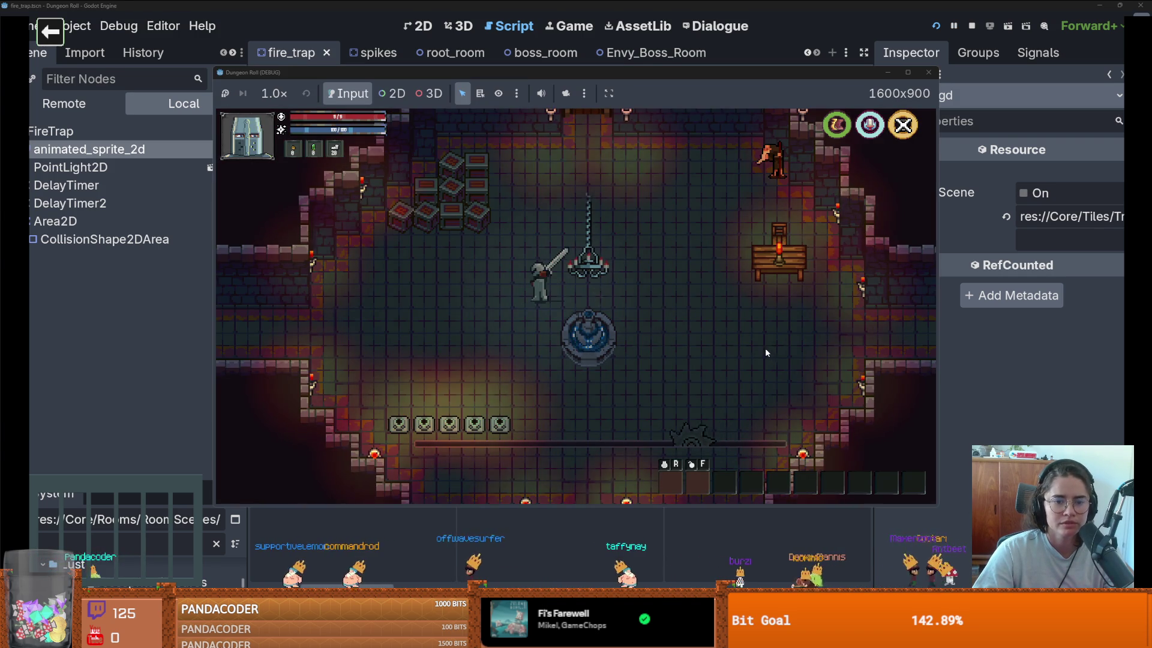
key("a")
key("d")
key("d")
key("s")
key("a")
key("a")
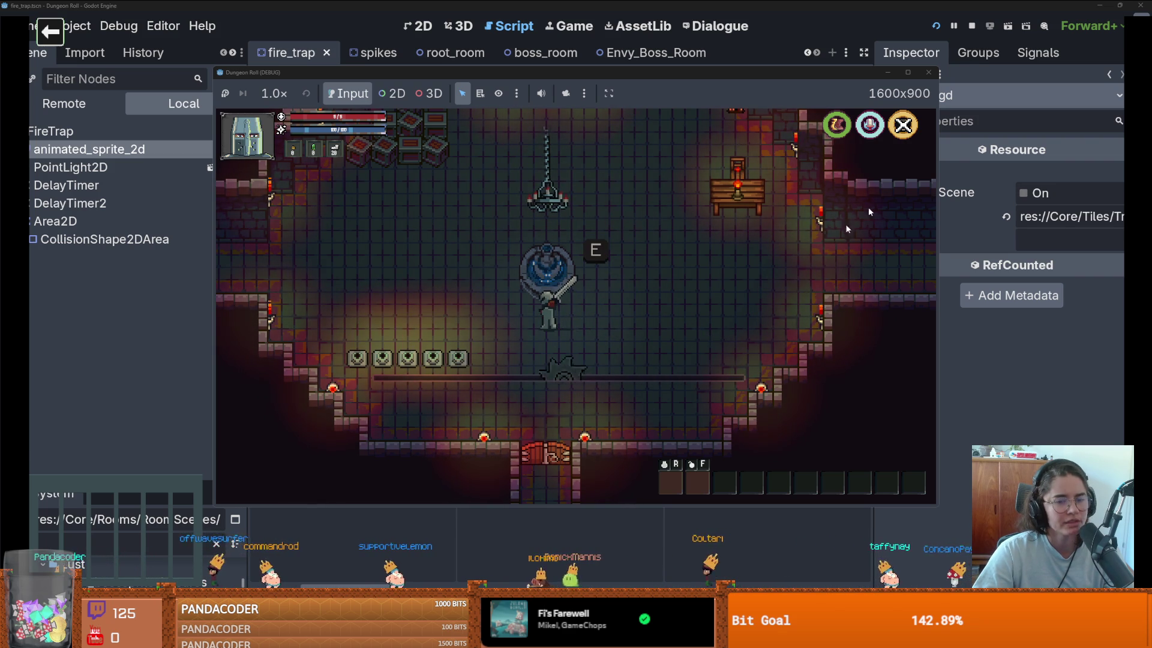
key("F8")
key("ctrl+s")
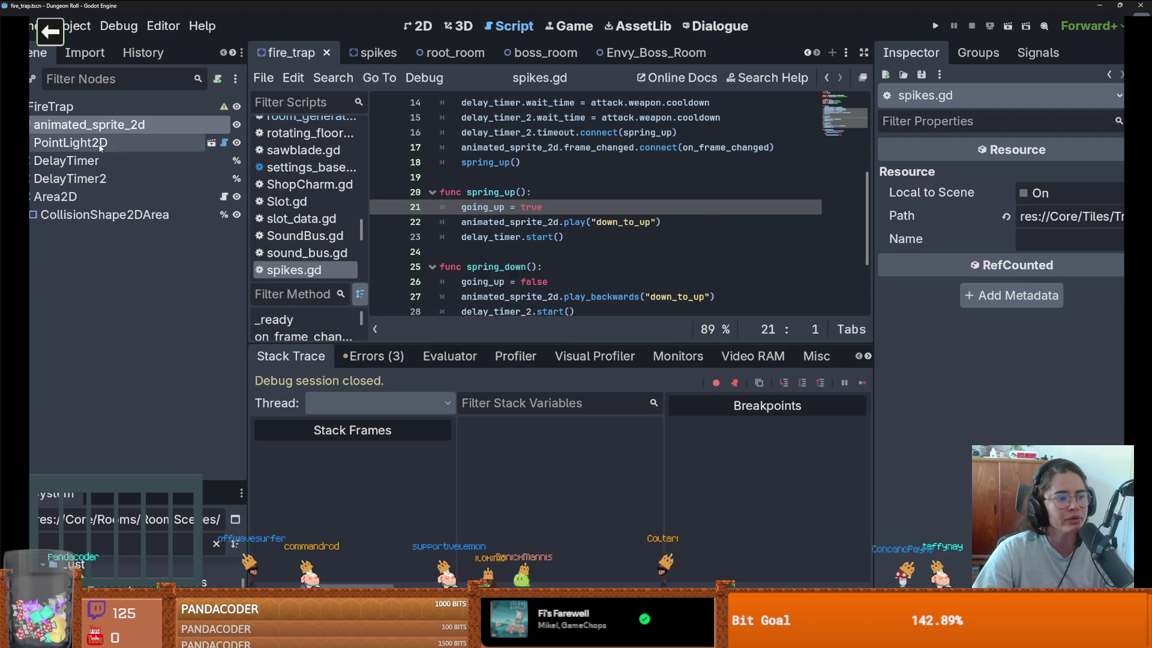
Step: Select the animated sprite and preview the down_to_up fire animation from frame 0
left_click(103, 142)
left_click(90, 125)
scroll(562, 494, "up", 1)
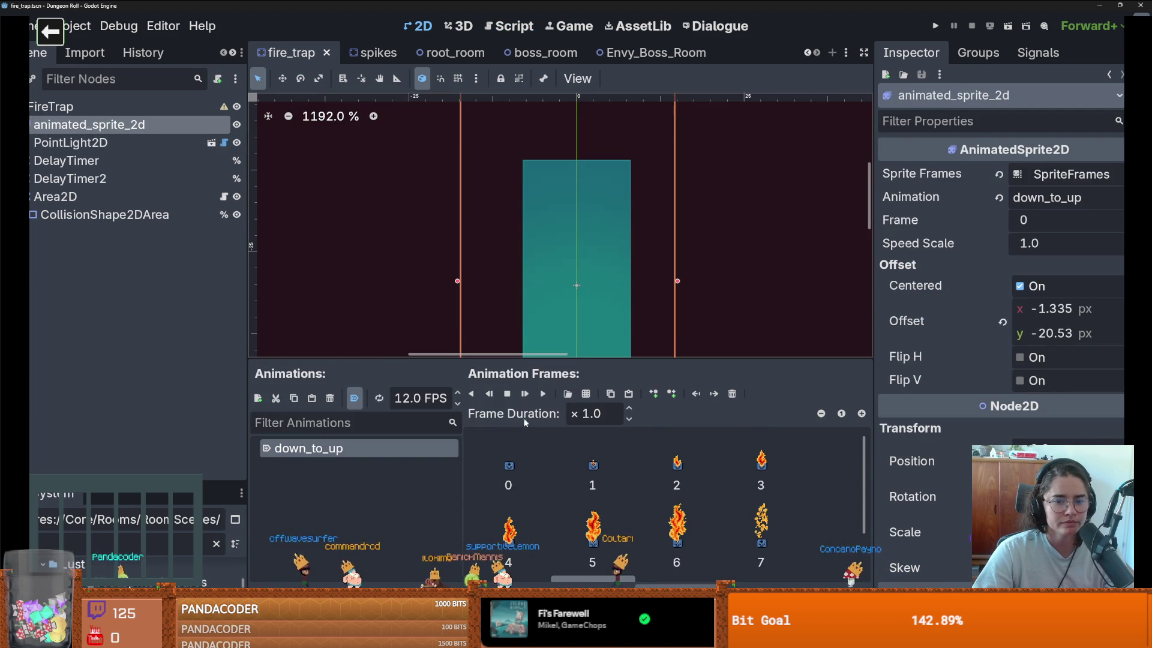
left_click(517, 444)
left_click(548, 396)
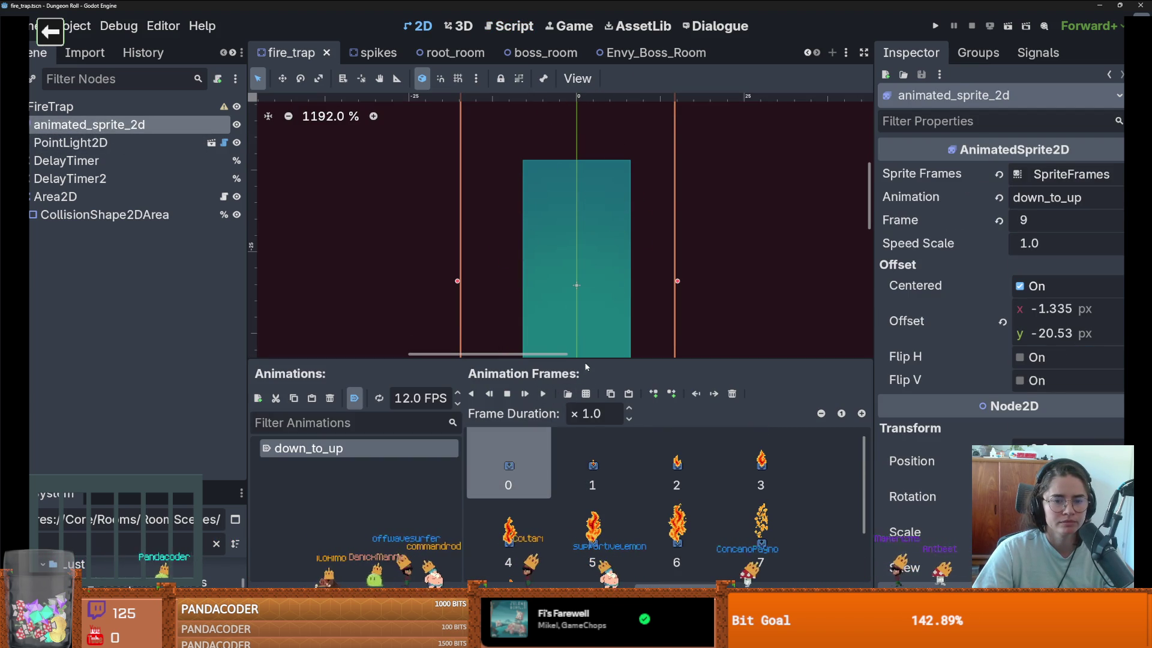
Step: Delete frames 7, 8 and 9 from the down_to_up animation
left_click_drag(586, 359, 585, 152)
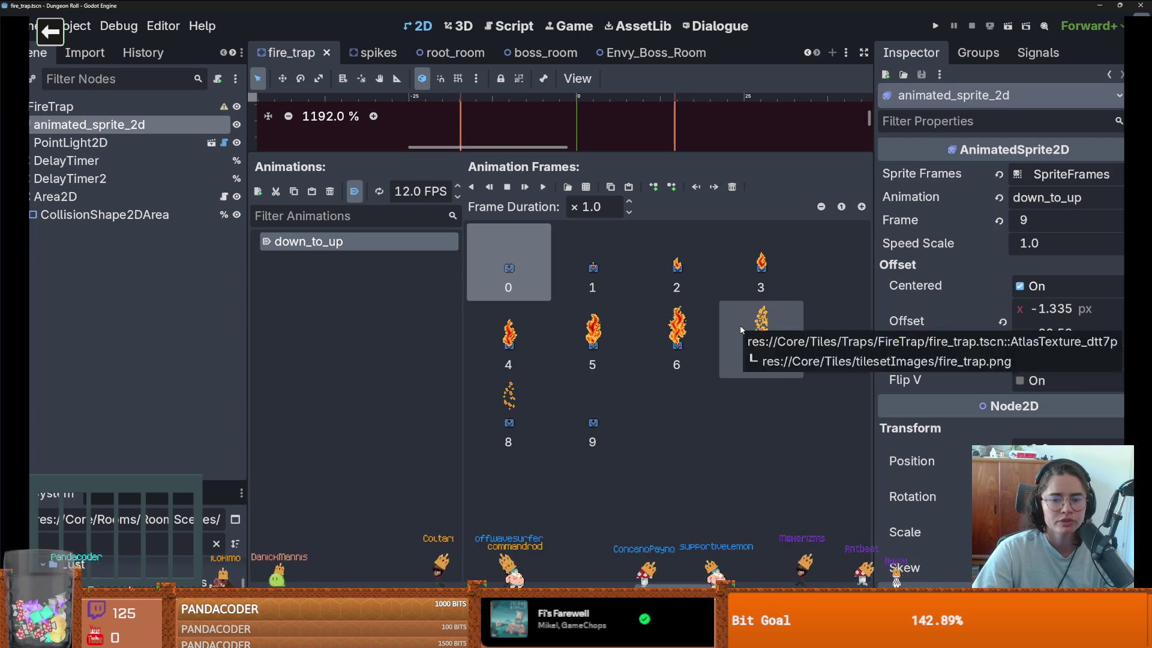
left_click(745, 333)
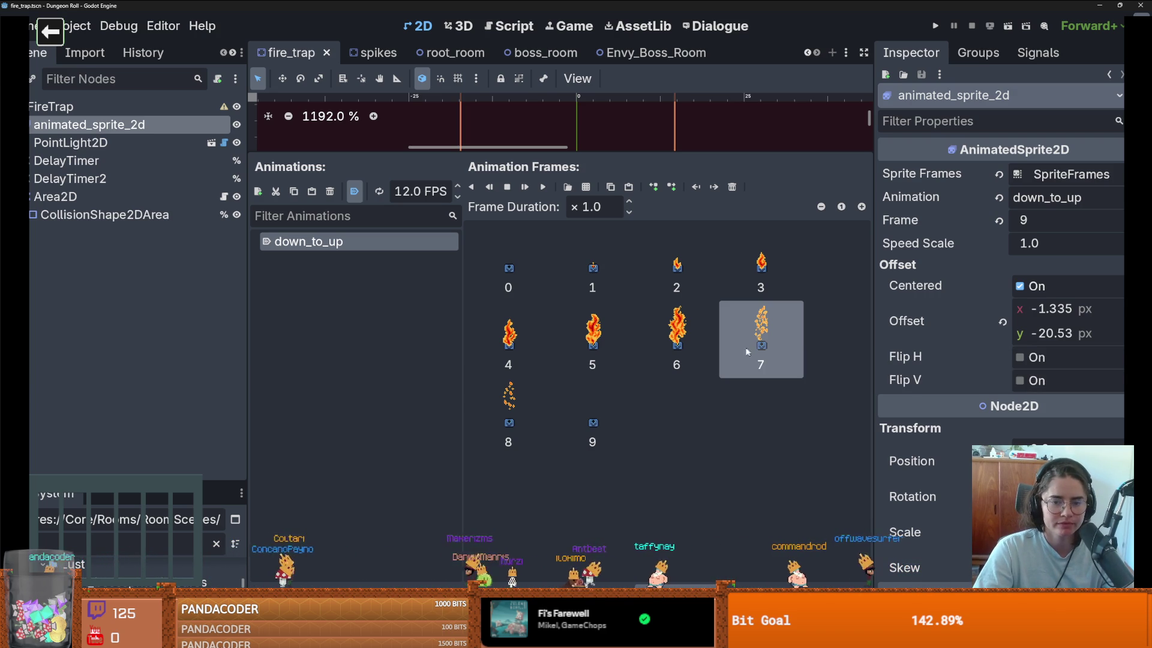
left_click(600, 406, "shift")
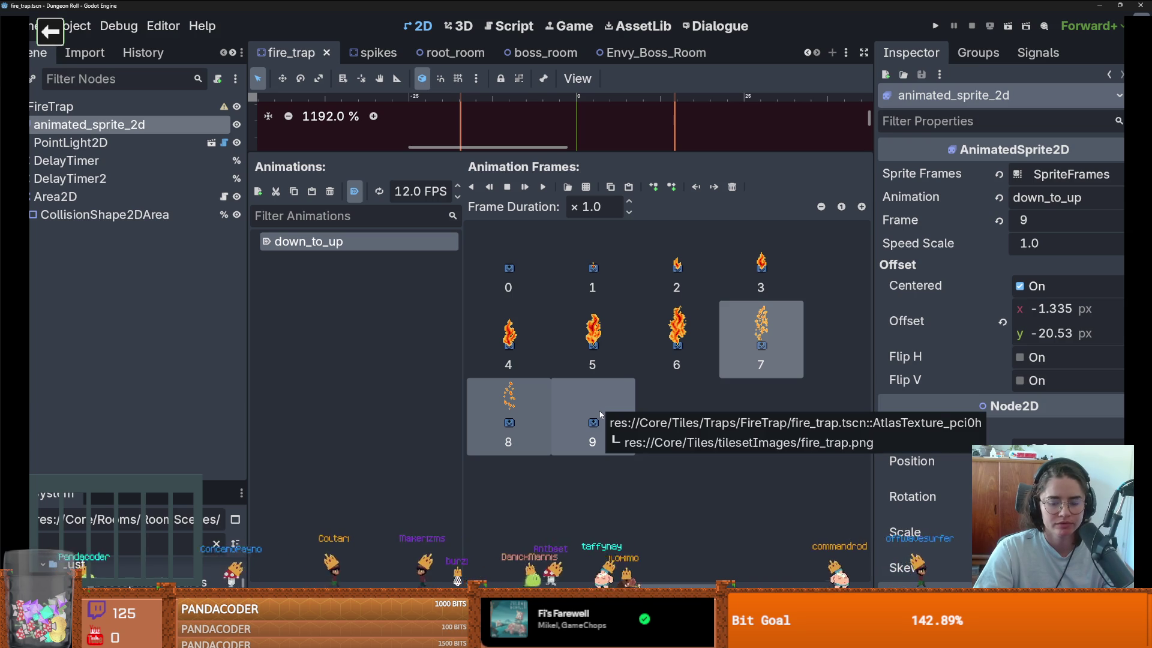
key("Delete")
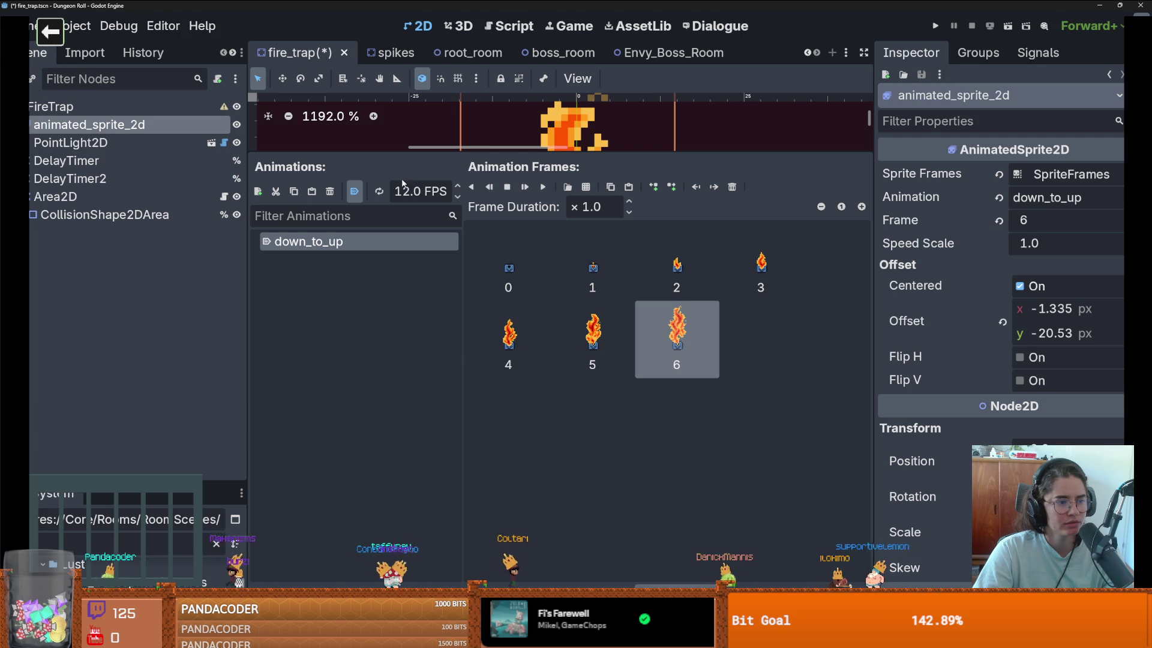
left_click_drag(441, 164, 440, 414)
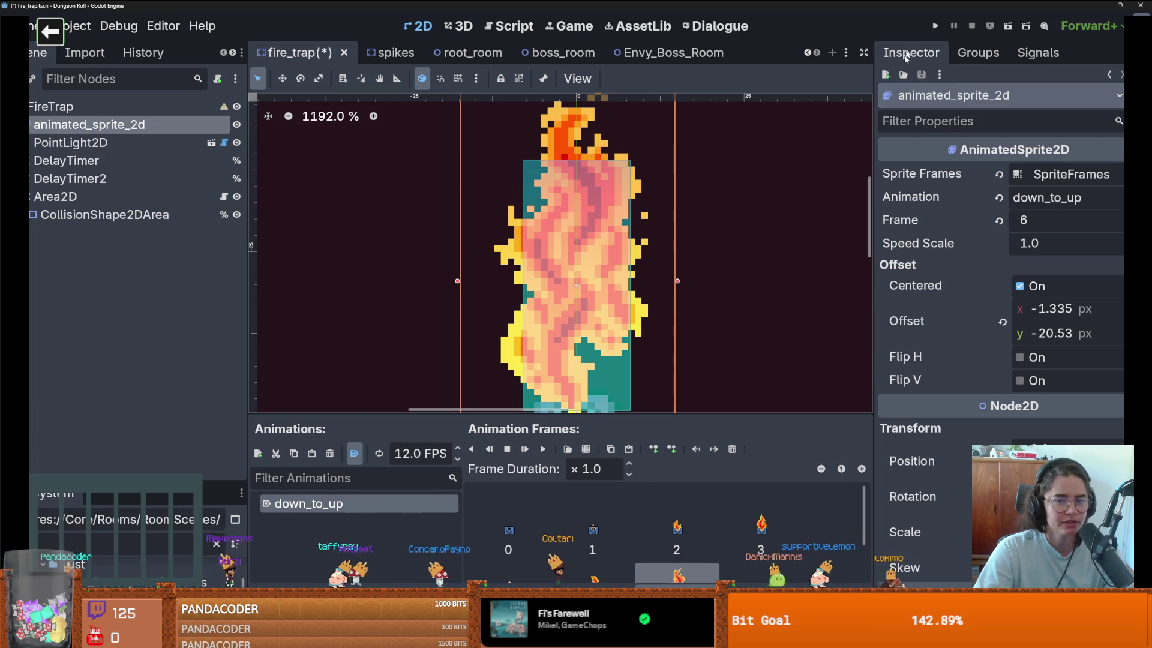
Step: Playtest by walking the player into the fire trap, restart after Game Over, then stop
left_click(936, 26)
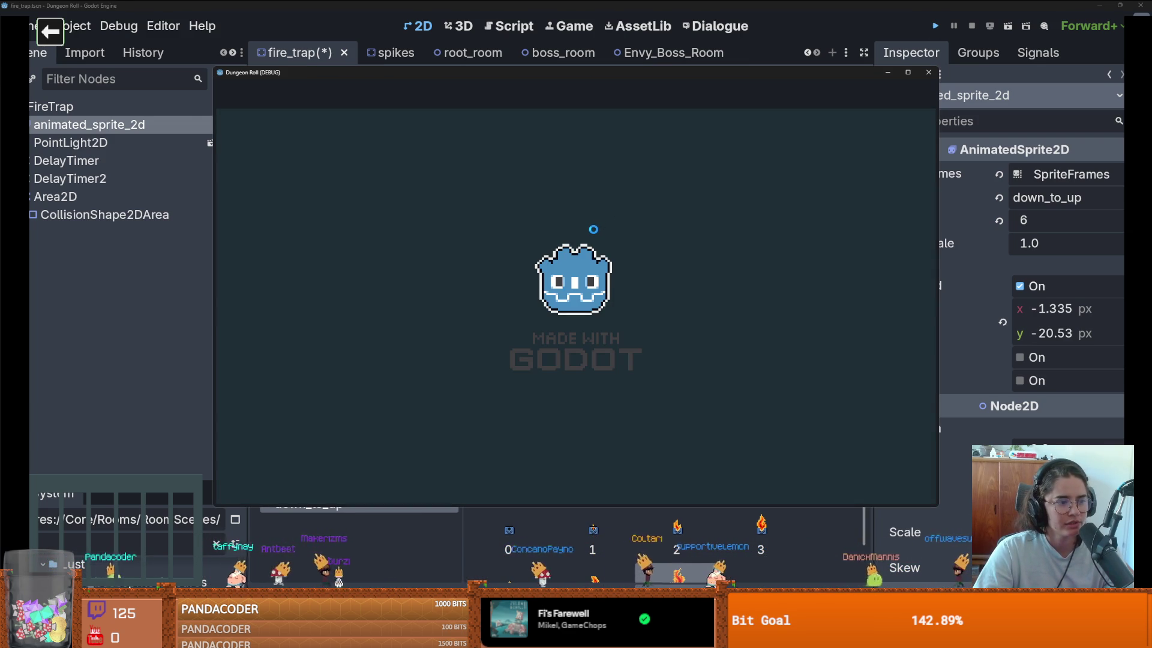
key("s")
key("d")
key("a")
key("a")
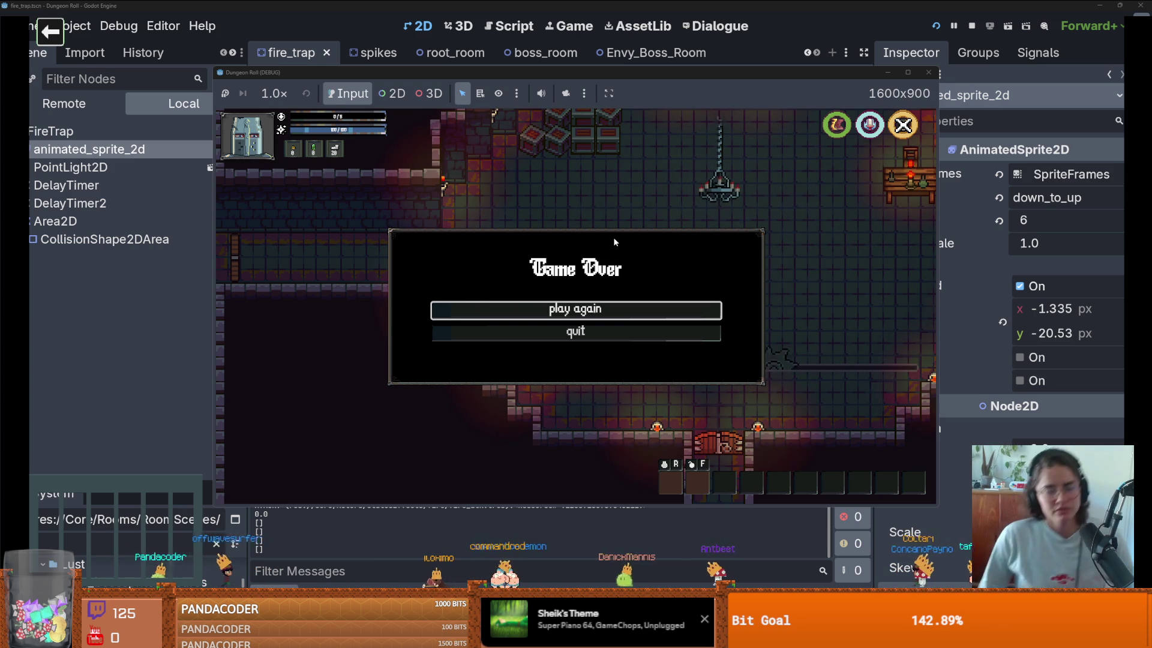
left_click(600, 310)
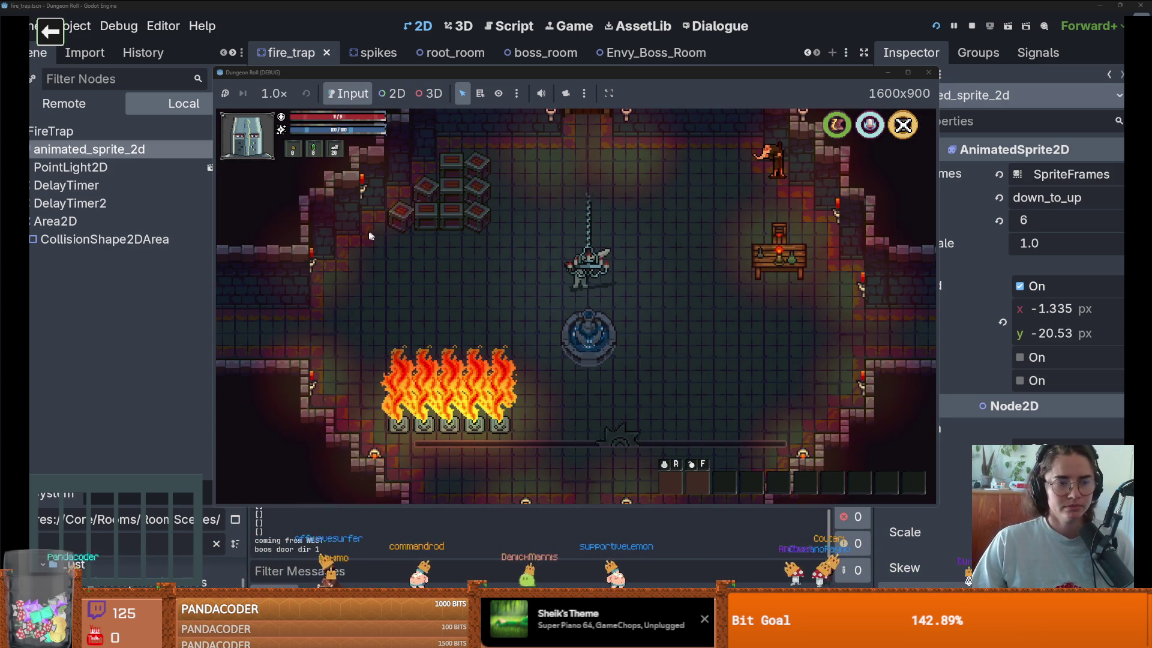
key("F8")
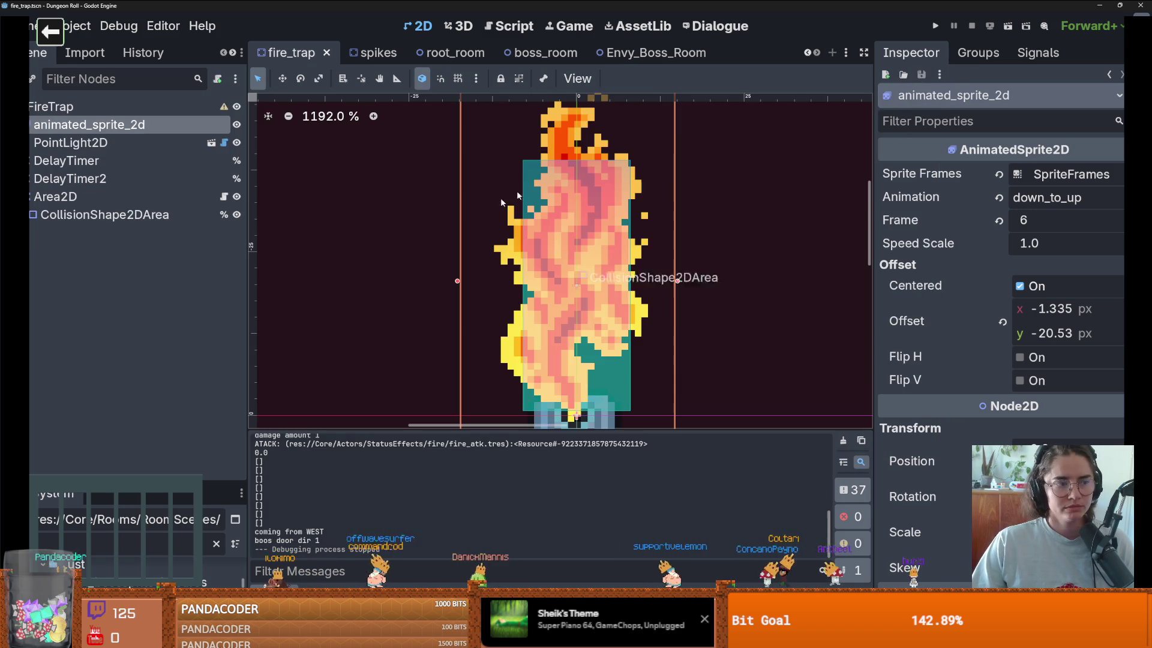
scroll(447, 257, "down", 2)
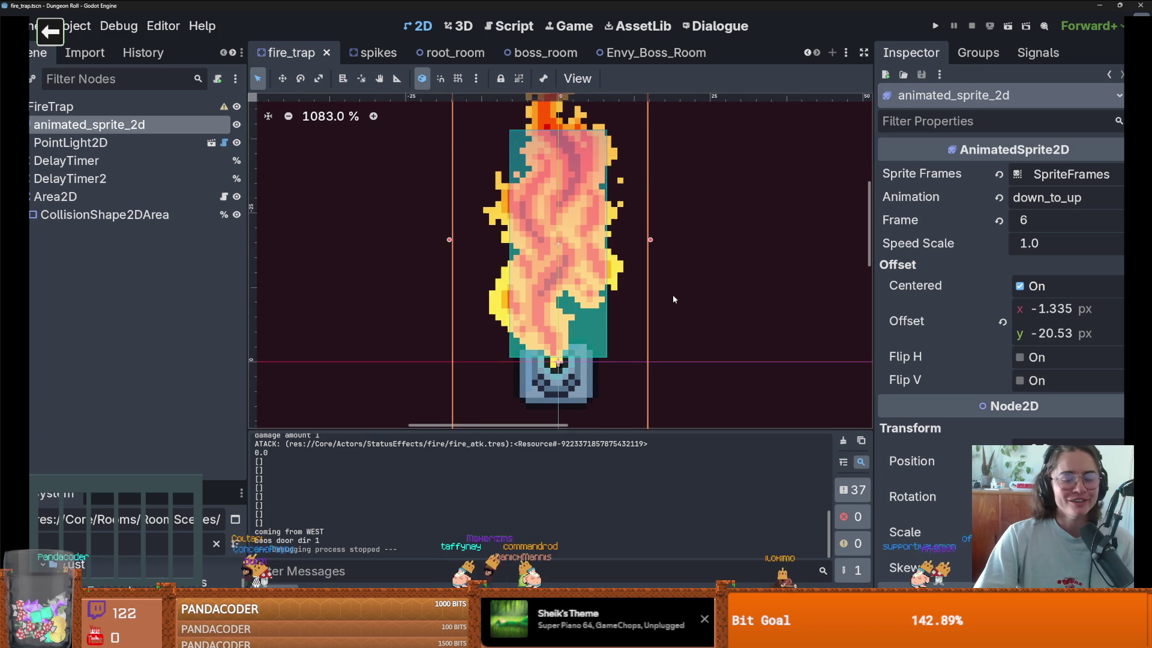
Step: Save the scene and inspect the Area2D's DelayTimer, showing a 15.0 s one-shot wait time
key("ctrl+s")
scroll(601, 279, "down", 2)
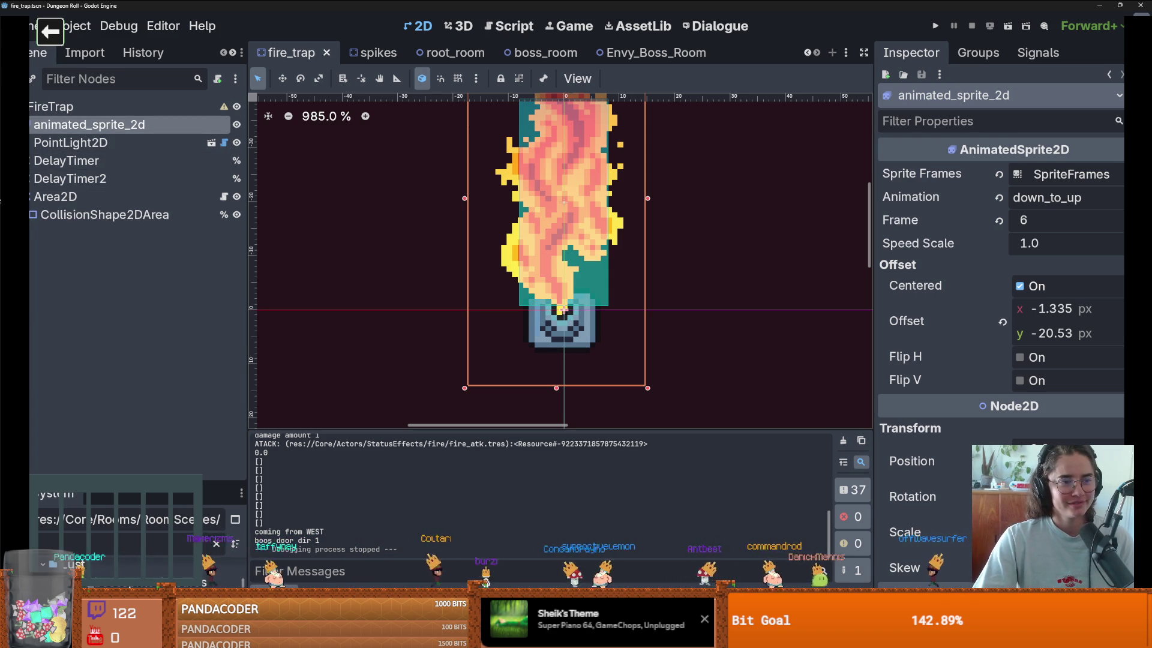
left_click(31, 197)
left_click(30, 198)
left_click(54, 197)
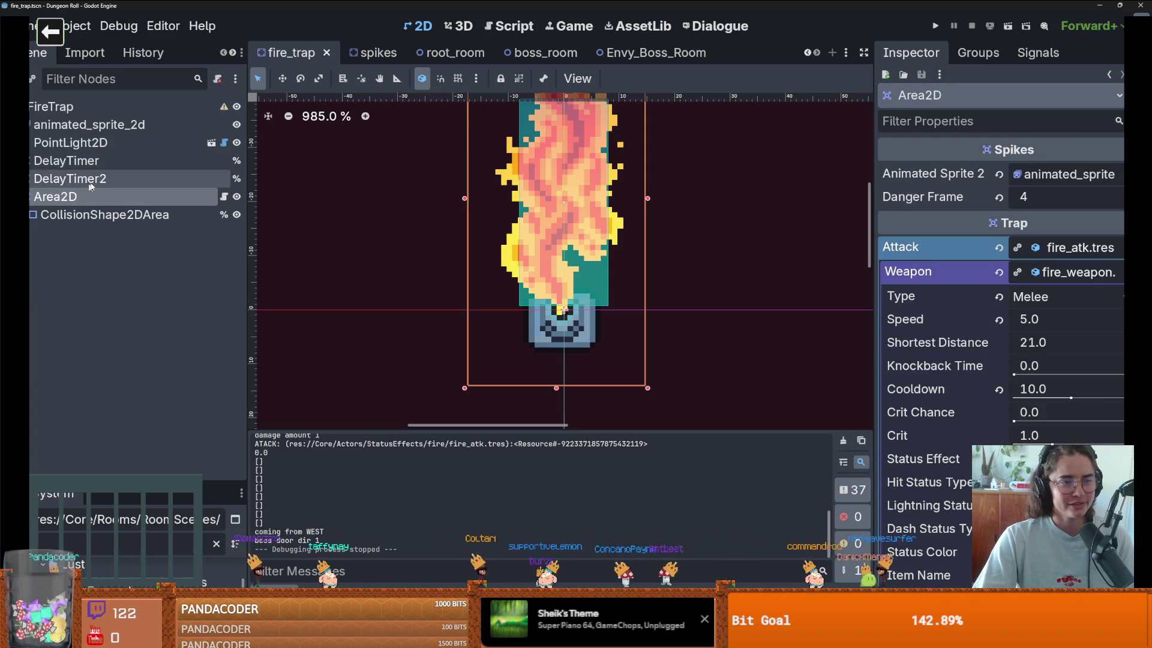
left_click(66, 160)
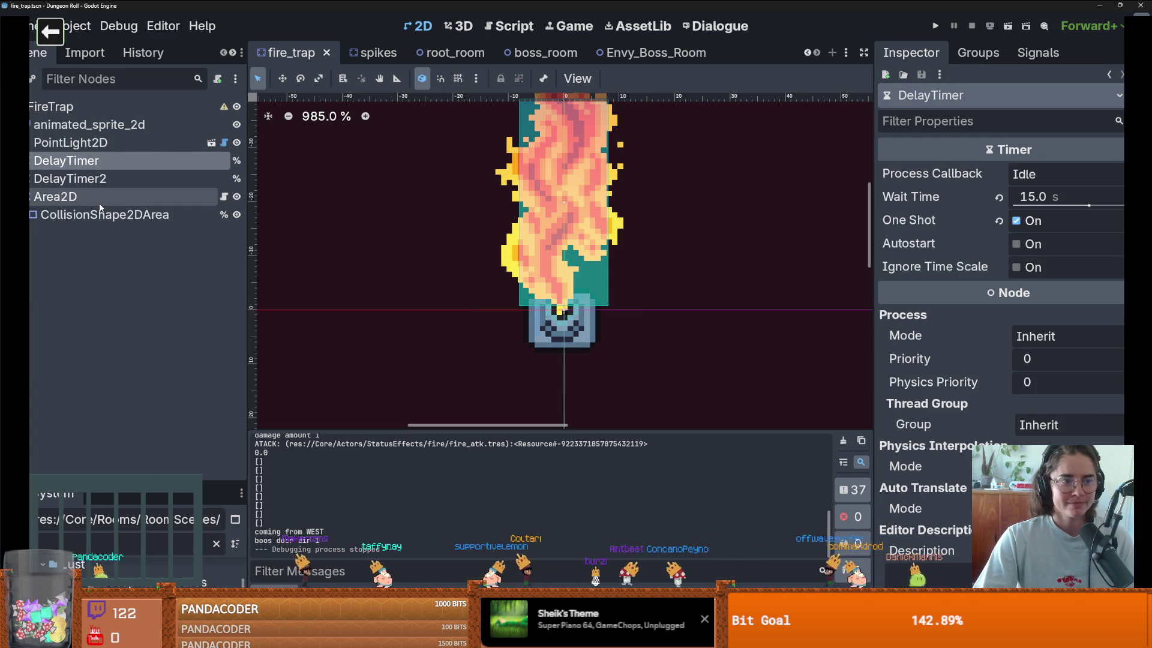
left_click(55, 197)
Step: Lower the fire trap's weapon Cooldown from 10.0 to 3.0 and save the scene
left_click_drag(1040, 399, 1035, 397)
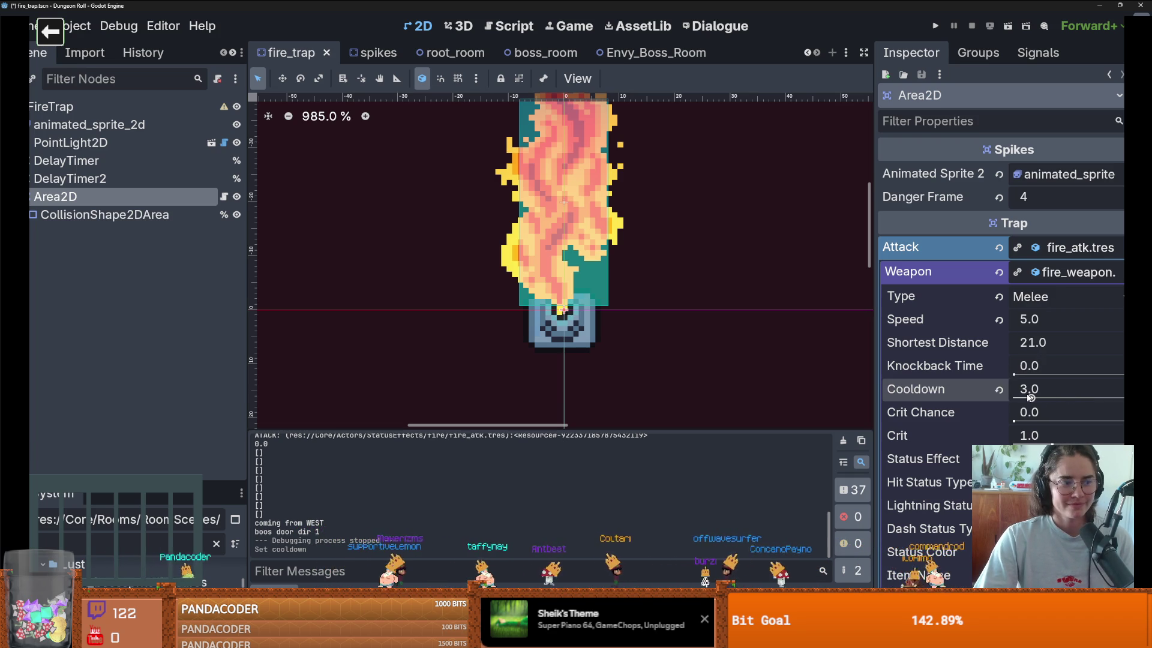
left_click_drag(1030, 396, 1032, 396)
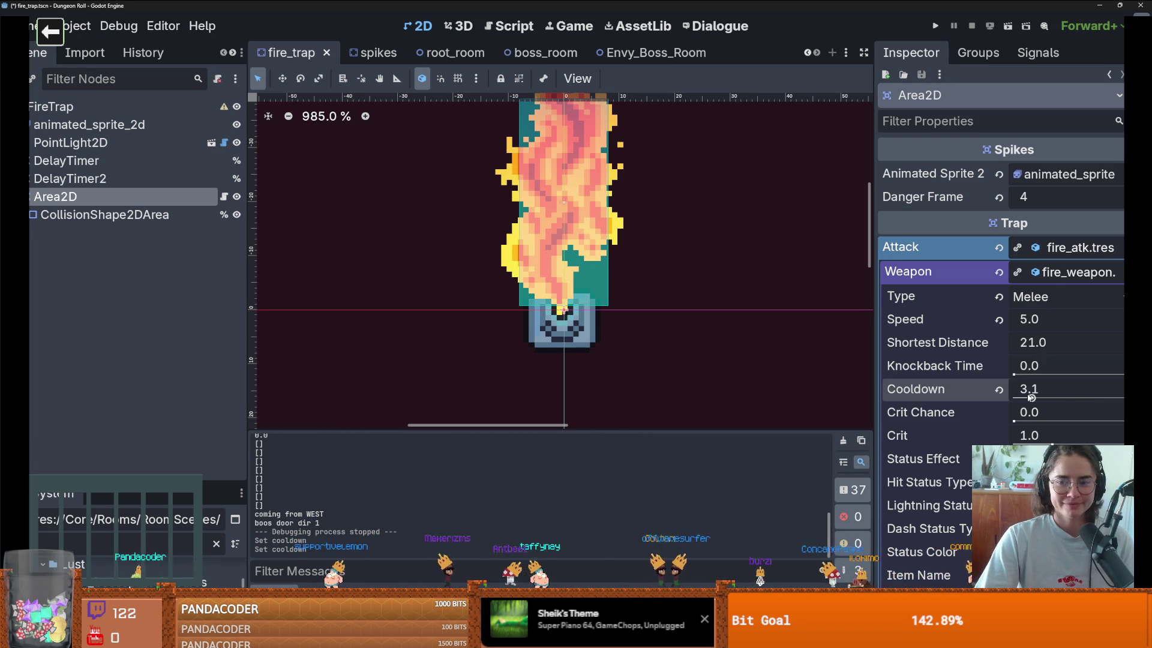
key("ctrl+s")
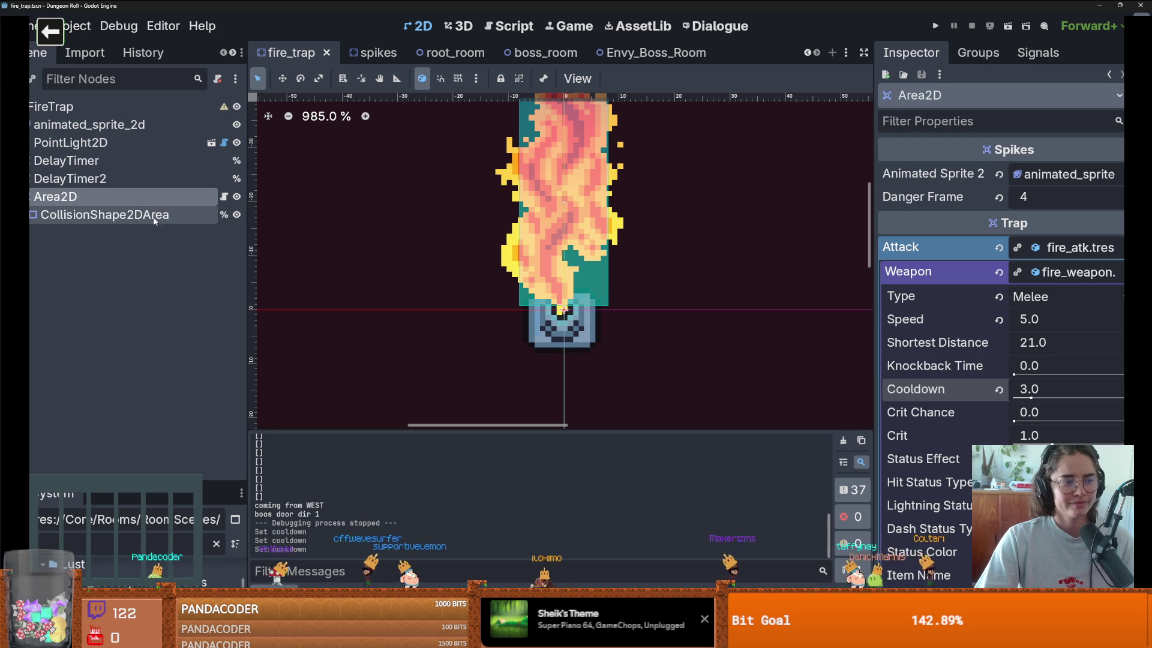
left_click(138, 178)
left_click(129, 197)
left_click(114, 126)
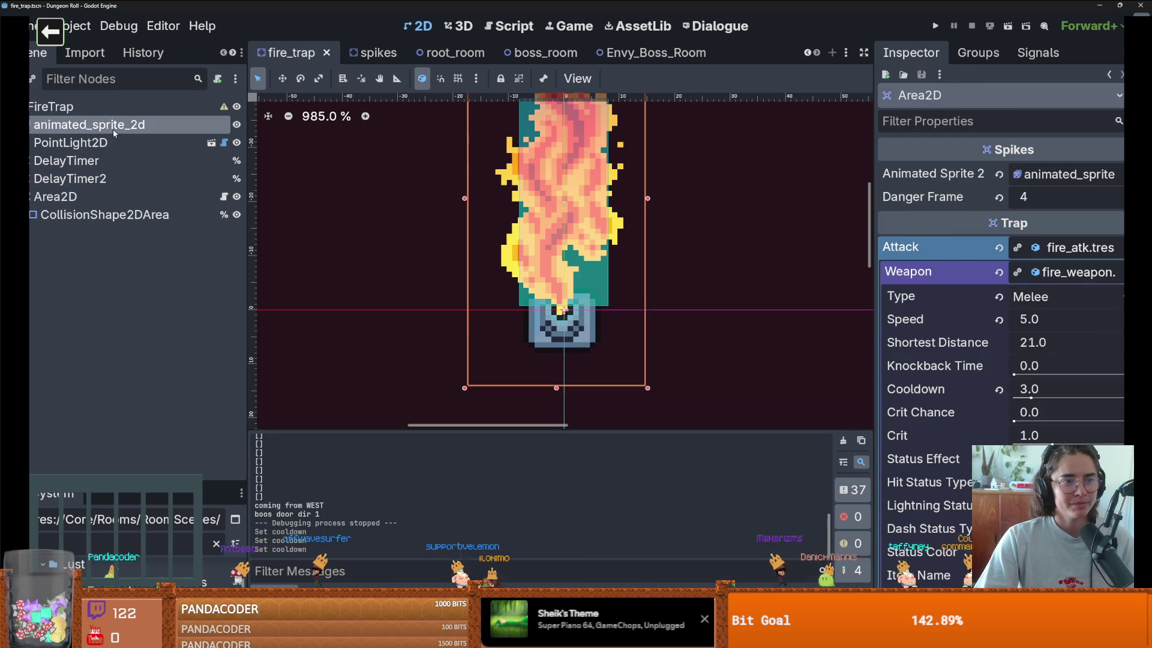
Step: Restore frames 7, 8 and 9 to the fire animation and briefly playtest the game
left_click_drag(421, 401, 420, 241)
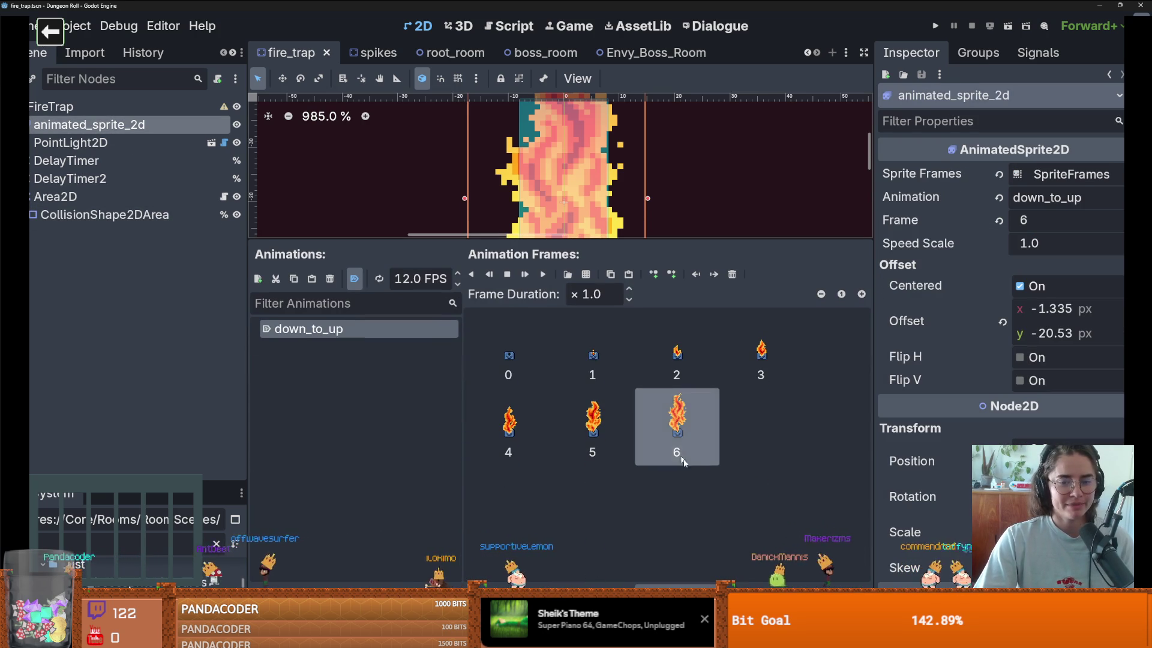
key("ctrl+v")
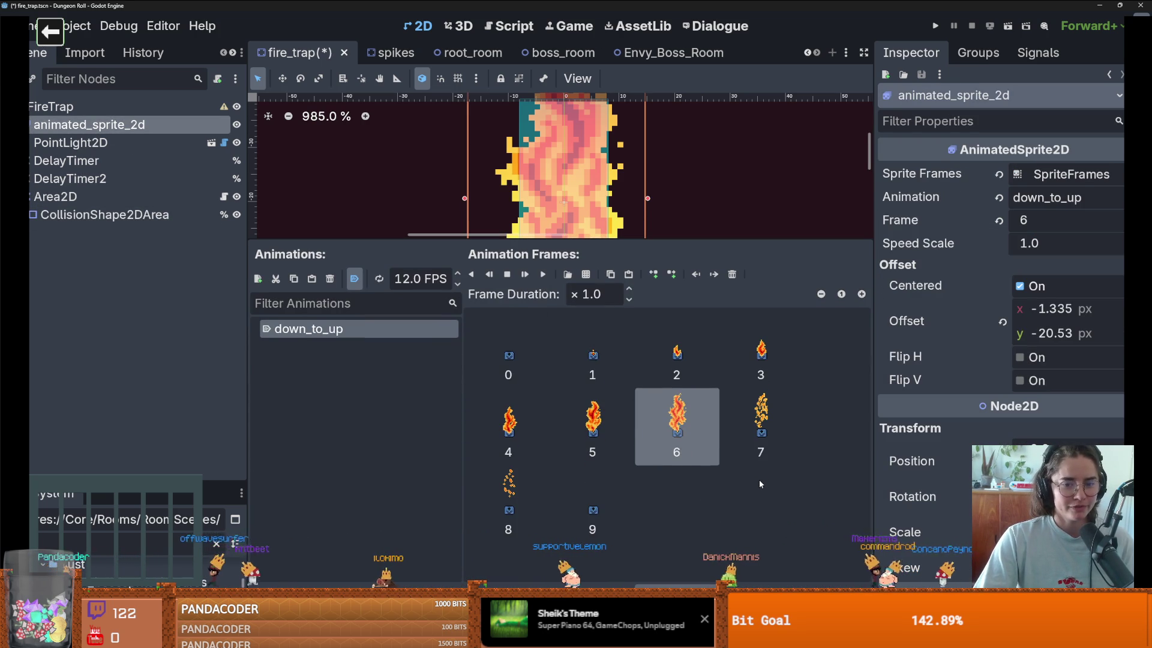
left_click(935, 27)
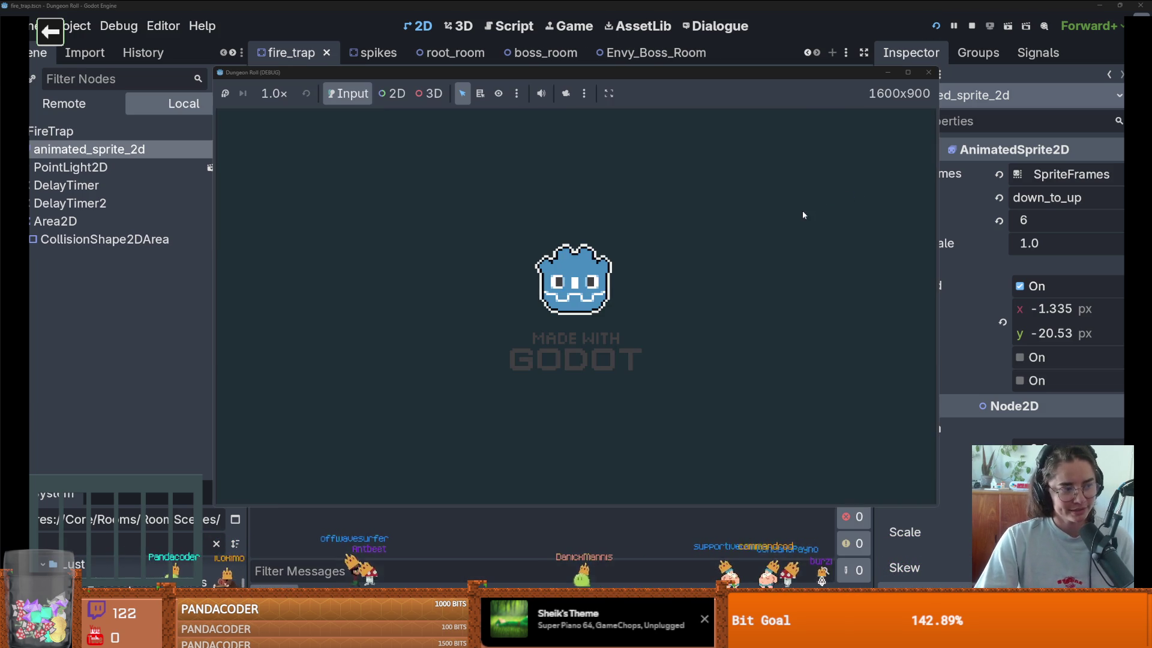
key("s")
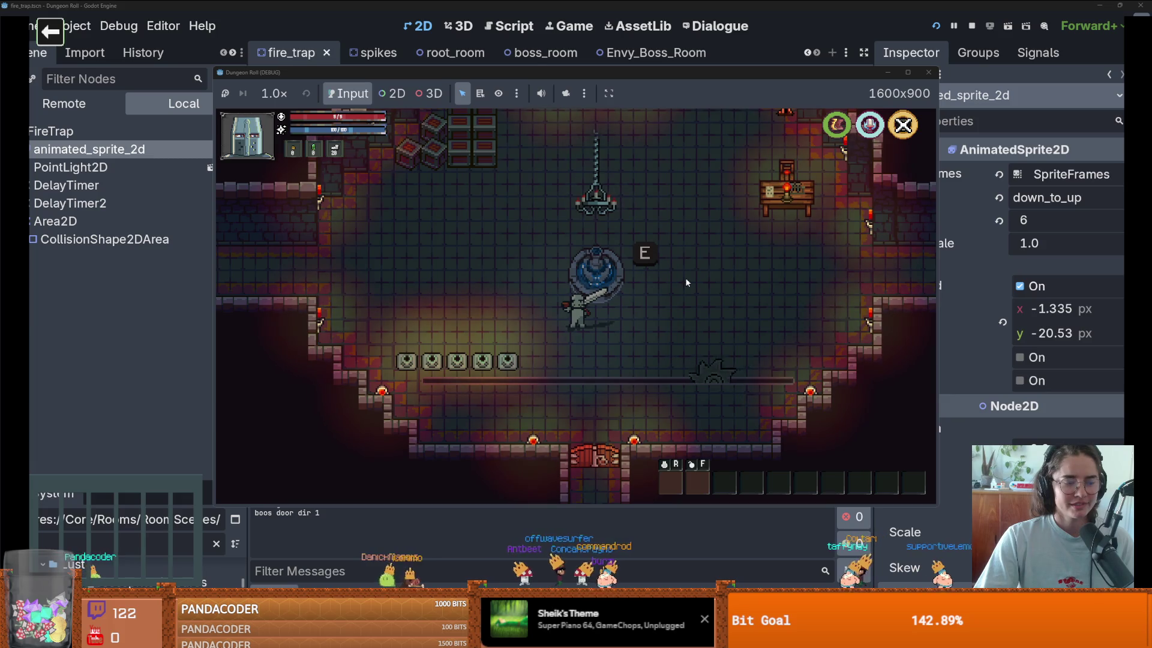
left_click(931, 71)
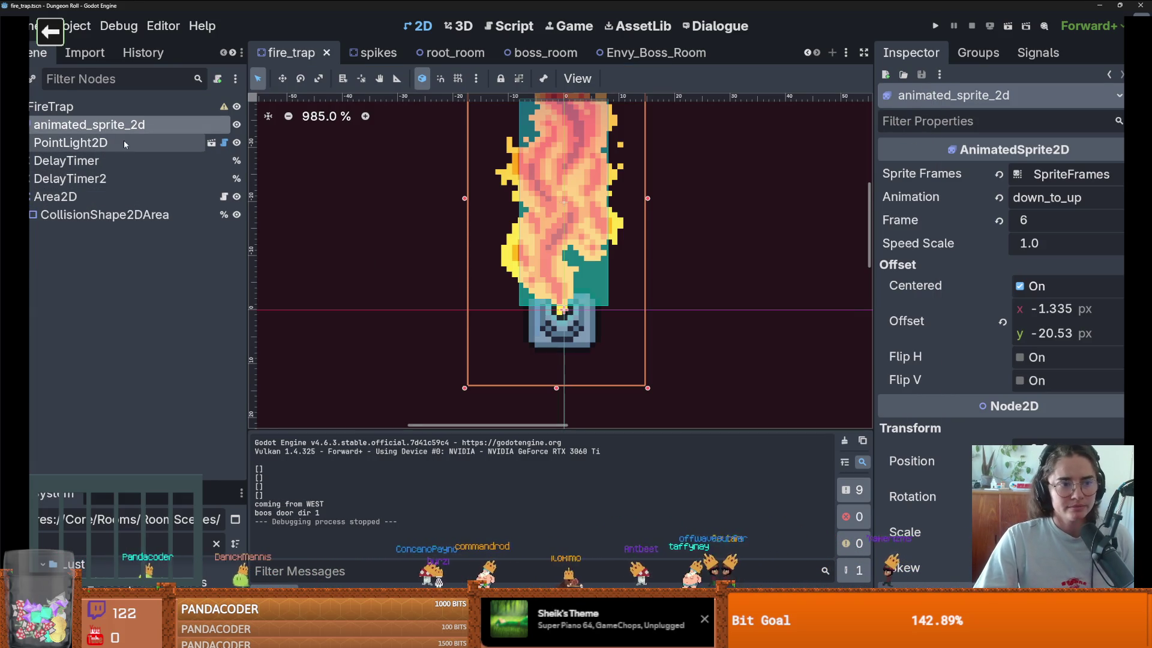
Step: Lower the Area2D fire trap's Cooldown from 10.0 to 3.1 and run the project
left_click(90, 197)
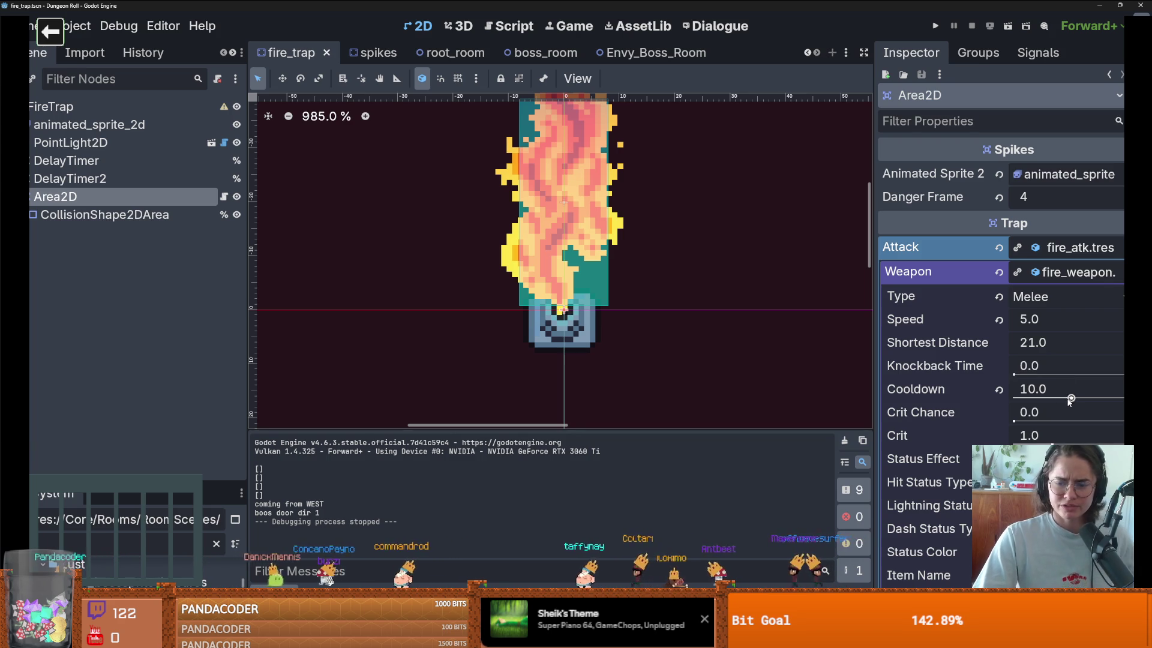
left_click_drag(1071, 399, 1028, 399)
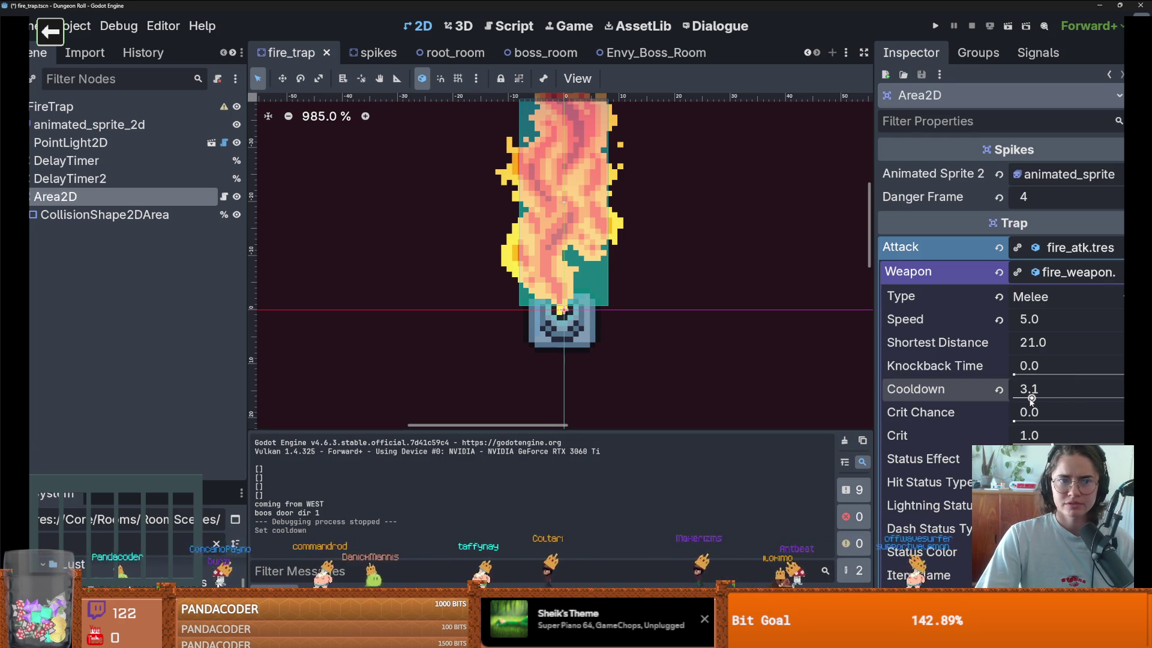
left_click(936, 25)
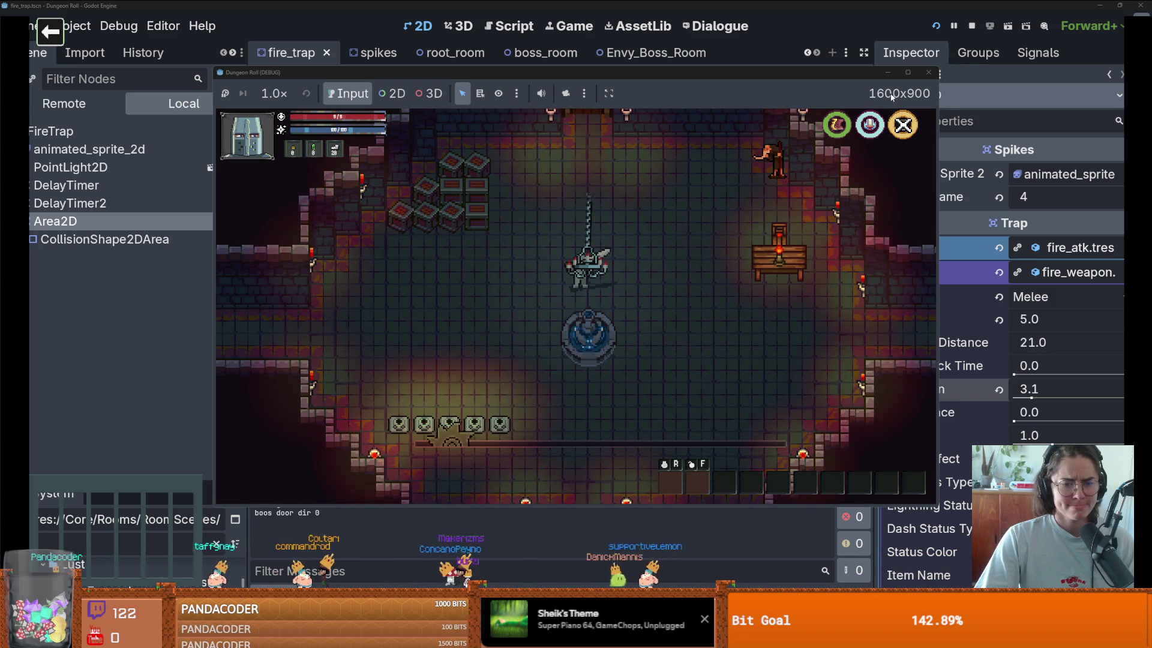
Step: Stop the test run, select frame 6 of animated_sprite_2d, and launch the other game with F5
left_click(929, 72)
left_click(108, 125)
left_click(677, 423)
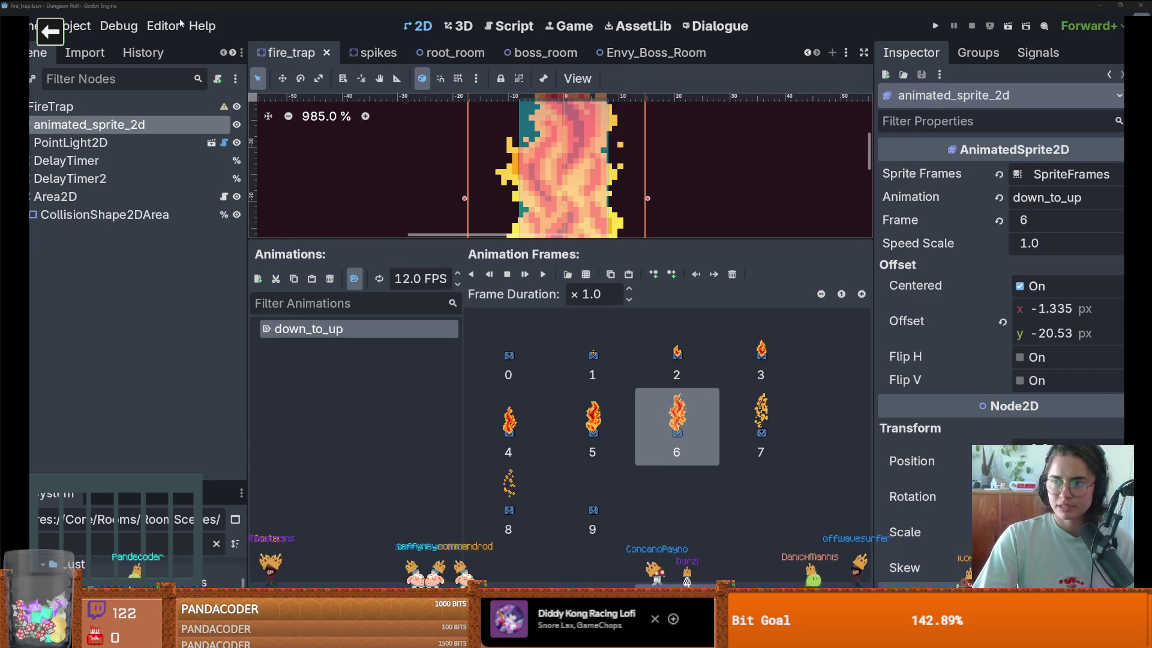
key("F5")
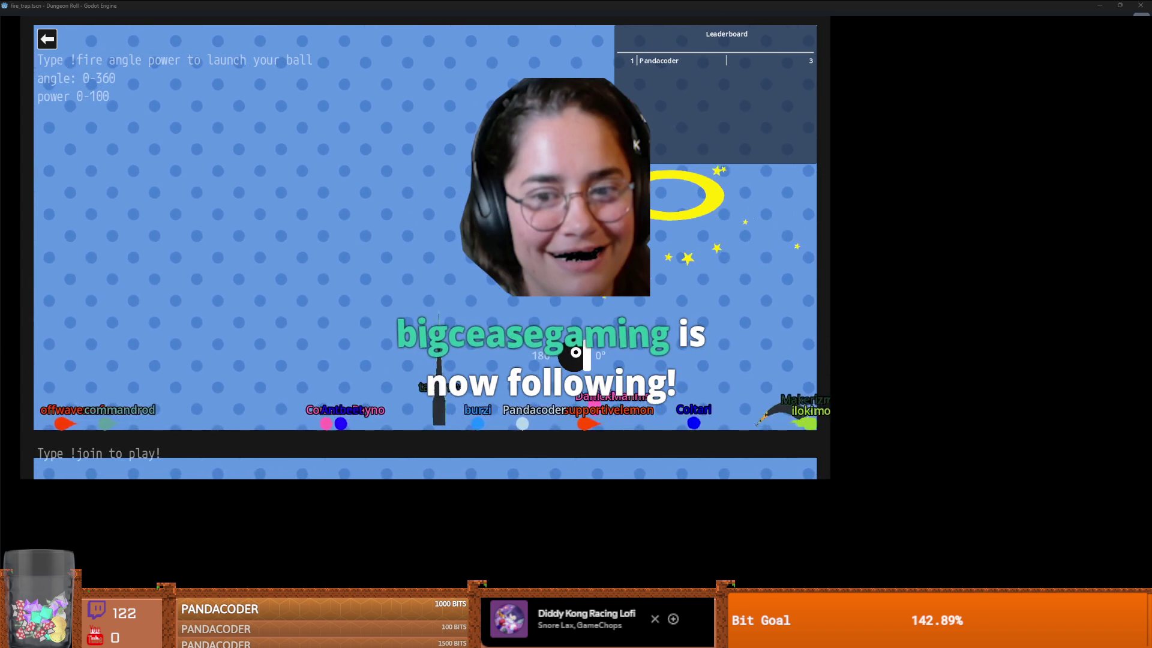
Step: Maximize the Twitch chat ball game window by double-clicking its title bar
double_click(342, 21)
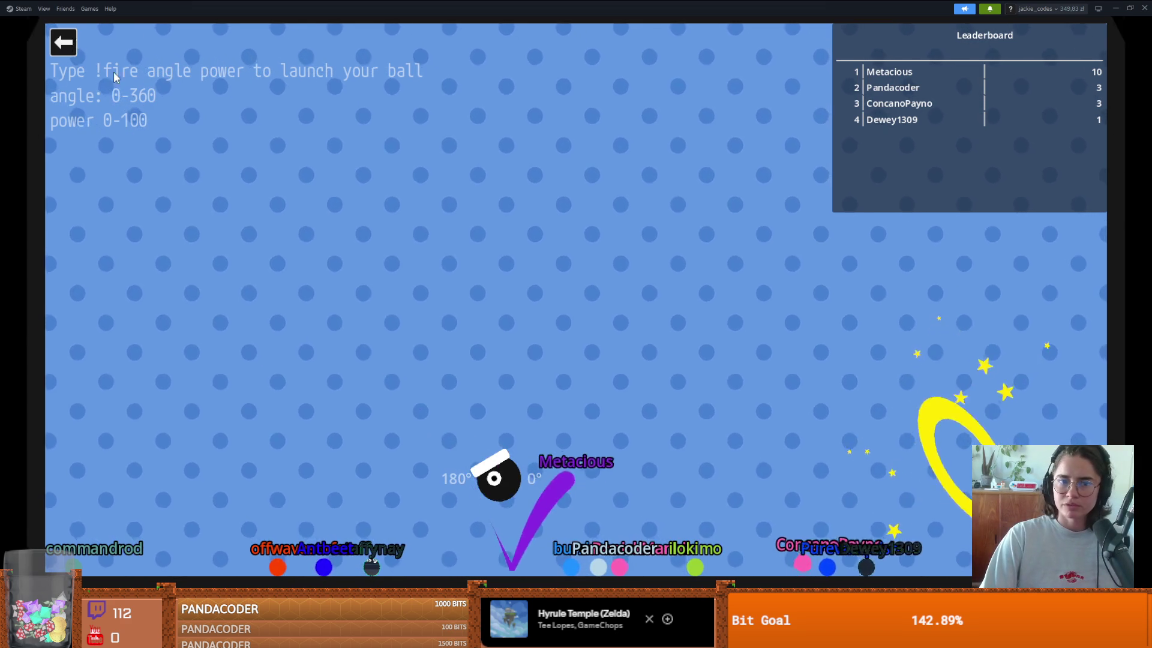
Step: Exit the ball game and watch Bongo Cat's second Steam trailer fullscreen
left_click(63, 42)
left_click(274, 283)
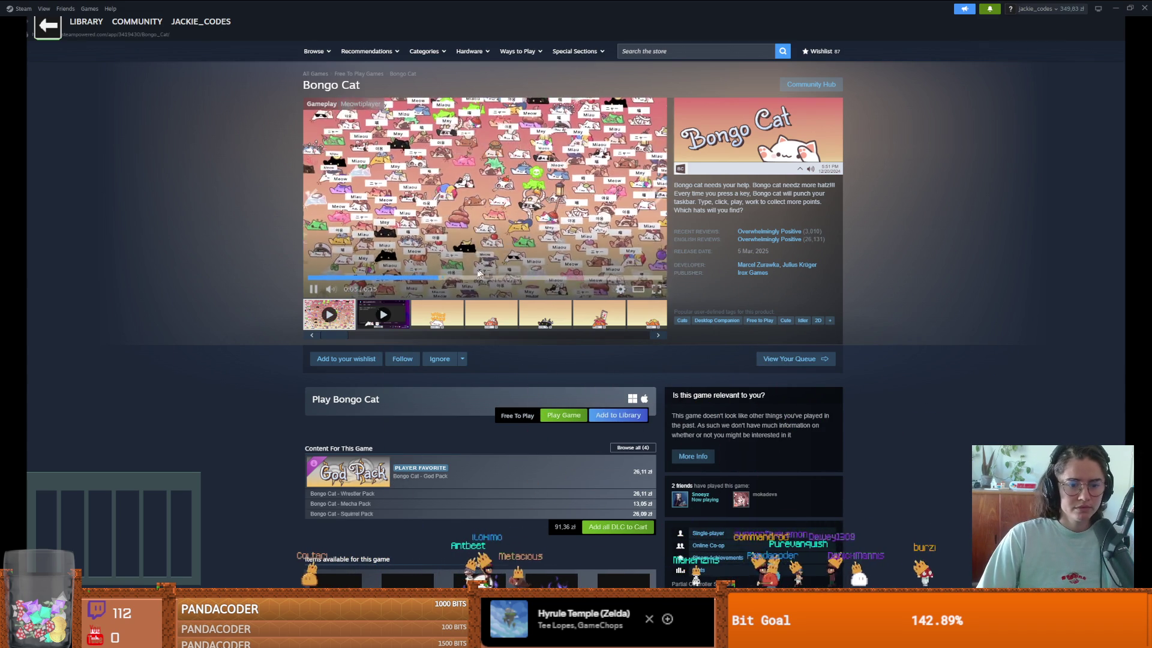
left_click(384, 313)
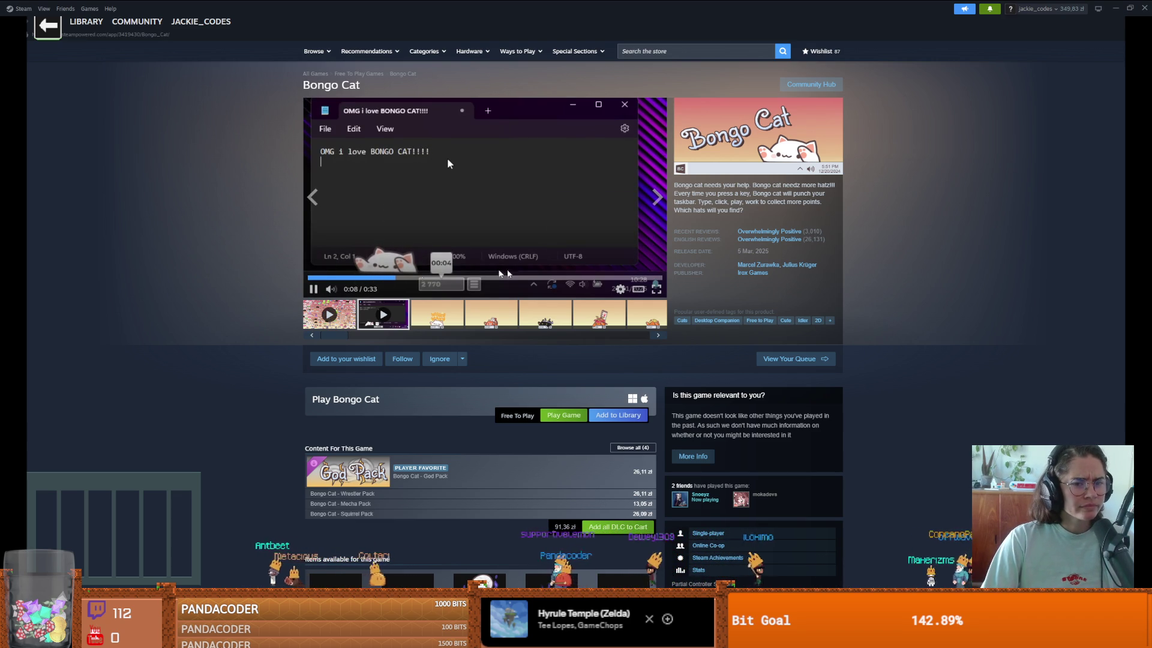
double_click(553, 283)
type("t pdo")
key("BackSpace")
key("BackSpace")
type("roductive to")
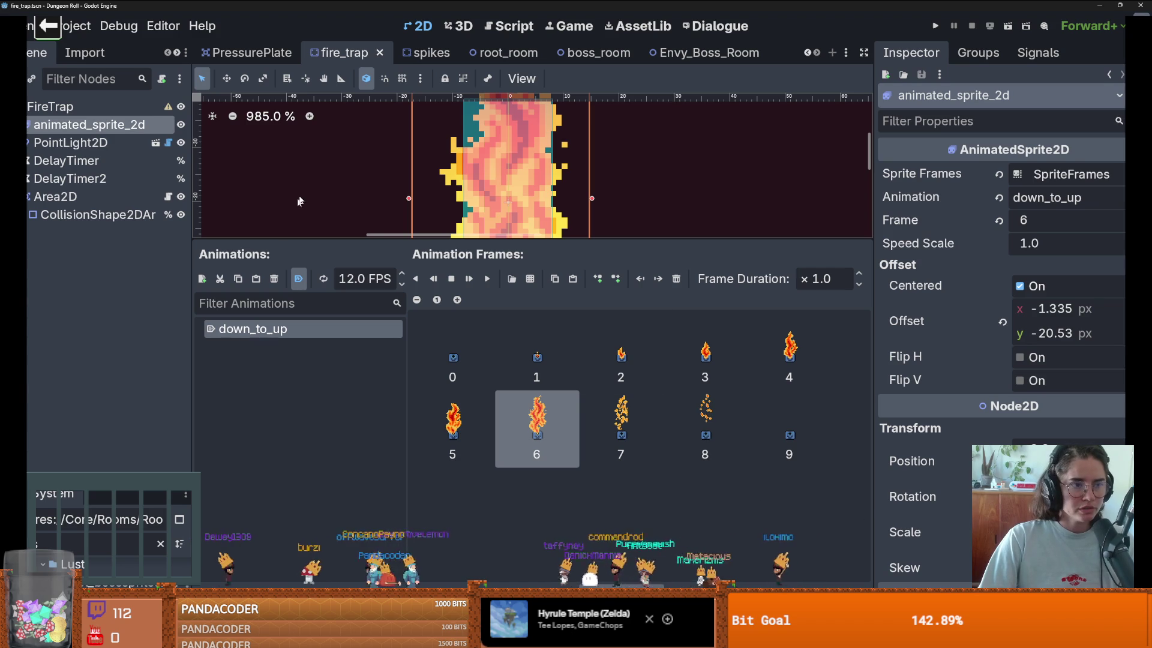
Step: Open spikes.gd from the Area2D node's script icon and give the script editor more height
left_click(168, 197)
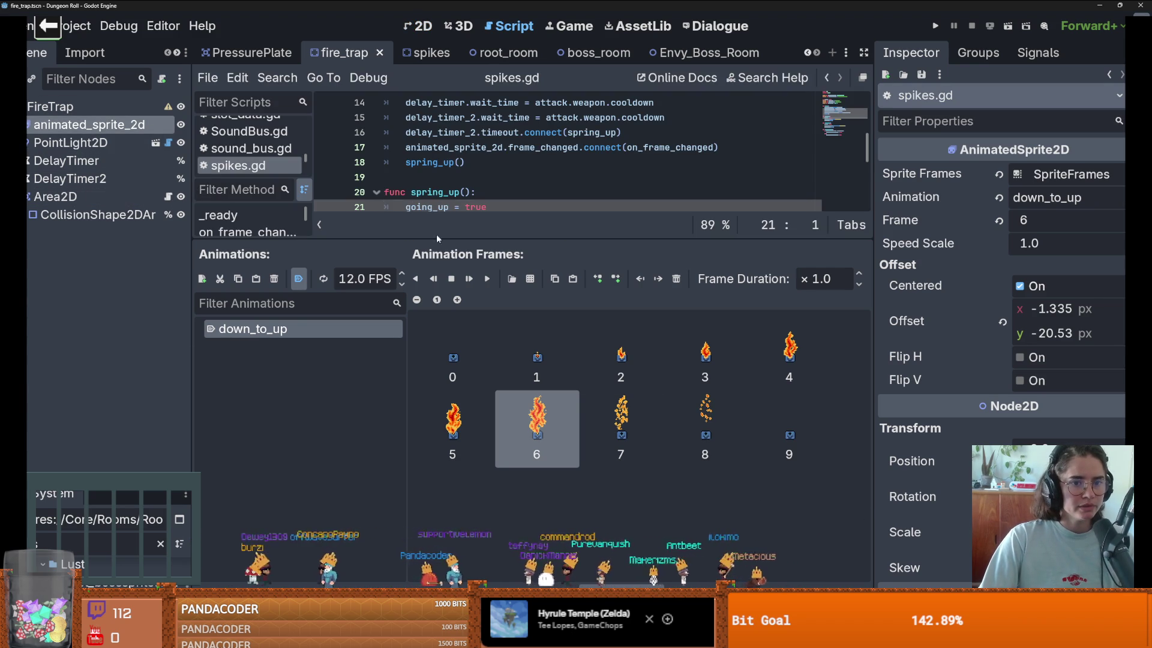
left_click_drag(444, 244, 484, 480)
Step: Write a trial func _input with an 'if event is InputEventKey' check after spring_up
left_click(422, 253)
key("Return")
key("Return")
left_click(415, 269)
type("funv")
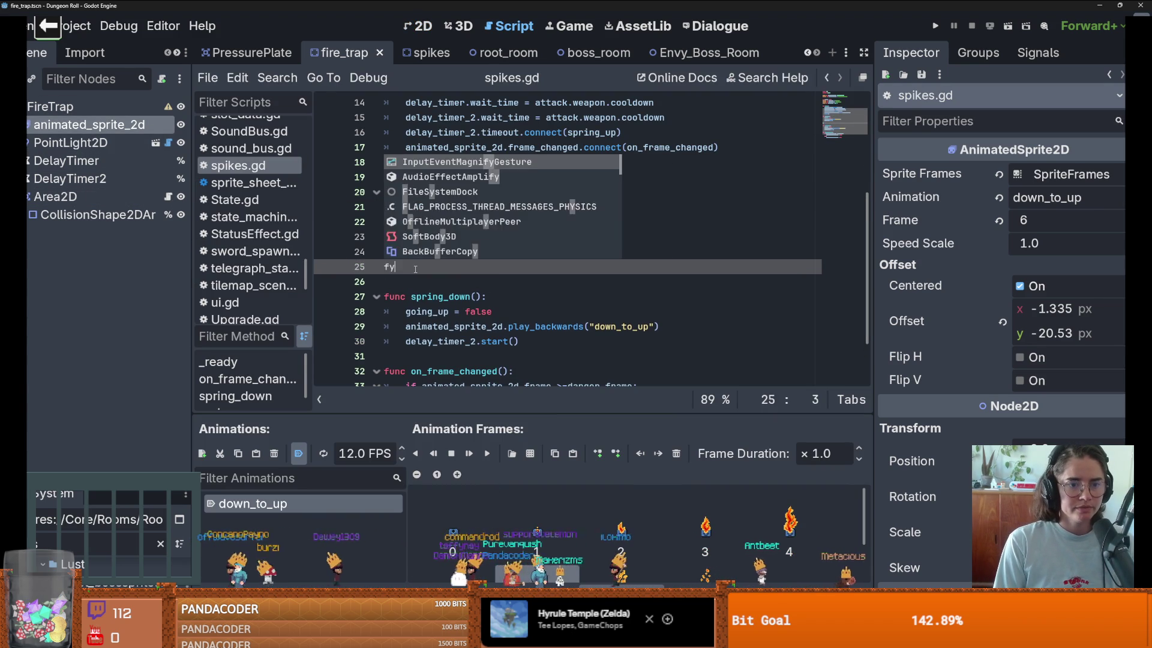
key("BackSpace")
key("BackSpace")
type("c _inpu")
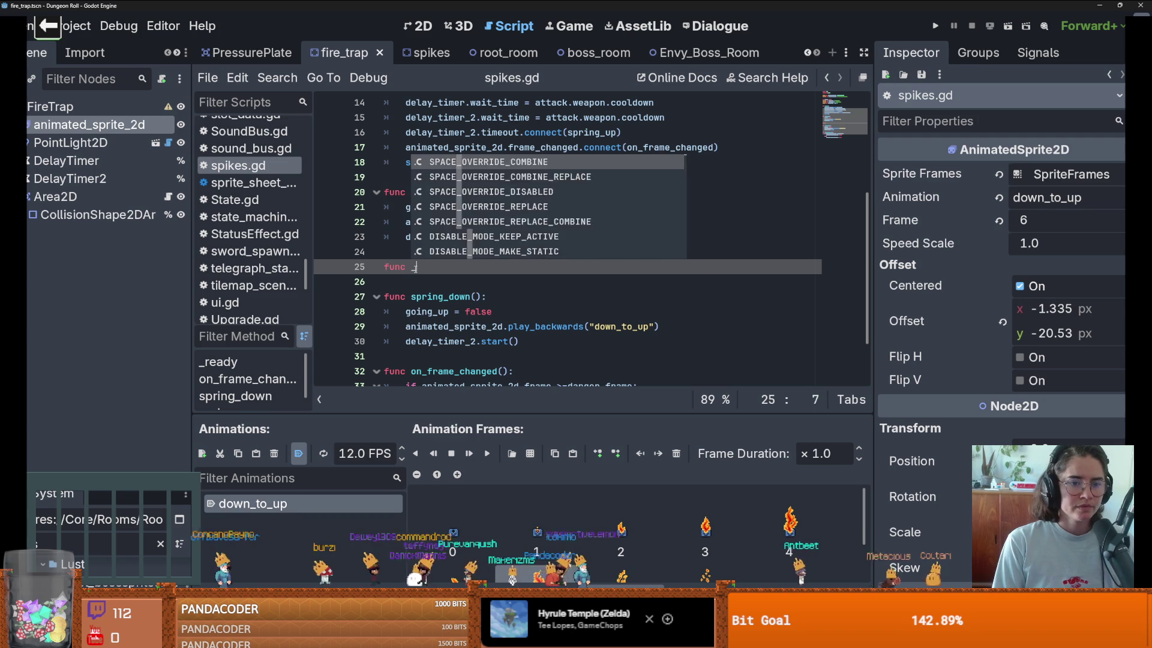
key("Return")
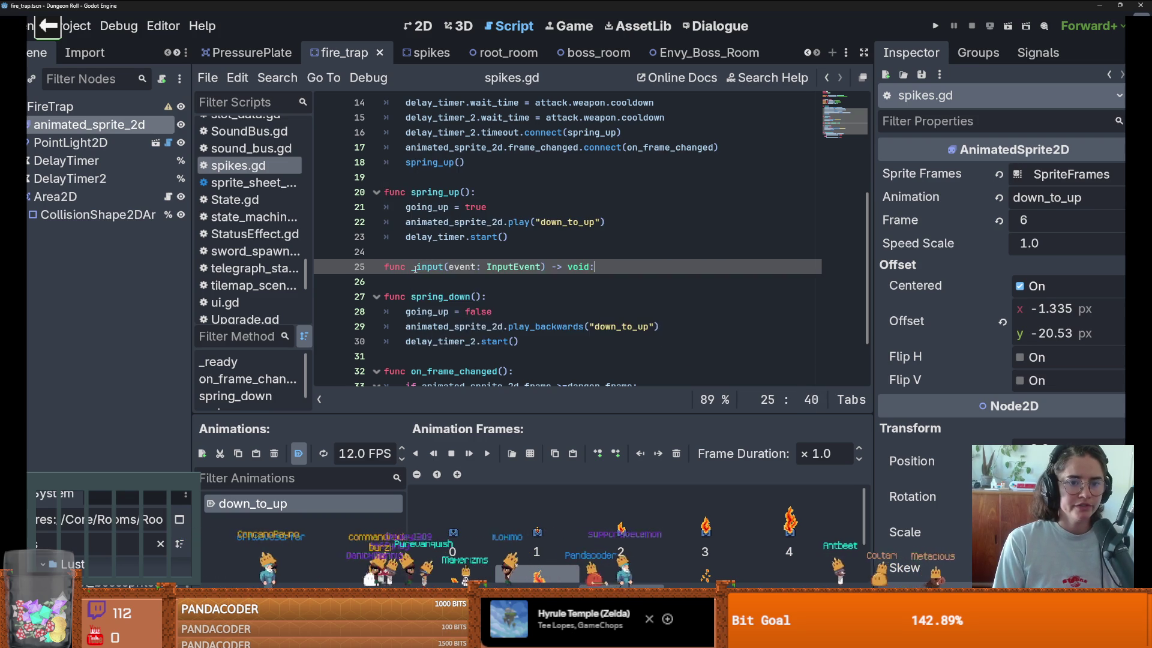
key("Return")
type("if event is KE")
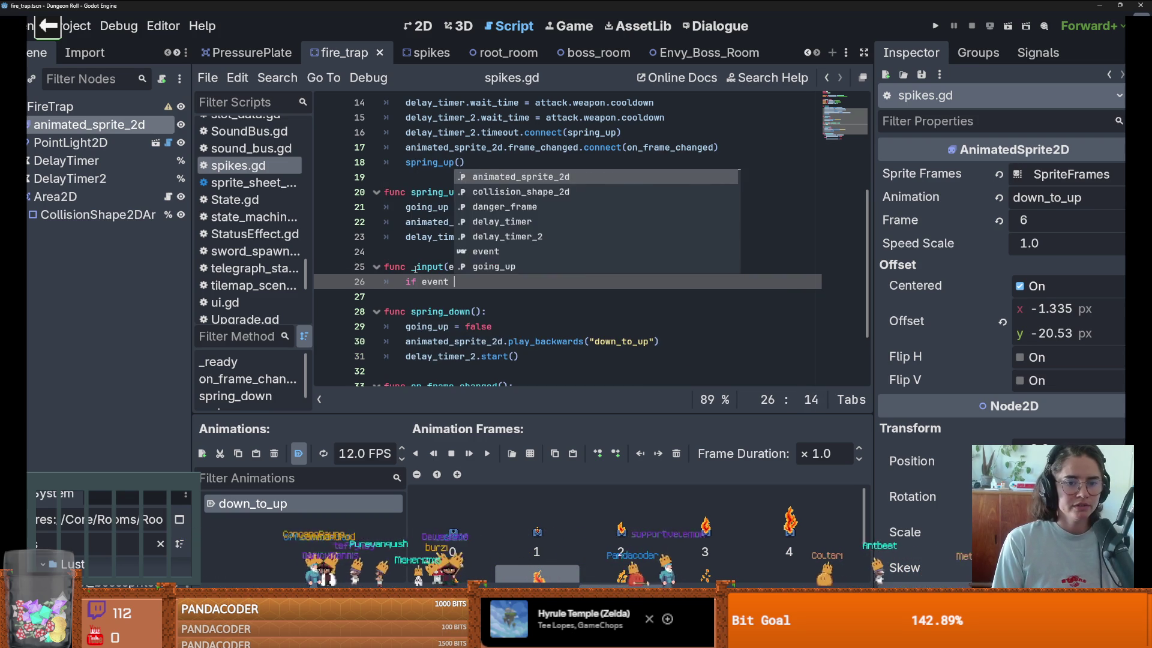
type("Y")
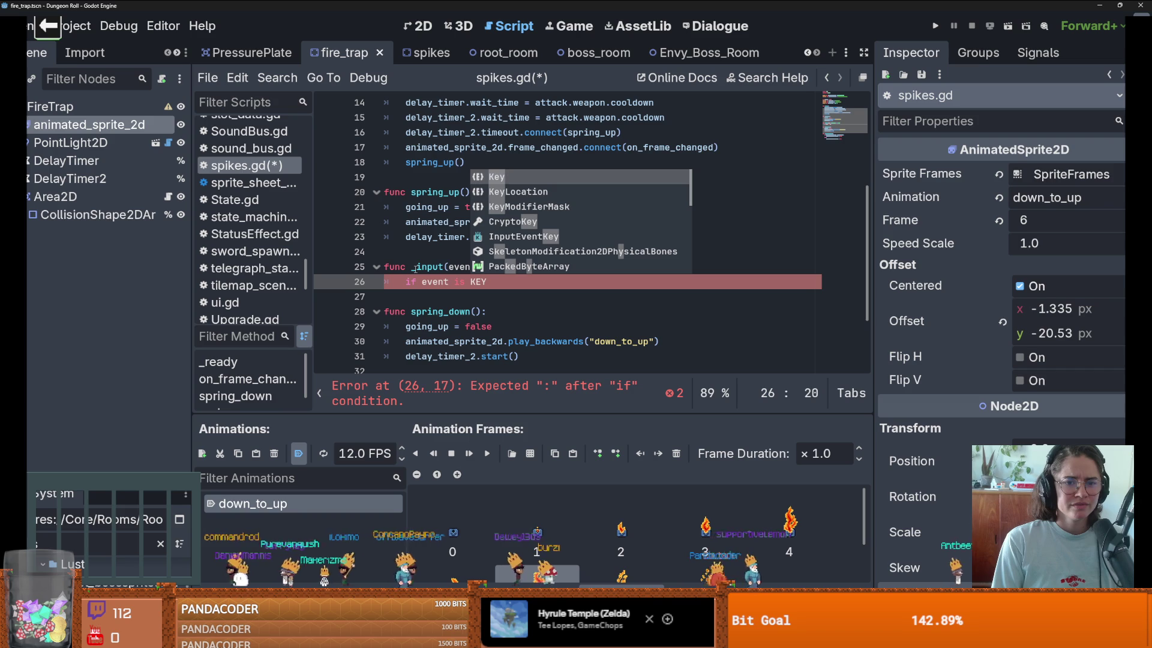
key("Down")
key("Down")
key("Down")
key("Return")
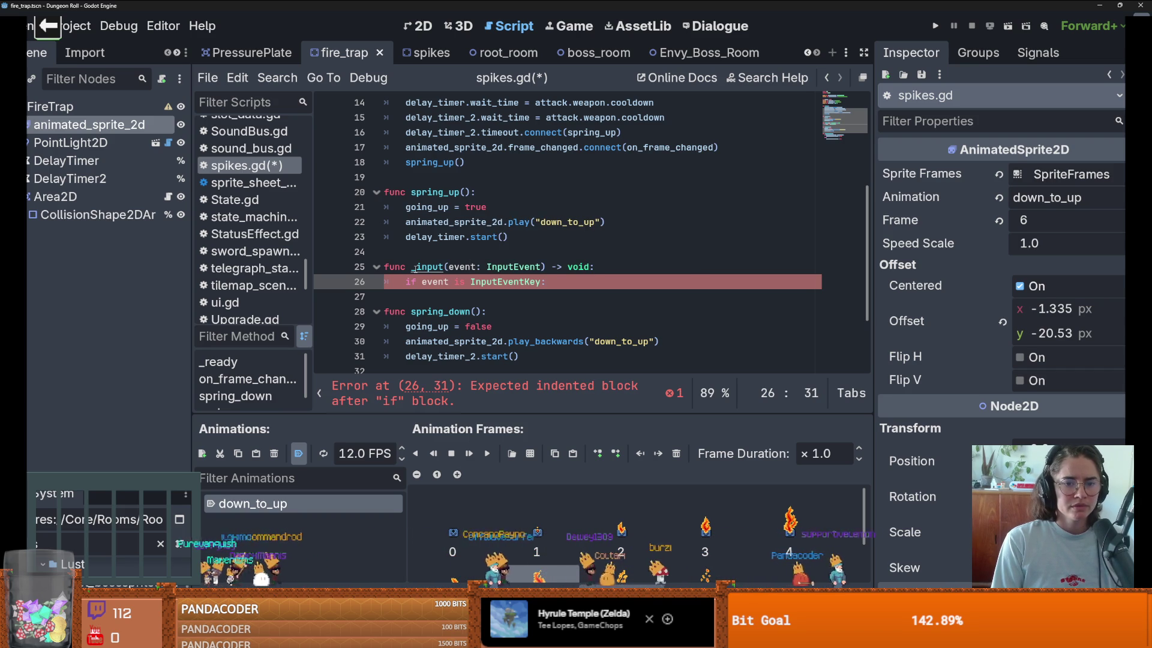
key("Return")
Step: Delete the trial _input function and open a new empty scene tab
double_click(500, 281)
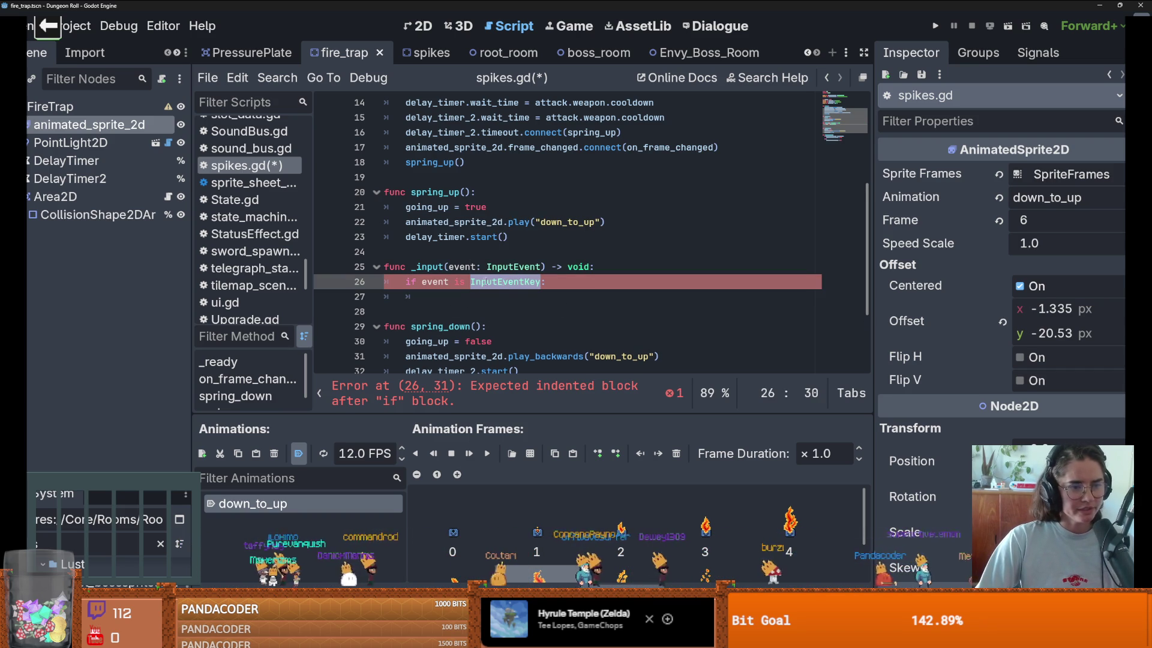
left_click(457, 301)
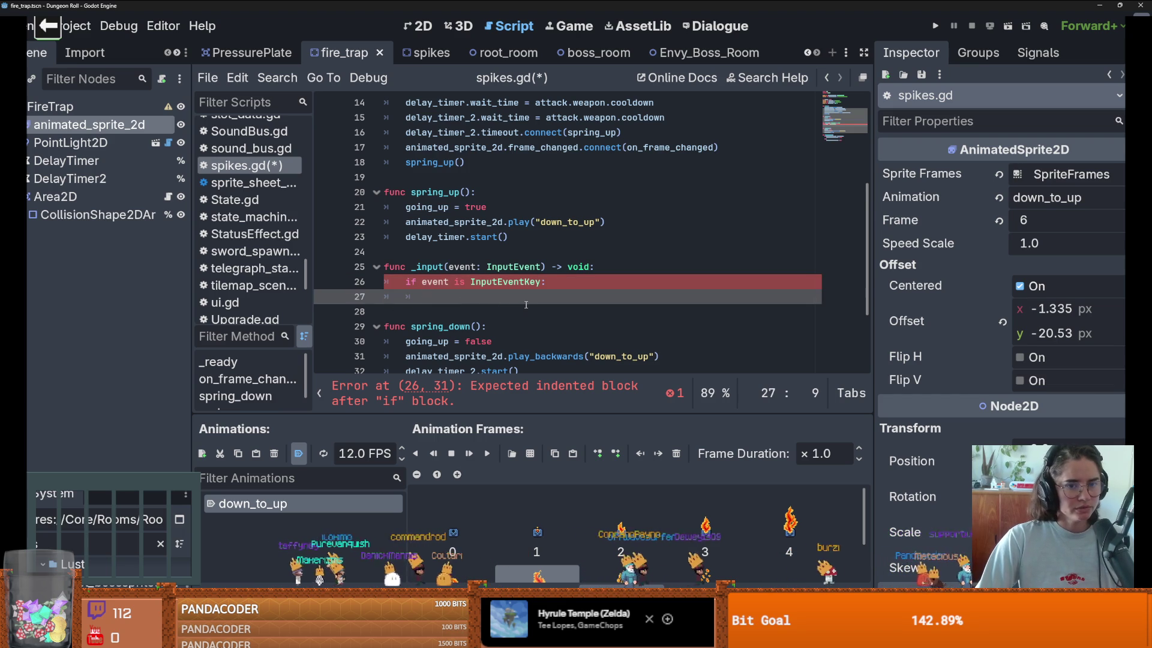
key("shift+Up")
key("shift+Up")
key("shift+Up")
key("BackSpace")
left_click(830, 53)
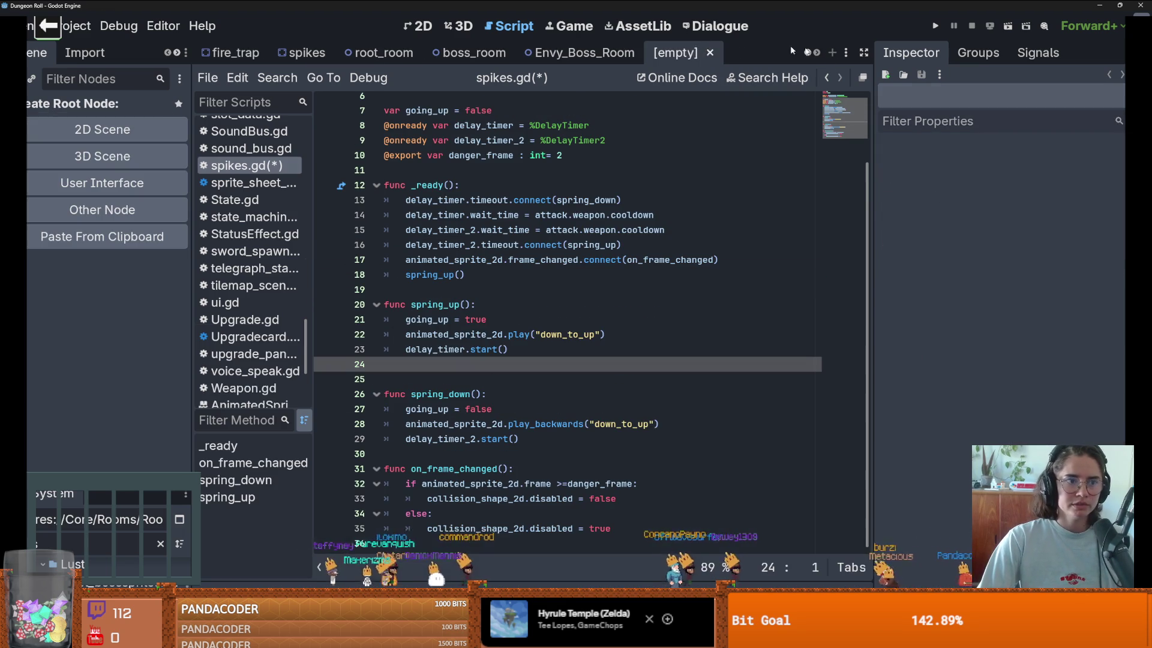
Step: Create a Sprite2D root node and give it the particle_heart texture
left_click(102, 209)
type("sprite2d")
key("Return")
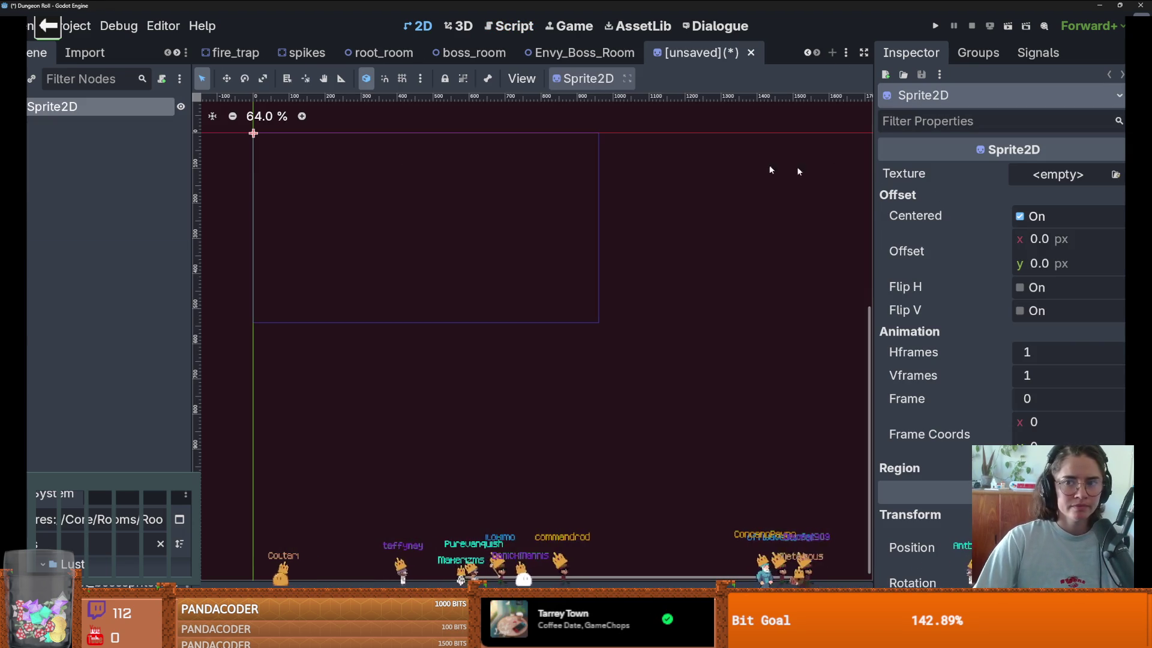
left_click(1058, 174)
left_click(1116, 174)
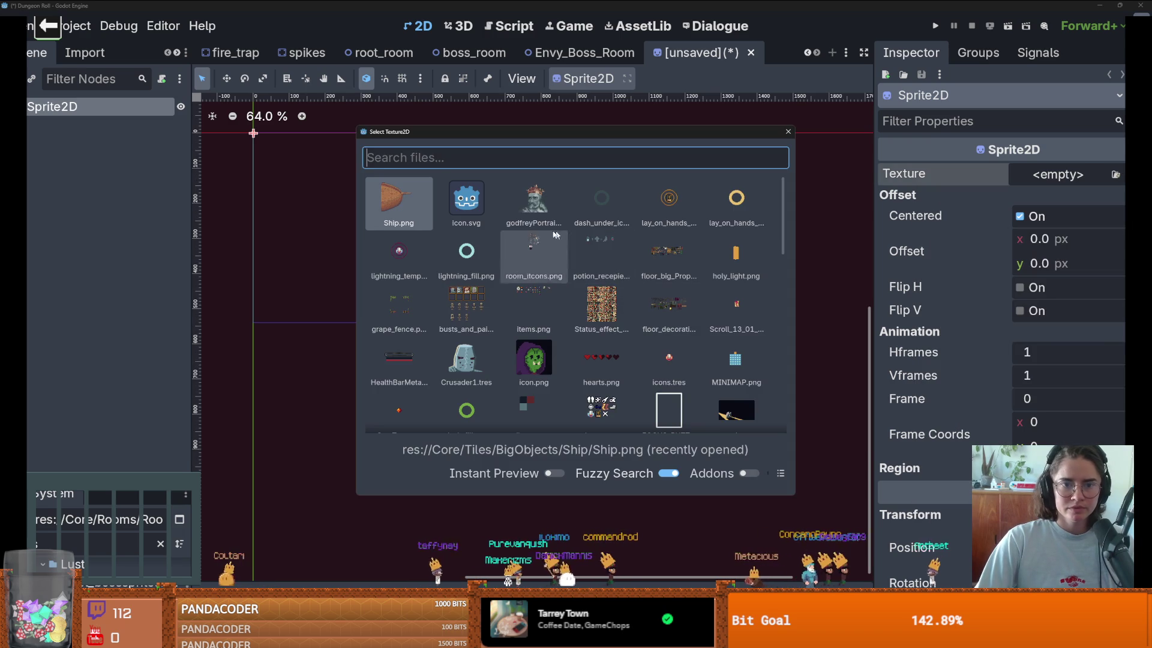
scroll(601, 252, "down", 2)
scroll(630, 265, "down", 3)
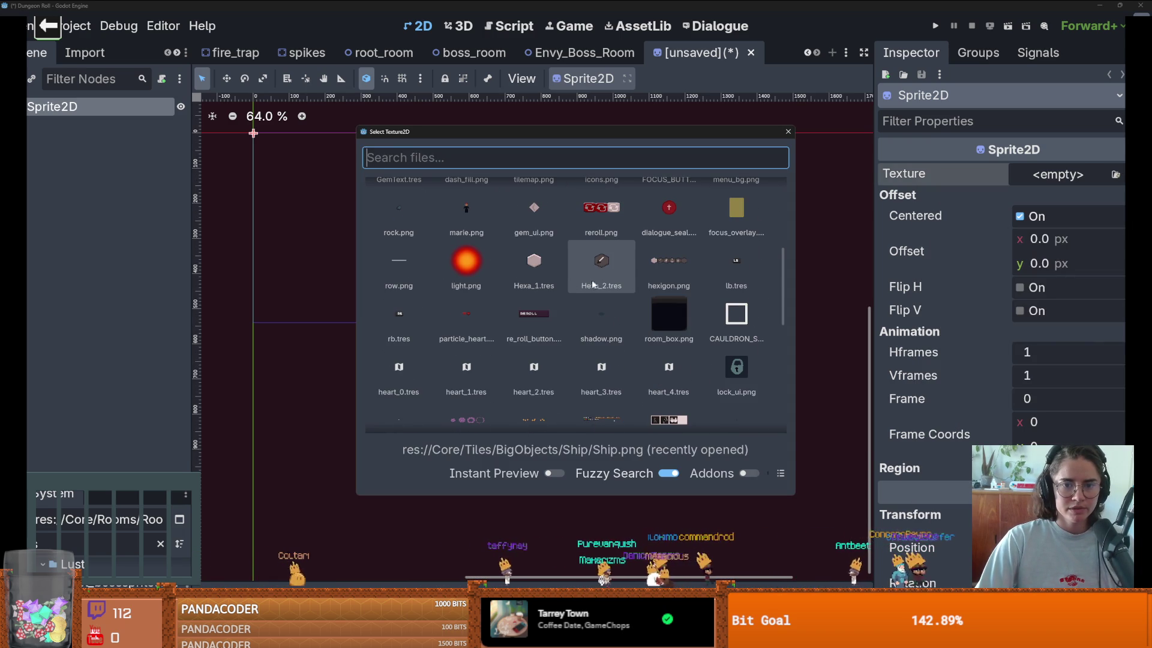
left_click(477, 313)
scroll(445, 201, "up", 8)
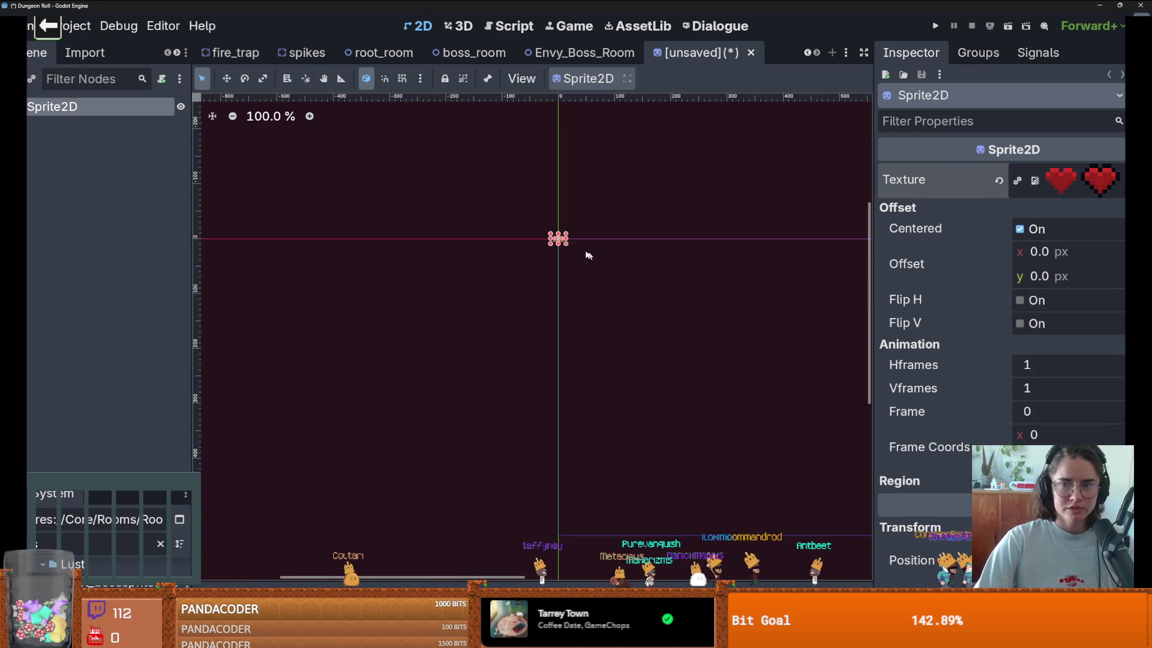
Step: Convert the sprite texture to an AtlasTexture using particle_heart.png as its atlas
left_click(1118, 179)
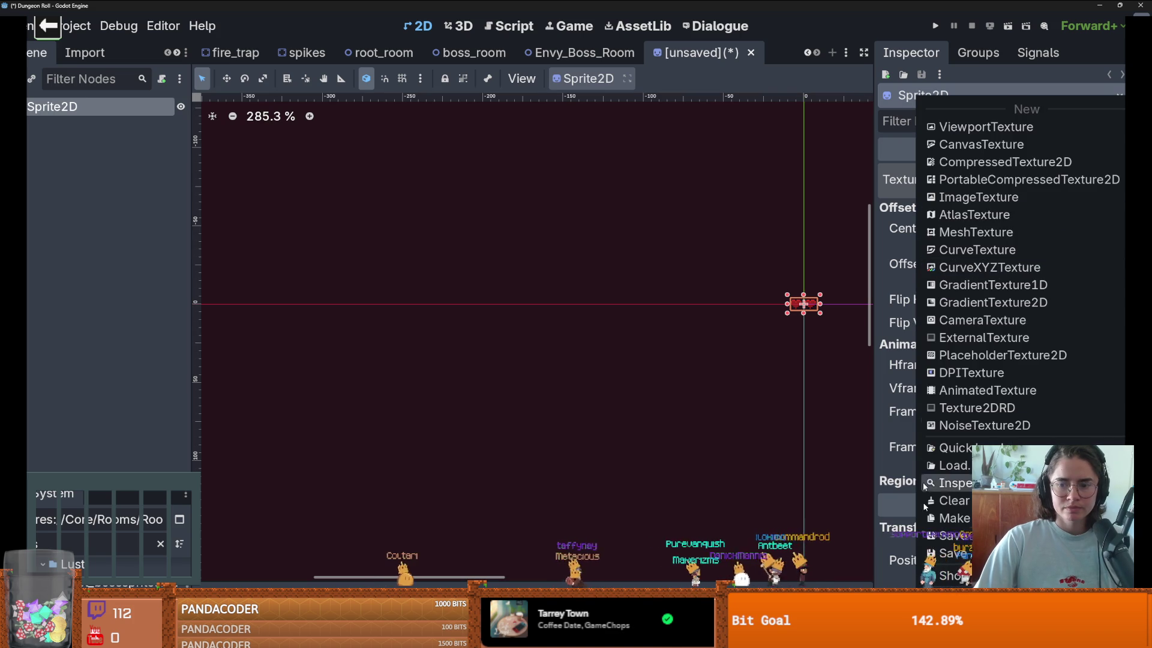
left_click(958, 448)
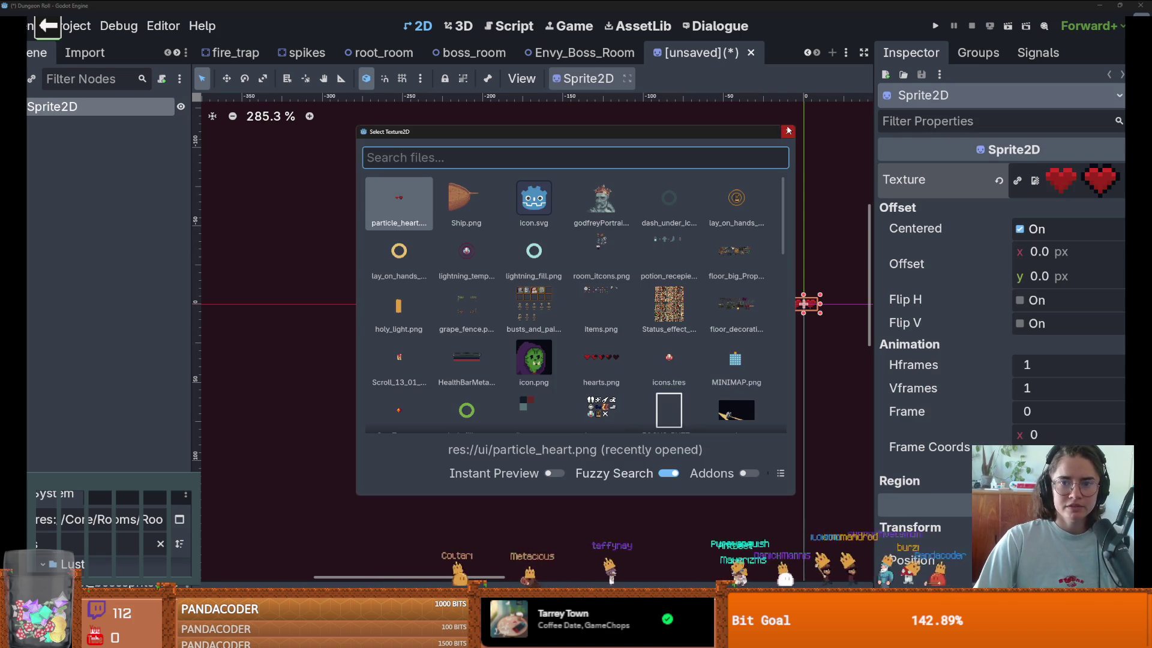
left_click(788, 131)
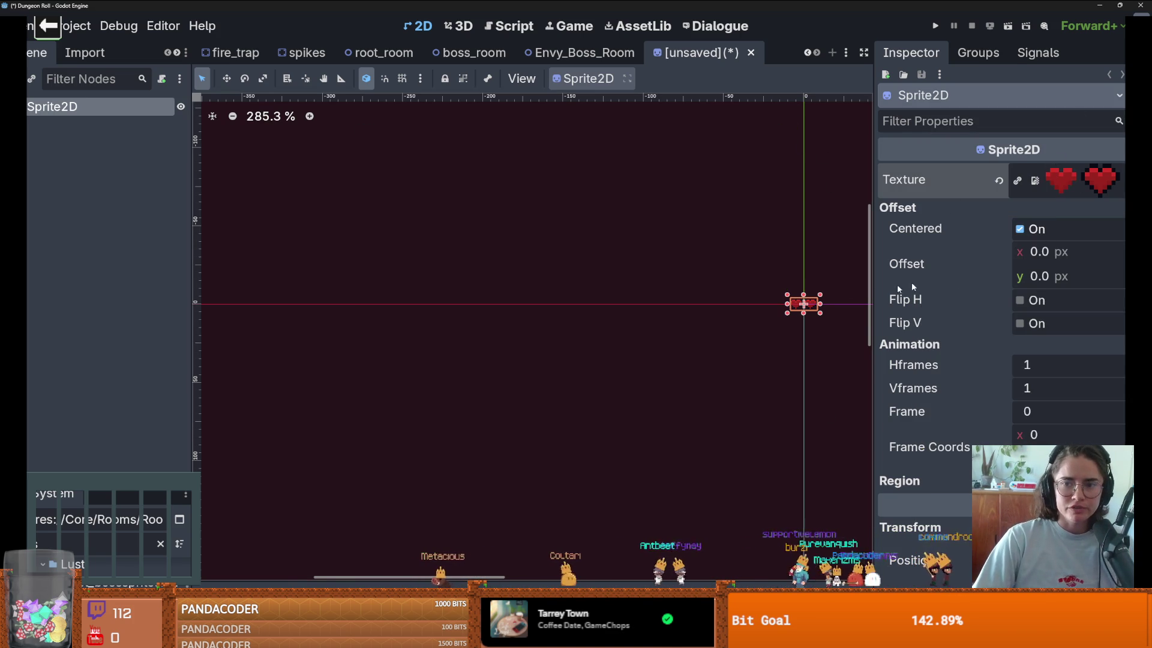
scroll(714, 283, "up", 5)
scroll(635, 300, "up", 3)
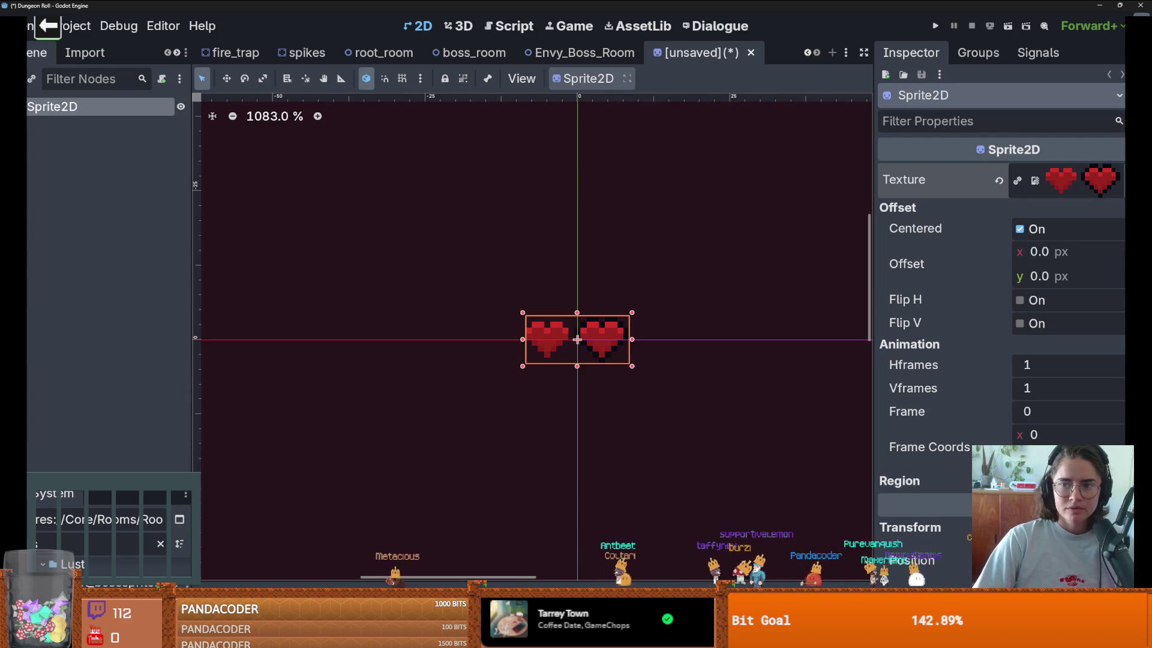
left_click(1116, 180)
left_click(986, 215)
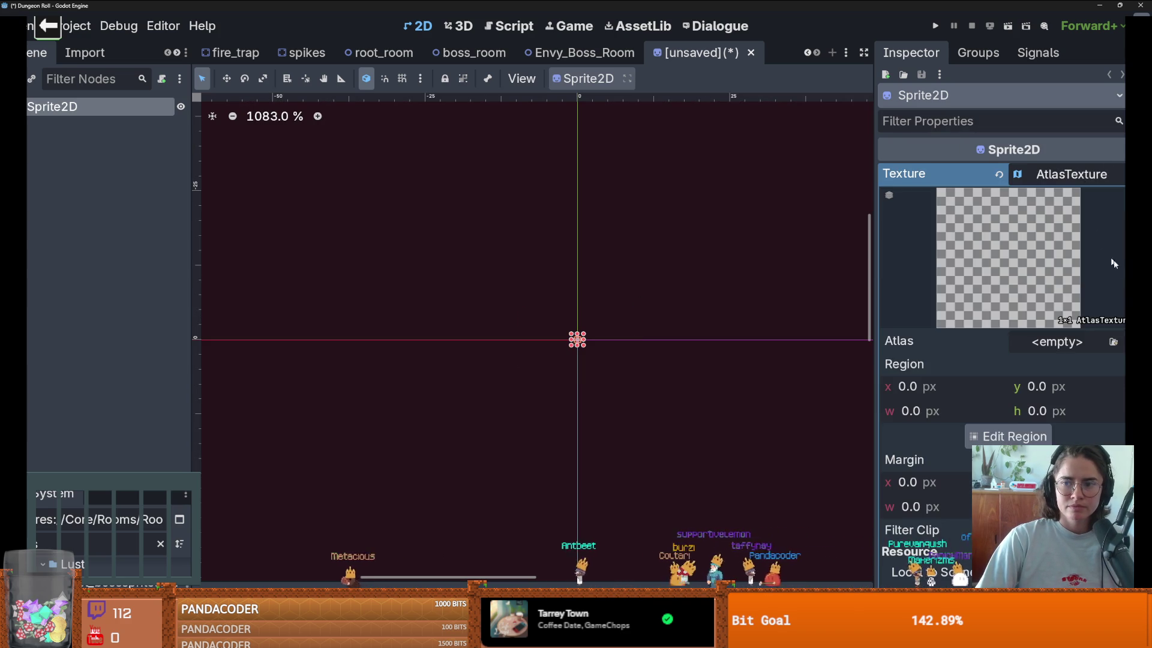
left_click(1068, 340)
left_click(954, 581)
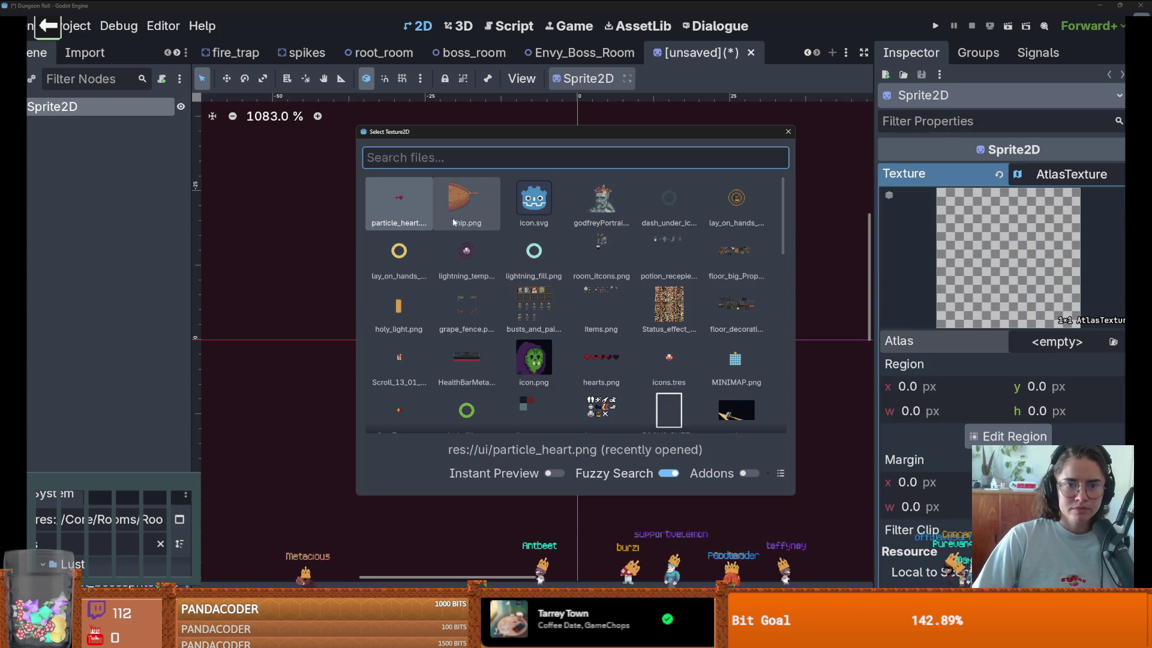
double_click(404, 204)
scroll(603, 358, "up", 4)
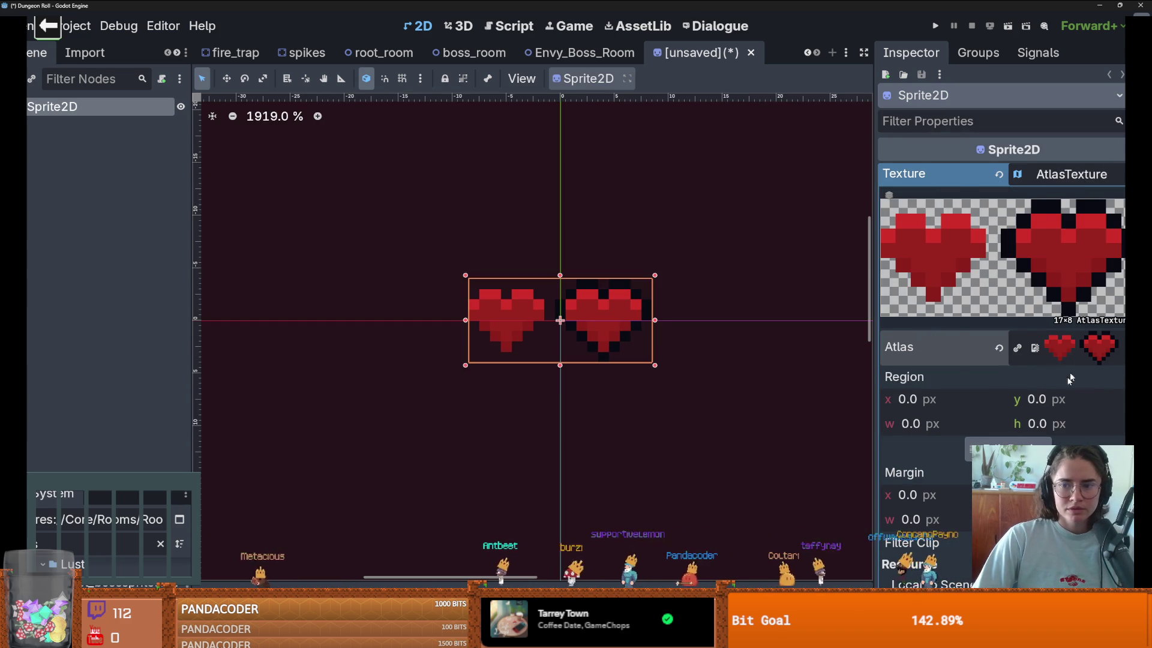
Step: Set a 1 px snap step and crop the atlas region to just the left heart
left_click(985, 449)
scroll(573, 331, "up", 5)
mouse_move(572, 274)
left_mouse_down()
mouse_move(540, 291)
mouse_move(596, 307)
left_mouse_up()
left_click(596, 307)
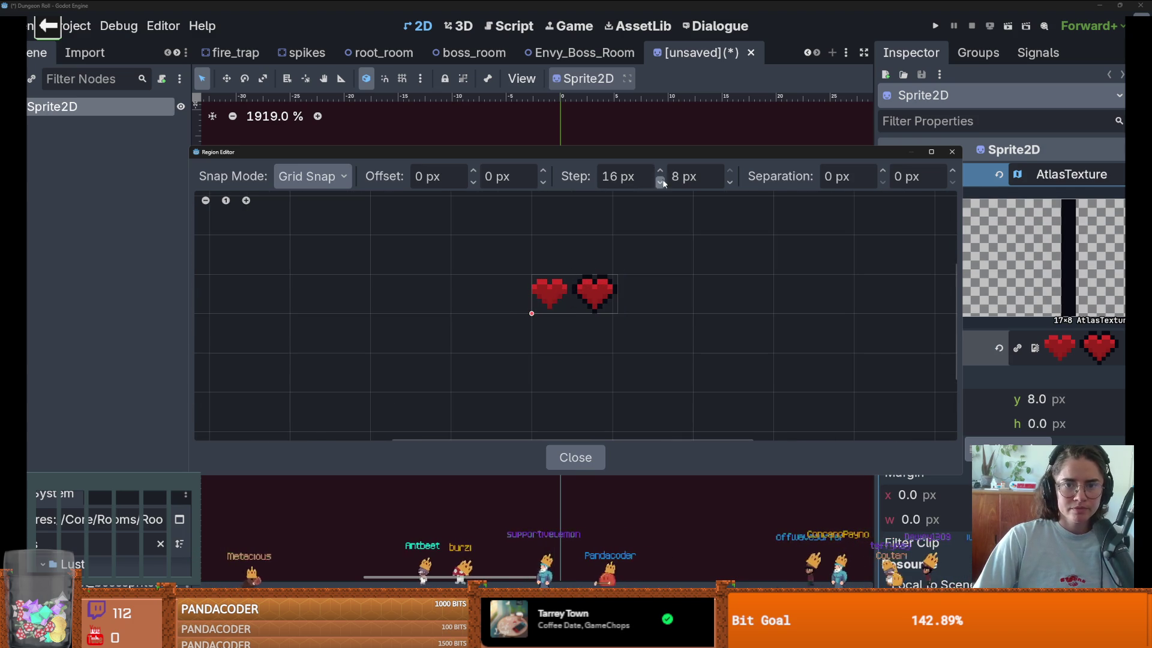
double_click(618, 175)
type("1")
key("Tab")
type("1")
key("Return")
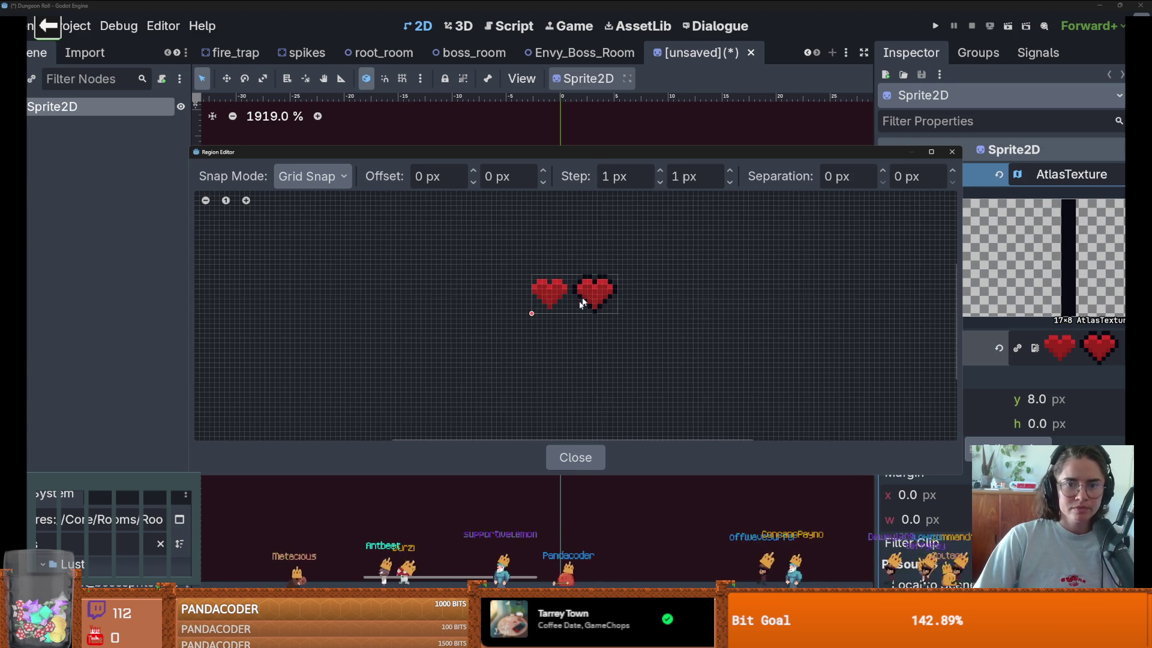
scroll(573, 308, "up", 2)
left_click_drag(564, 322, 502, 253)
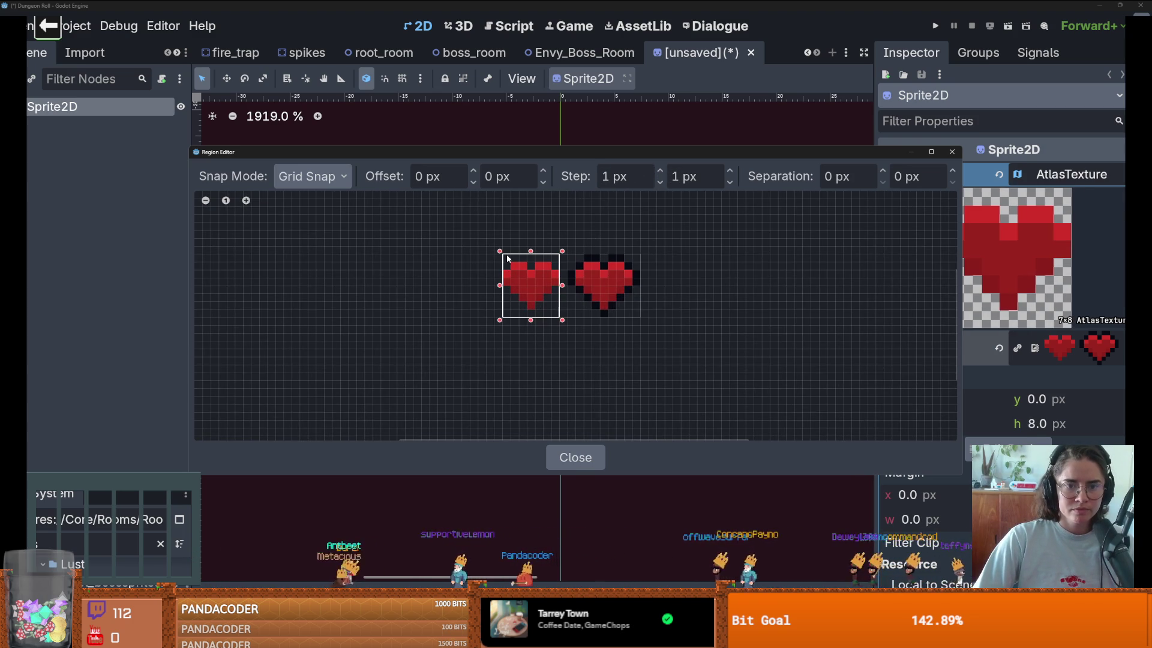
left_click(951, 153)
left_click(1074, 185)
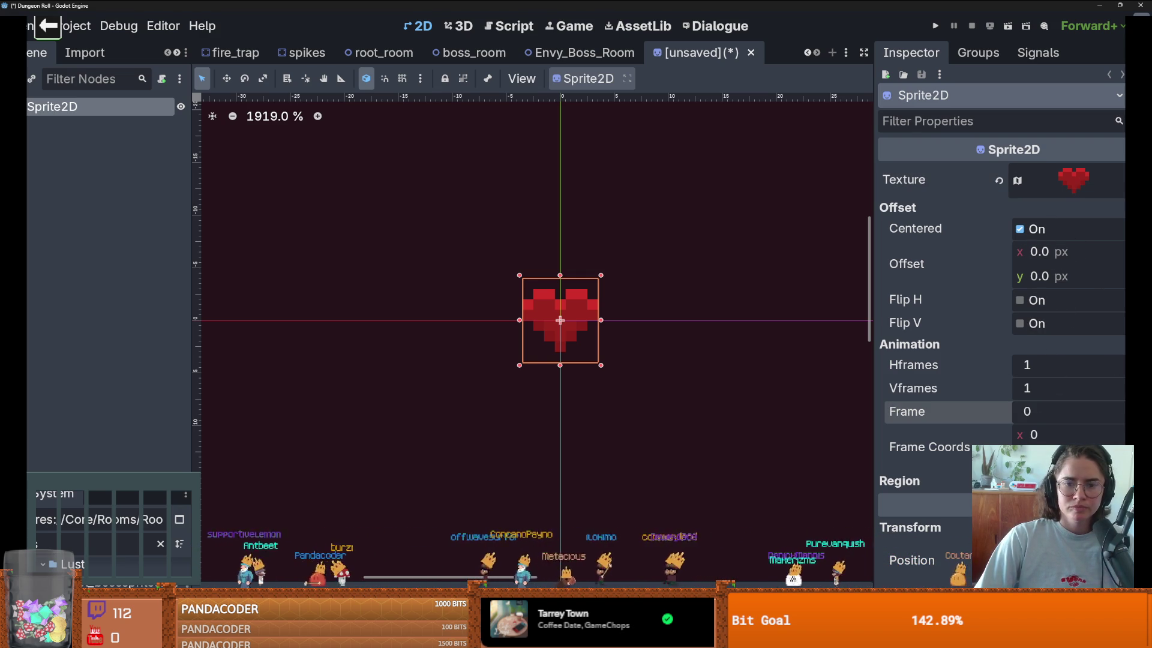
Step: Set the sprite's Hframes to 2 and expand the texture's atlas settings
left_click(1119, 360)
left_click(1074, 180)
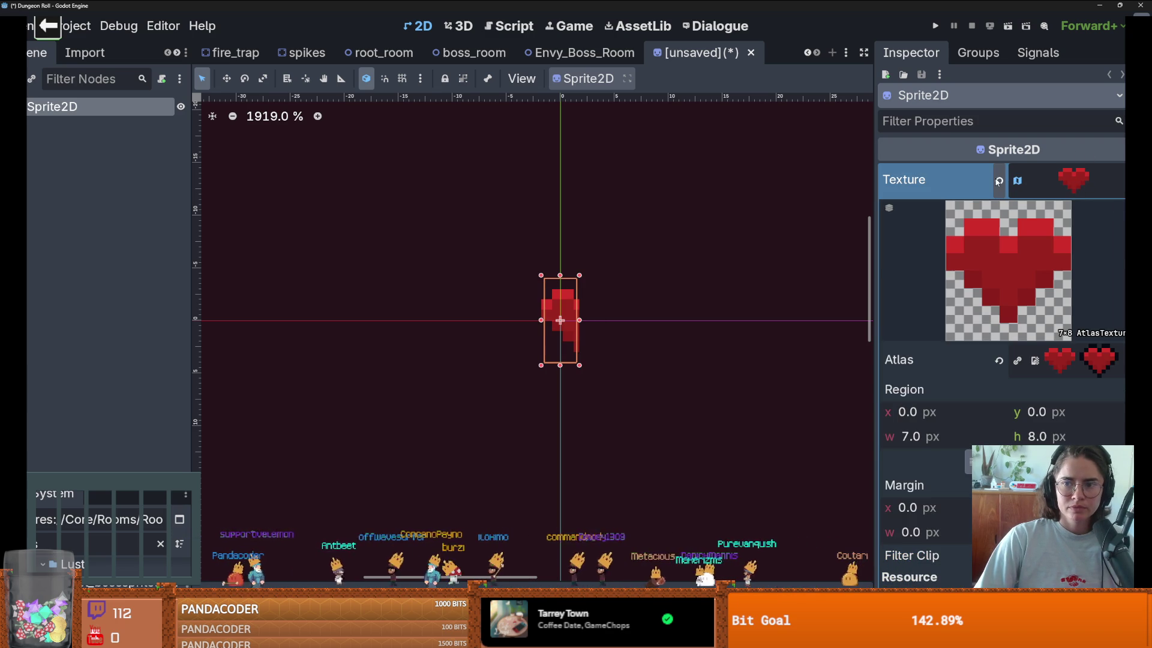
left_click(1119, 188)
Step: Load particle_heart.png as the sprite texture and show frame 1, the outlined heart
left_click(943, 454)
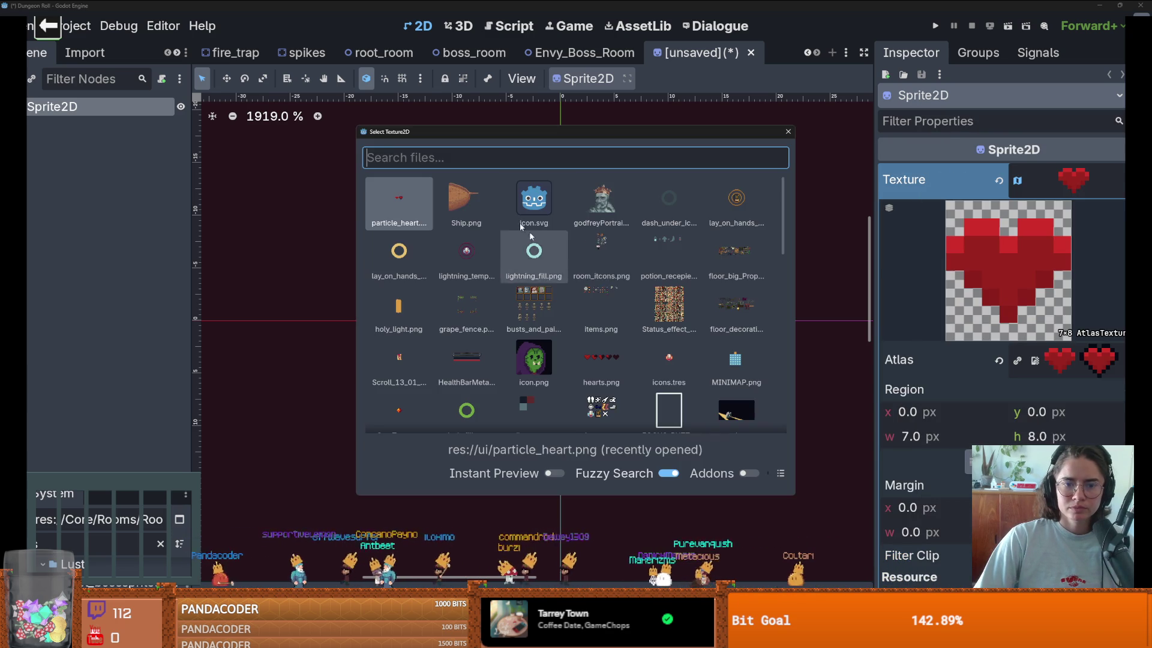
double_click(393, 206)
left_click(75, 109)
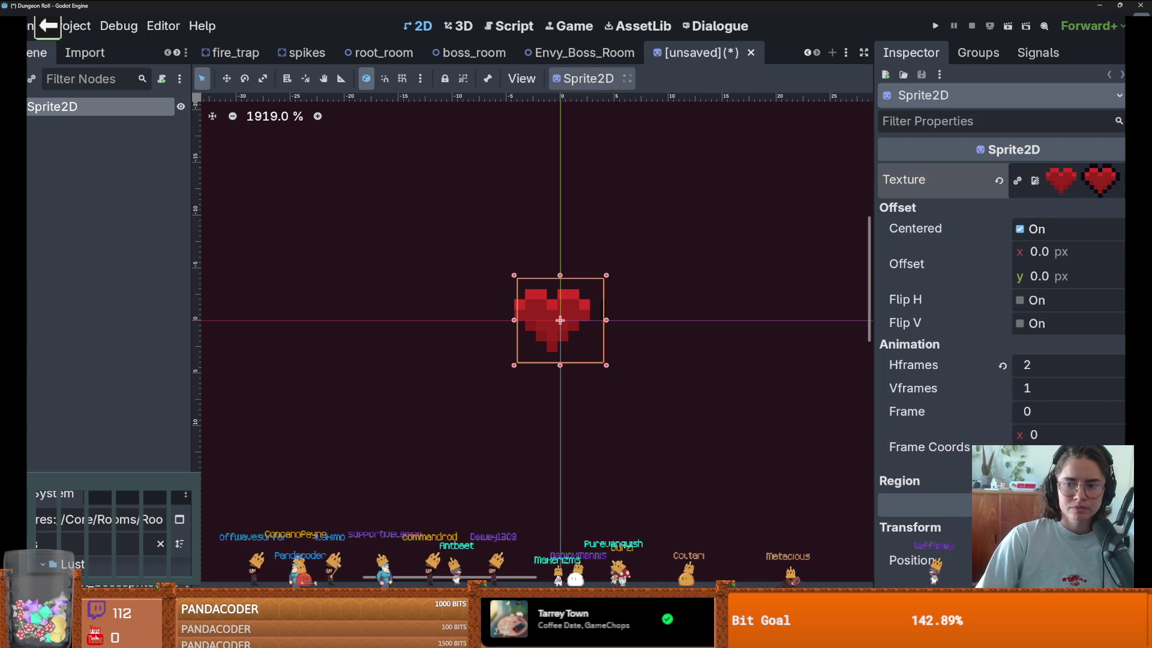
left_click(1069, 412)
left_click(1003, 412)
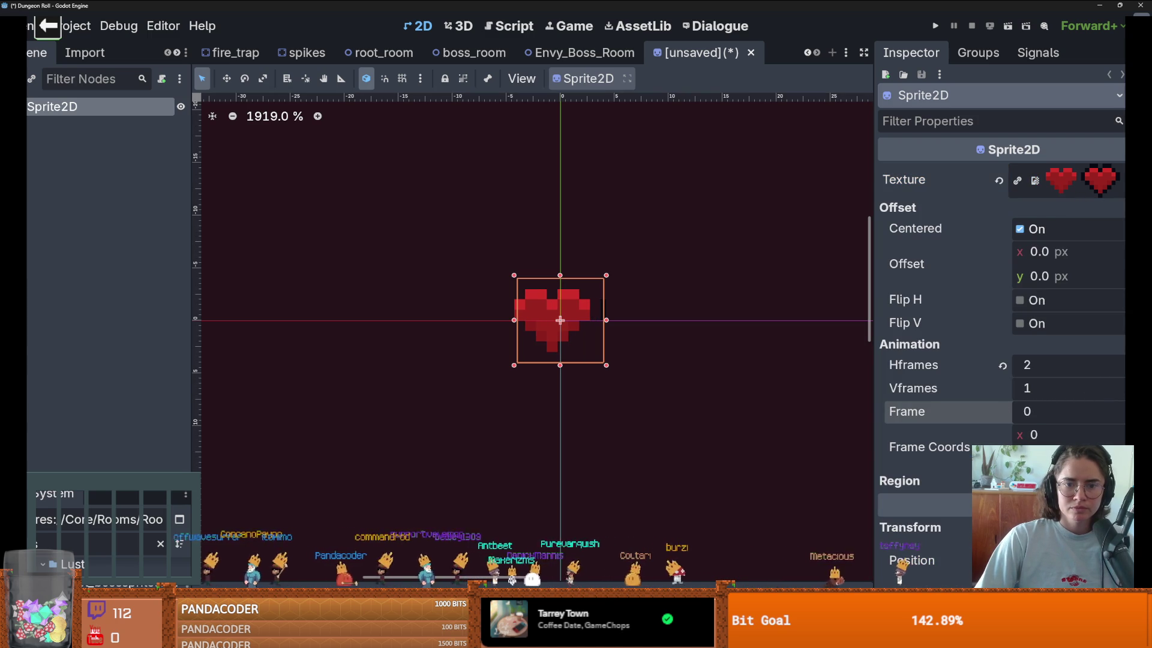
left_click(1068, 411)
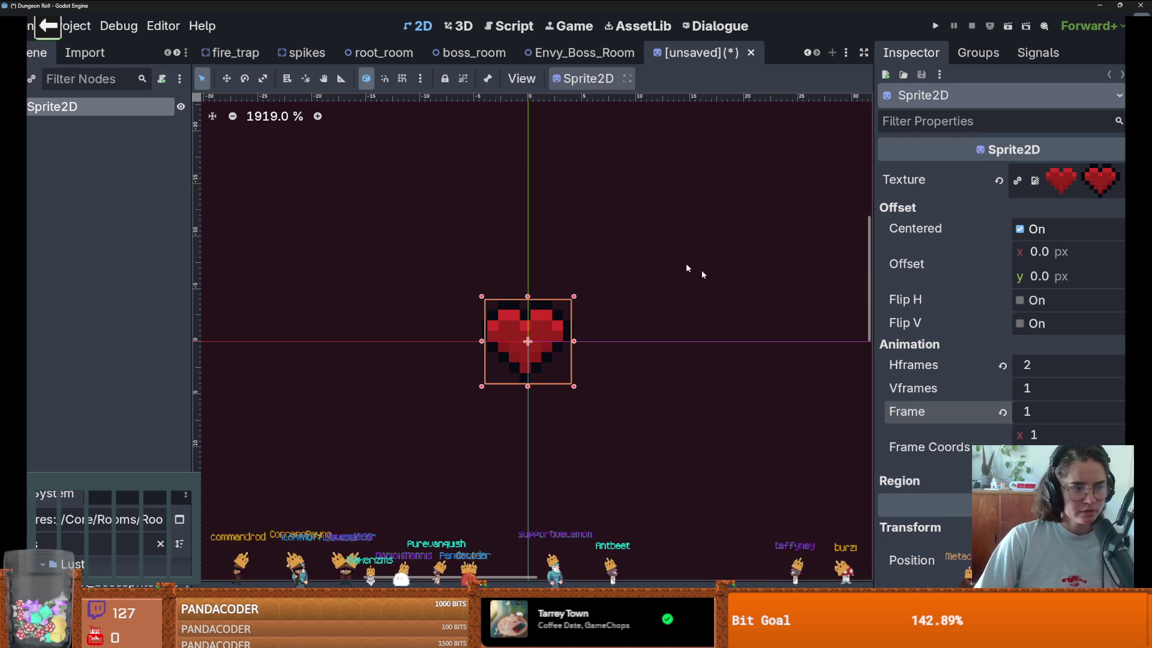
scroll(638, 249, "up", 2)
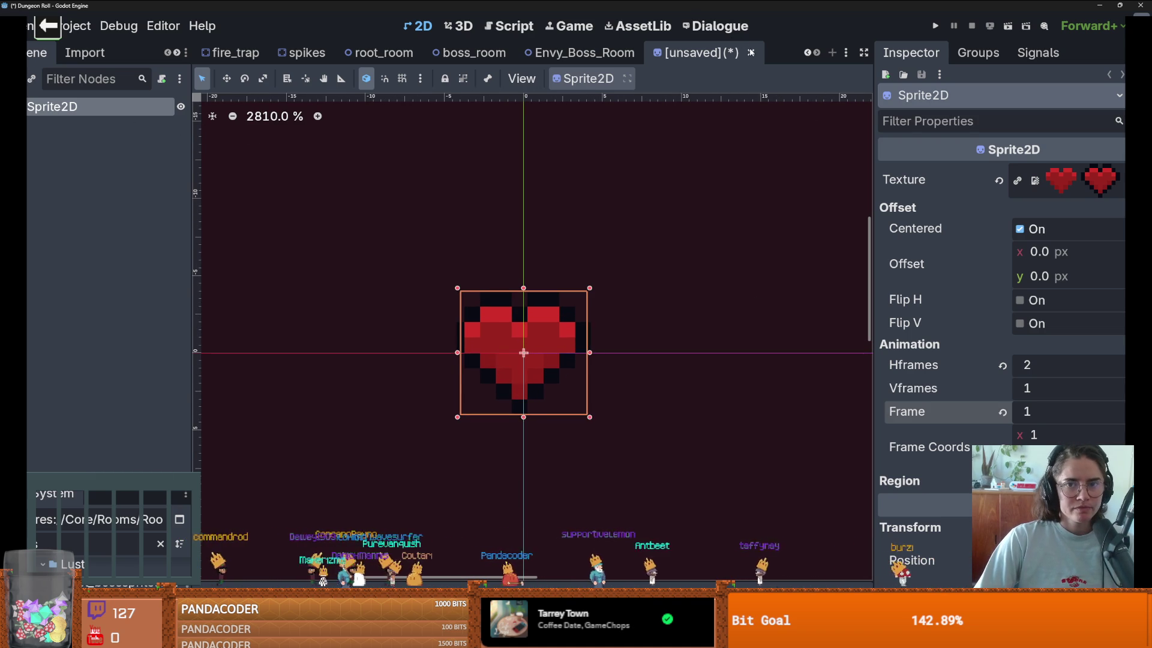
Step: Cancel closing the unsaved scene and open Windows search for Paint
key("ctrl+shift+w")
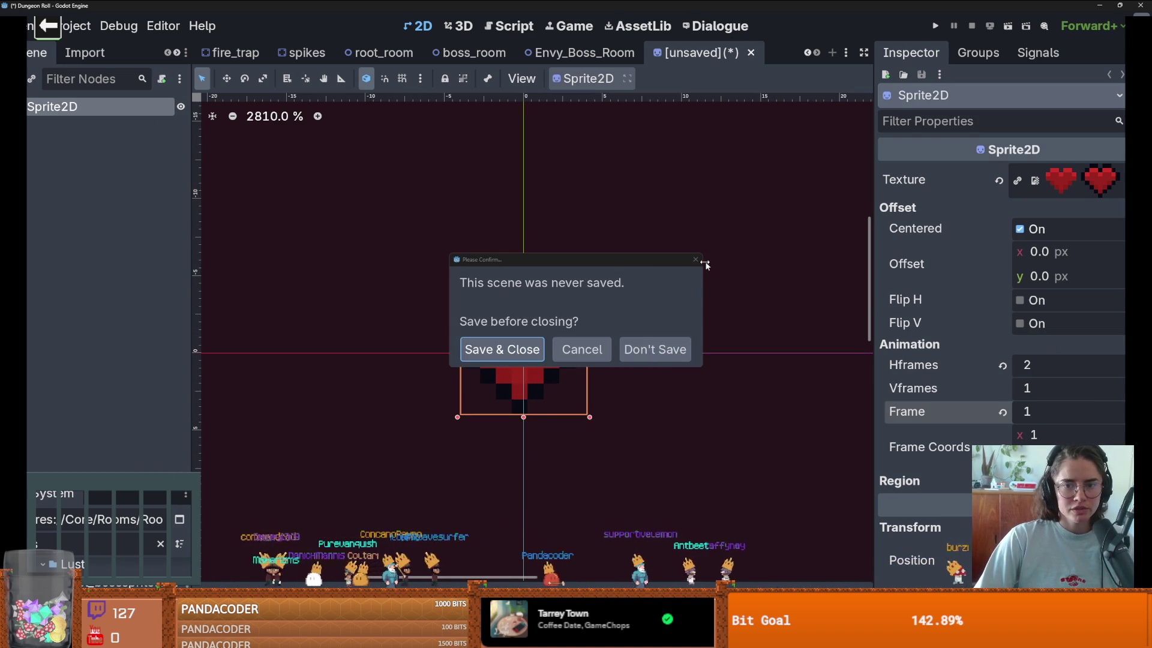
key("Escape")
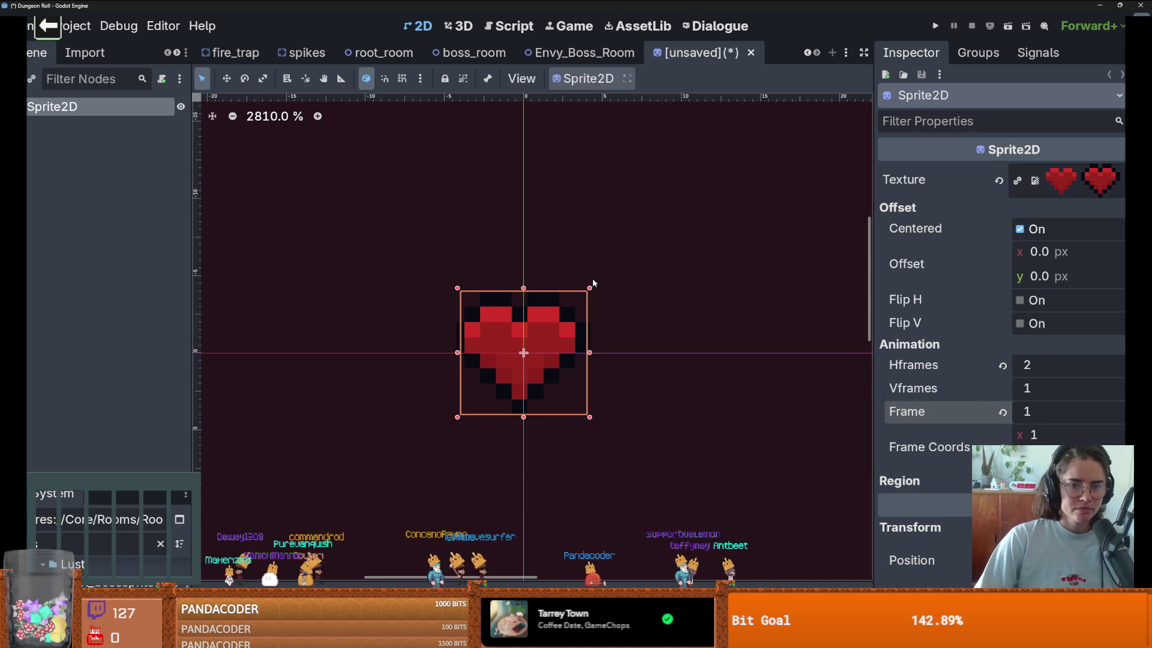
key("super")
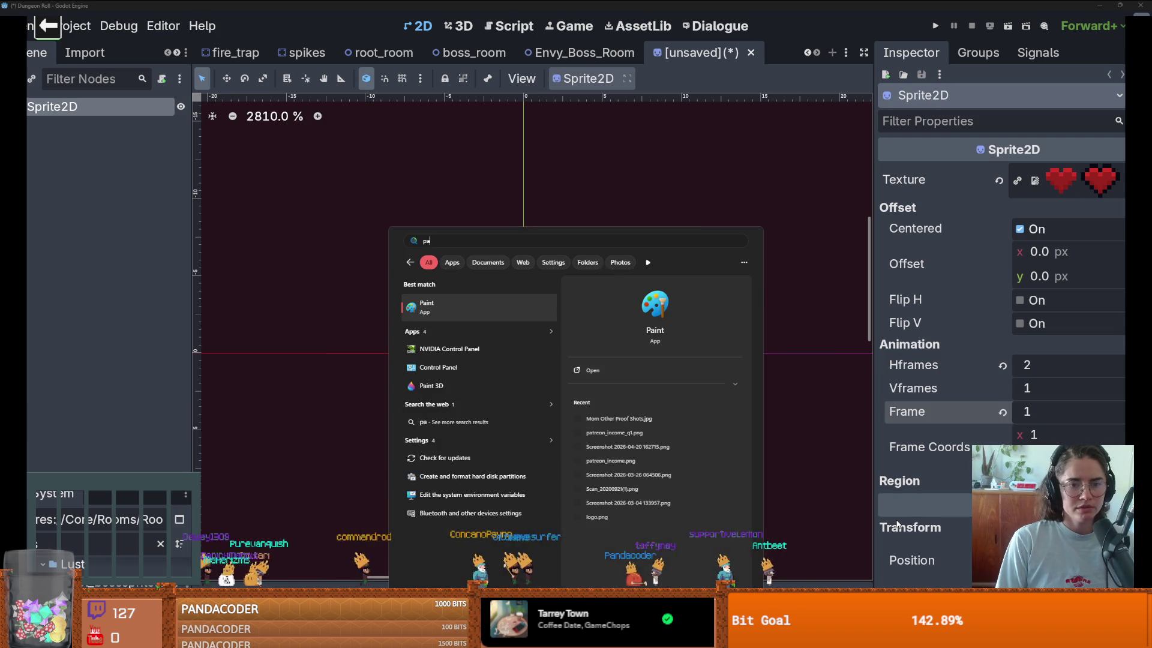
Step: Finish the 'listen to keyboard input' note and brush a circled 2 below it
key("Escape")
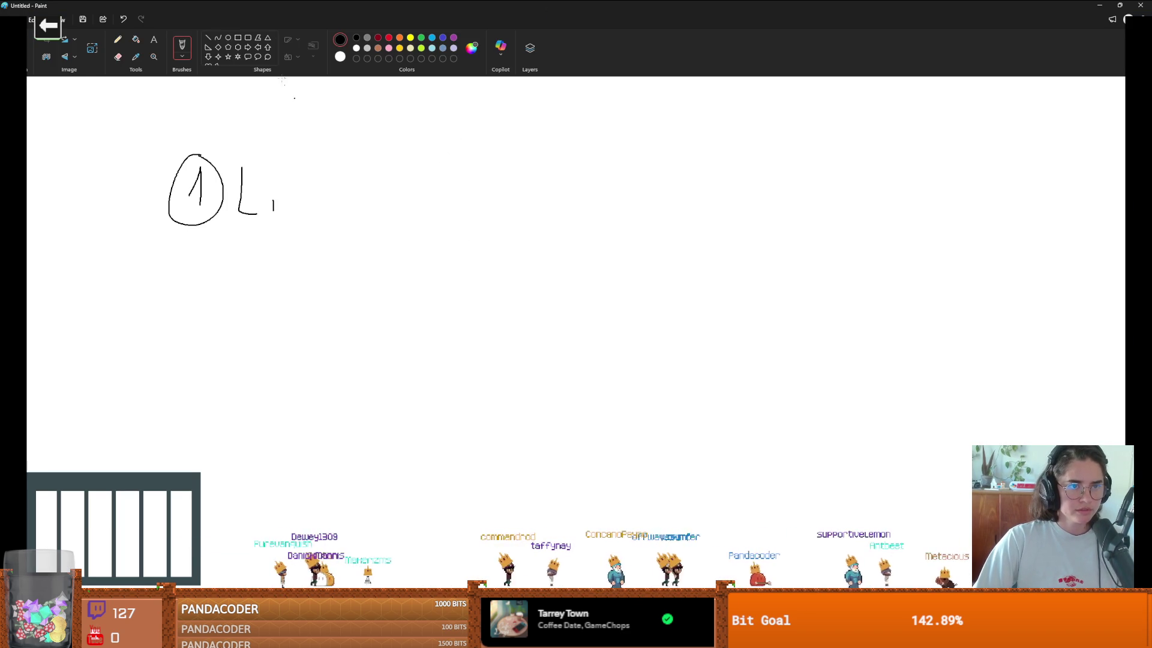
left_click(154, 40)
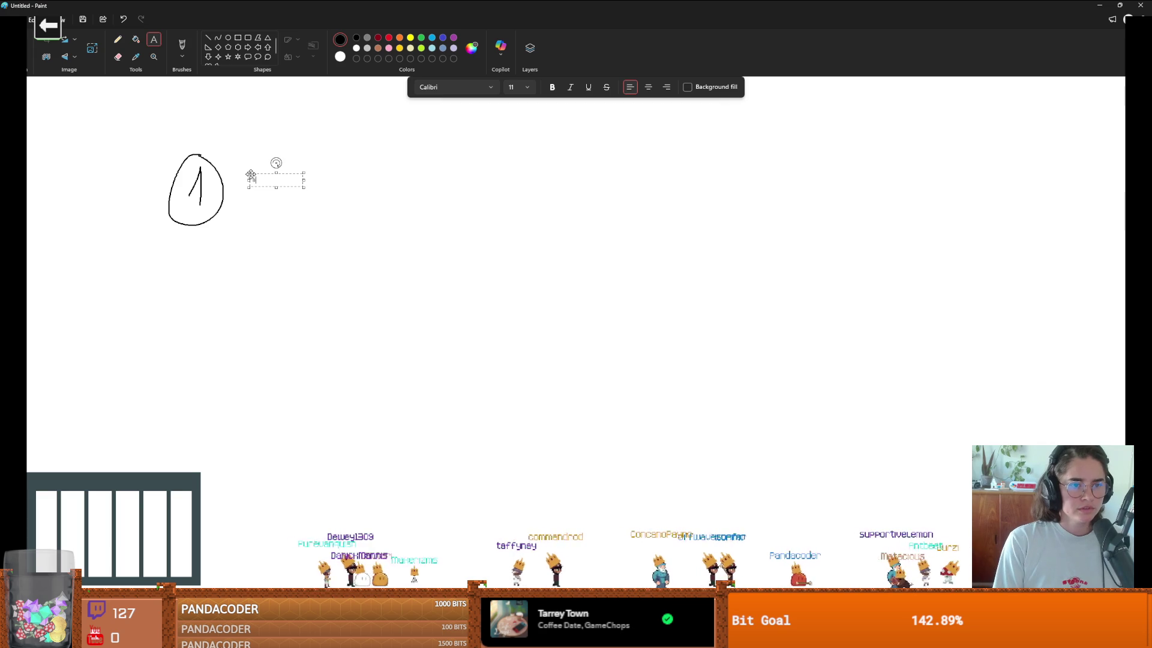
type("Listen to keyboard input")
left_click(256, 261)
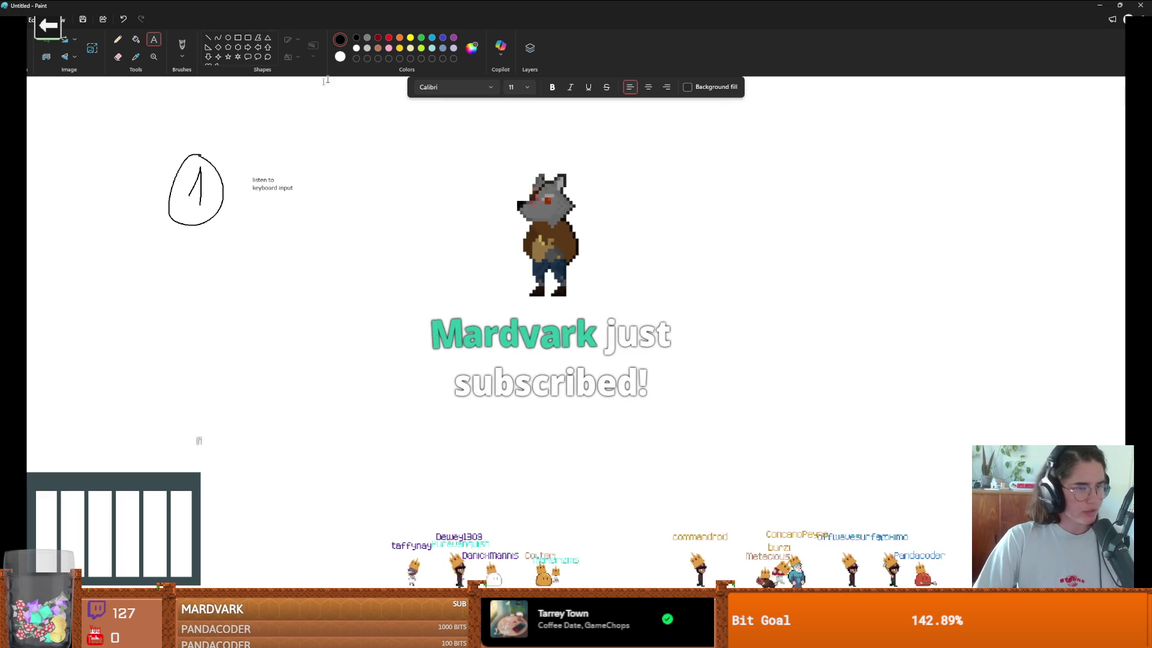
left_click(183, 46)
left_click_drag(177, 253, 208, 283)
left_click_drag(195, 227, 191, 224)
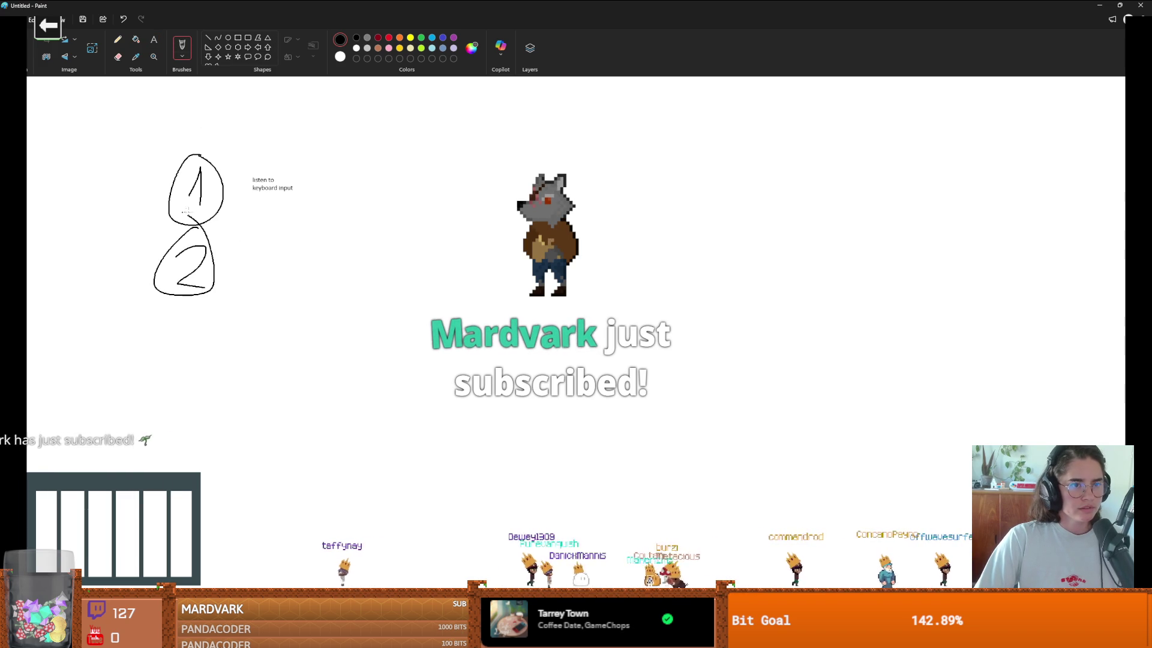
Step: Label the circled 2 with the text 'change sprite frame'
left_click(118, 39)
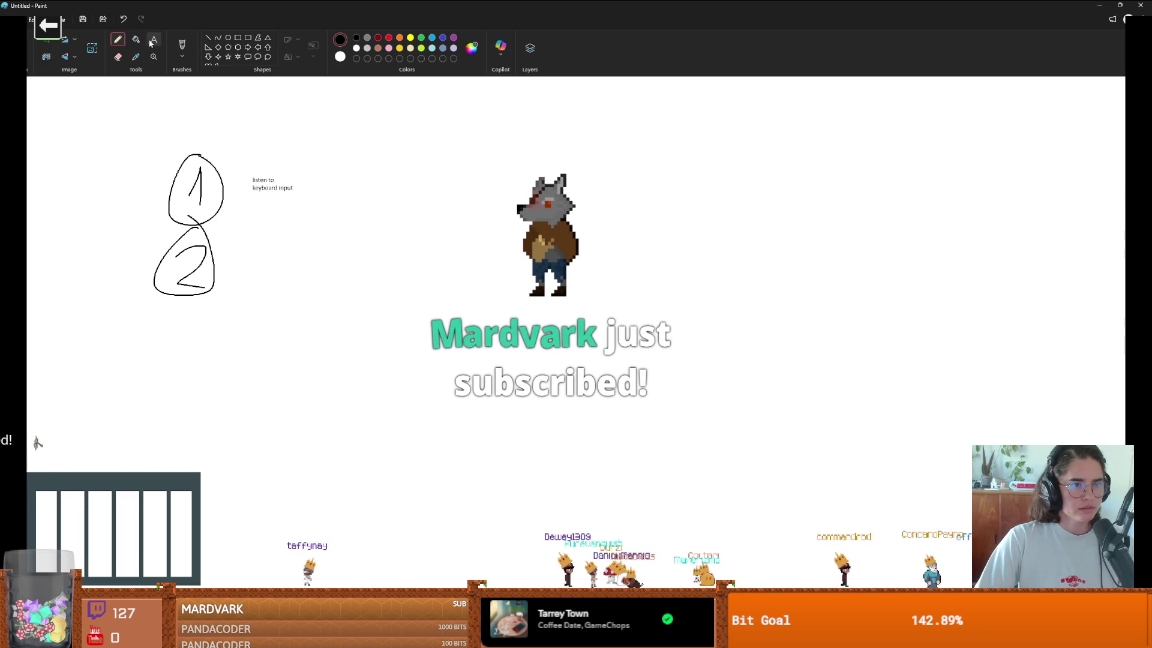
left_click(154, 39)
left_click(231, 246)
type("change sprite")
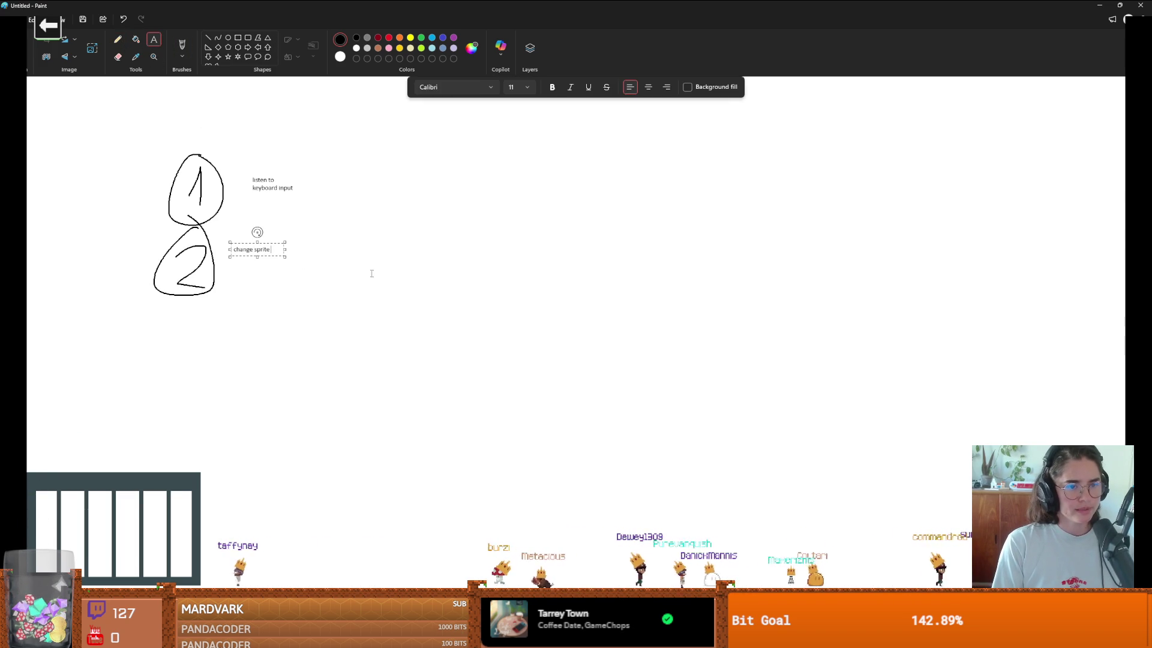
key("Return")
type("gDrame")
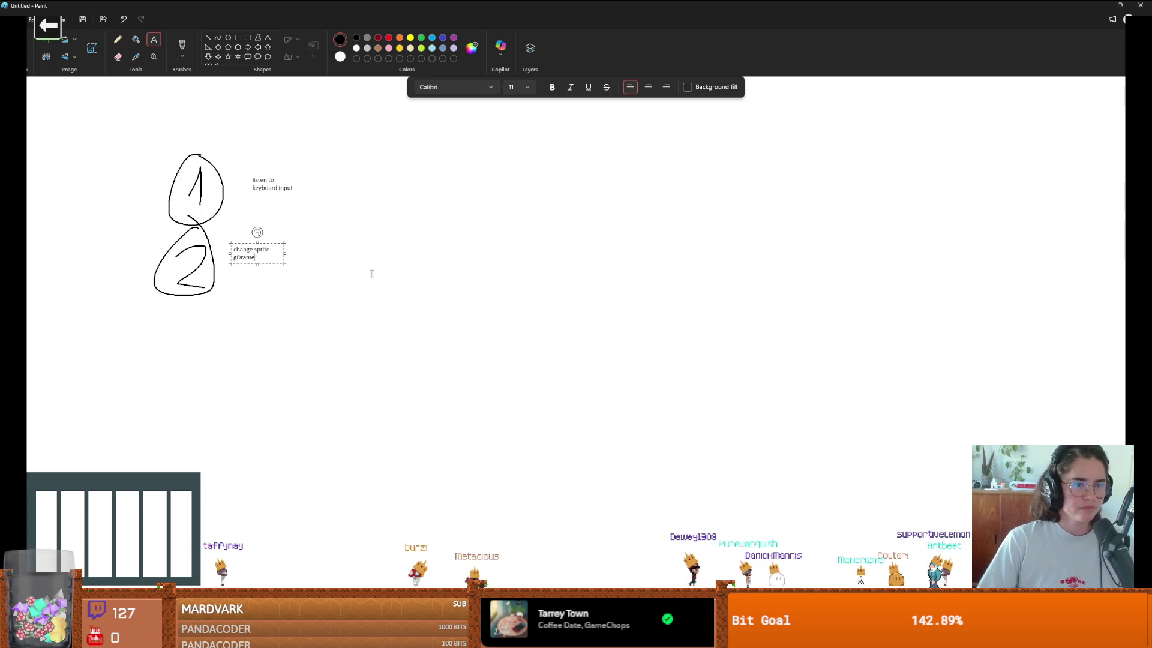
key("ctrl+a")
key("BackSpace")
type("shange sprite")
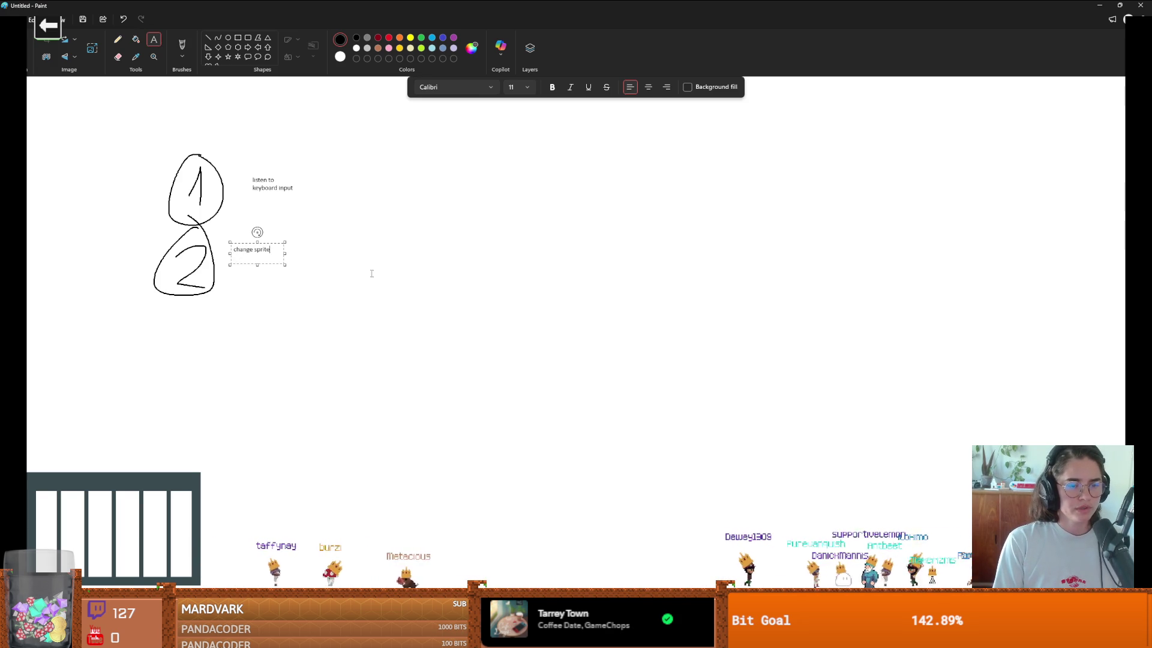
type(" t")
type("rame")
left_click(313, 266)
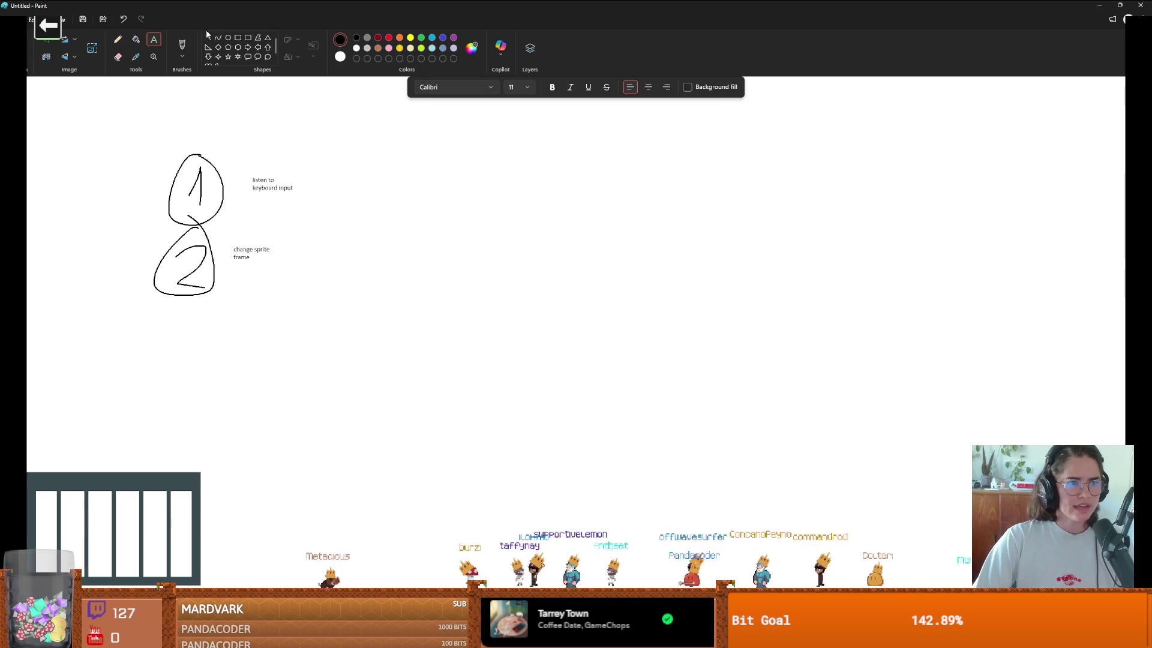
left_click(229, 37)
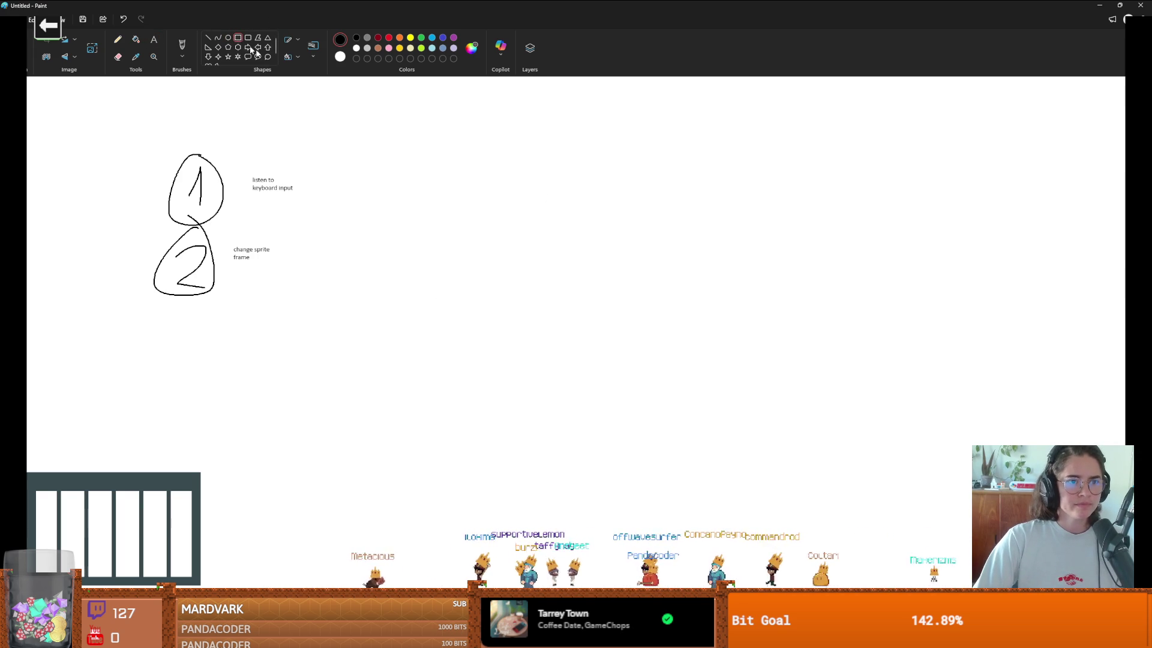
Step: Draw a large screen rectangle beside the notes with a smaller window box inside
mouse_move(327, 103)
left_mouse_down()
mouse_move(414, 186)
mouse_move(962, 499)
mouse_move(968, 491)
left_mouse_up()
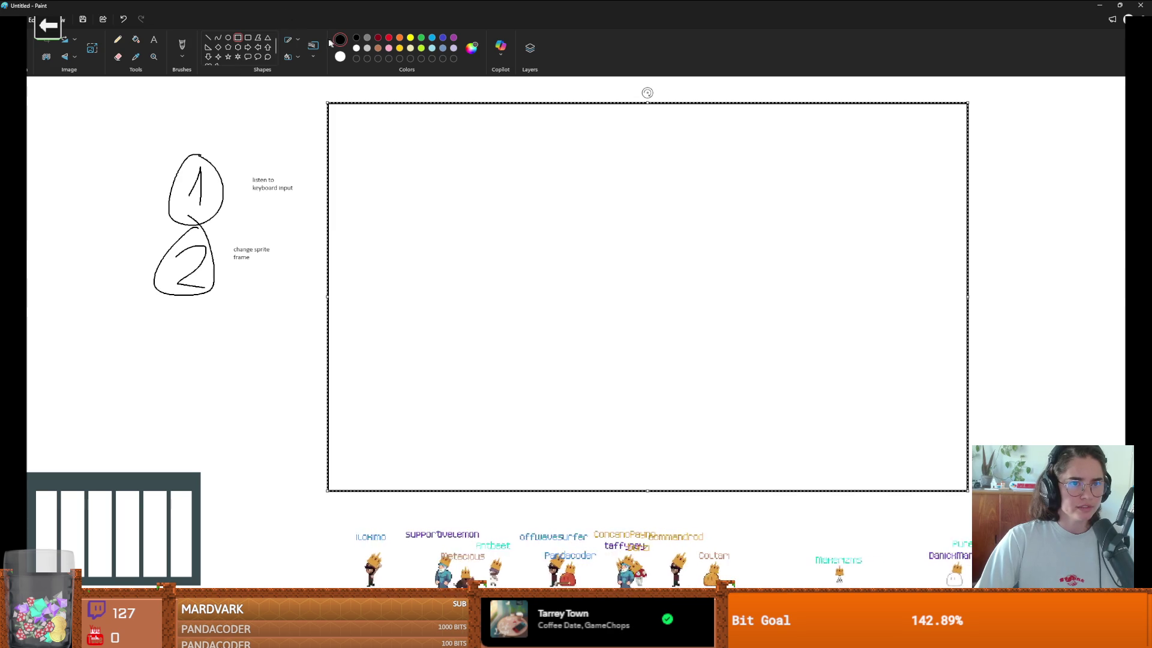
left_click(238, 38)
mouse_move(431, 173)
left_mouse_down()
mouse_move(656, 289)
mouse_move(859, 427)
mouse_move(833, 427)
left_mouse_up()
mouse_move(686, 265)
left_mouse_down()
mouse_move(656, 206)
mouse_move(664, 219)
left_mouse_up()
Step: Add a rounded-rectangle taskbar along the bottom with small rounded icons
left_click(249, 38)
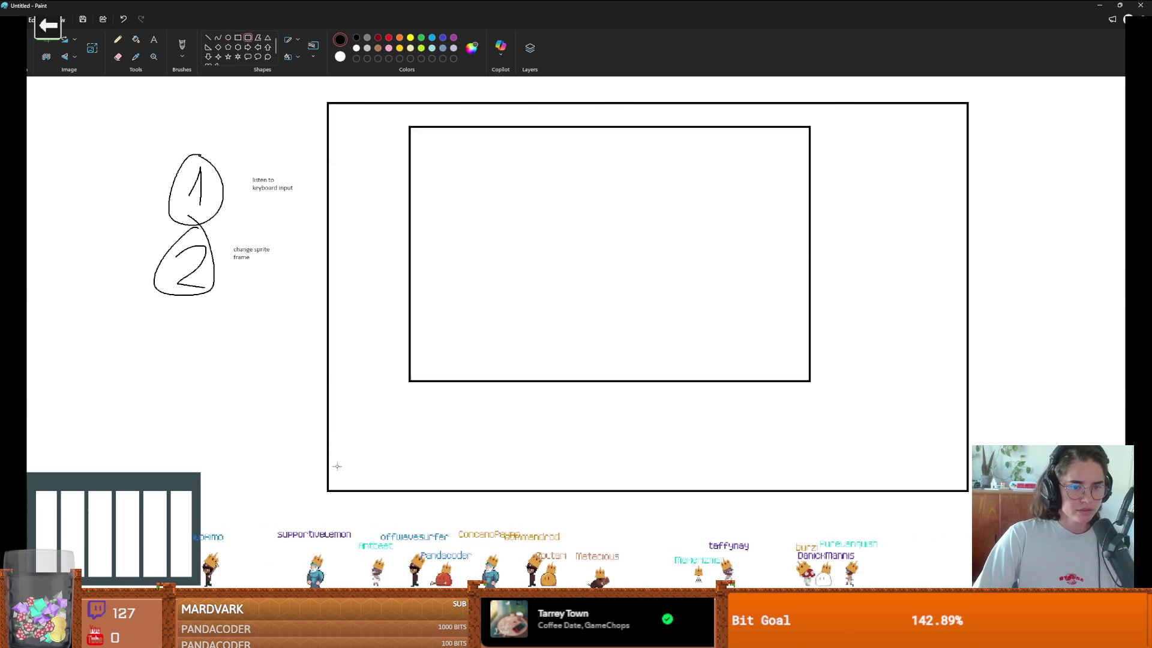
left_click_drag(347, 479, 967, 492)
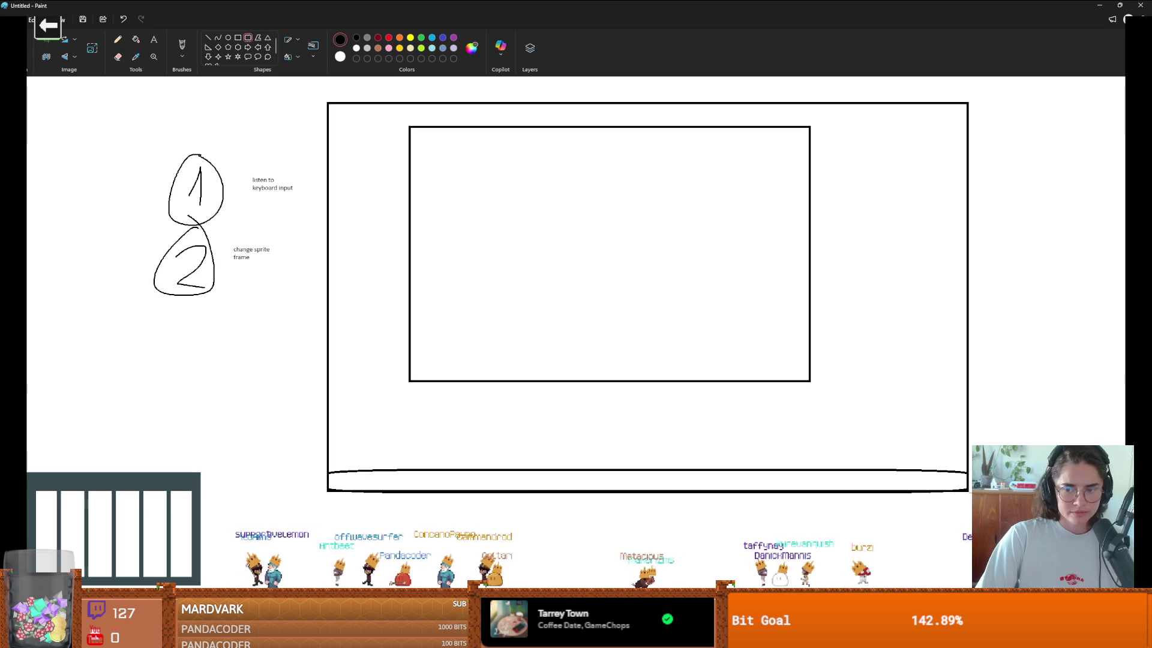
left_click(956, 394)
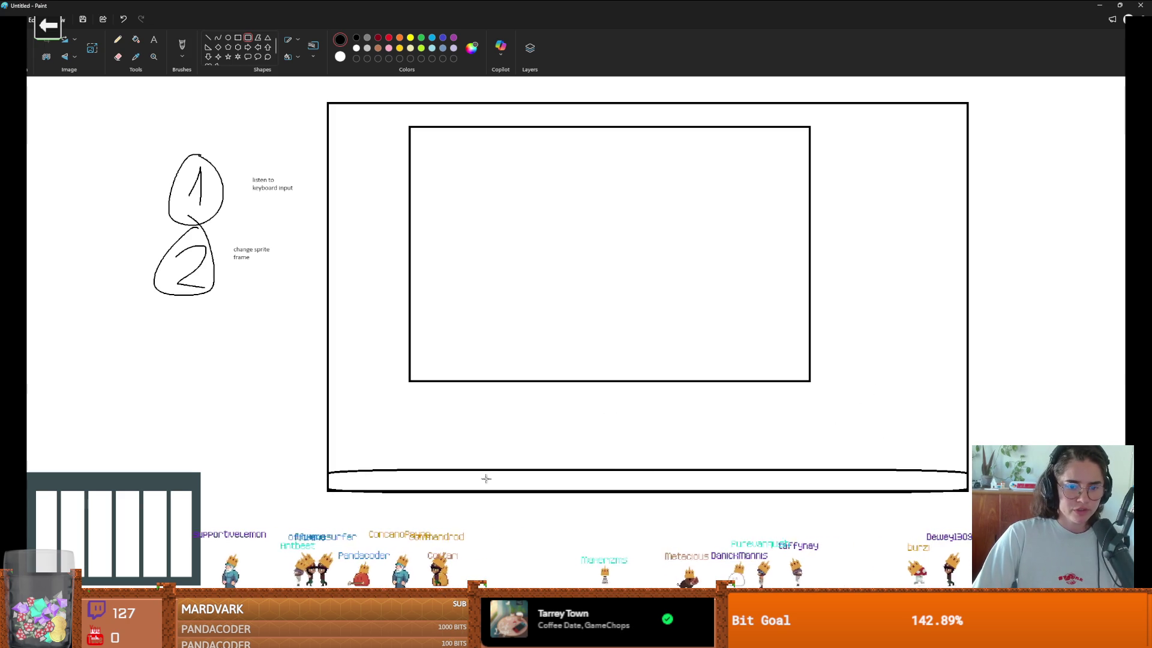
mouse_move(527, 476)
left_mouse_down()
mouse_move(555, 487)
mouse_move(663, 487)
left_mouse_up()
left_click_drag(692, 476, 727, 485)
left_click_drag(810, 476, 847, 490)
left_click_drag(869, 478, 926, 489)
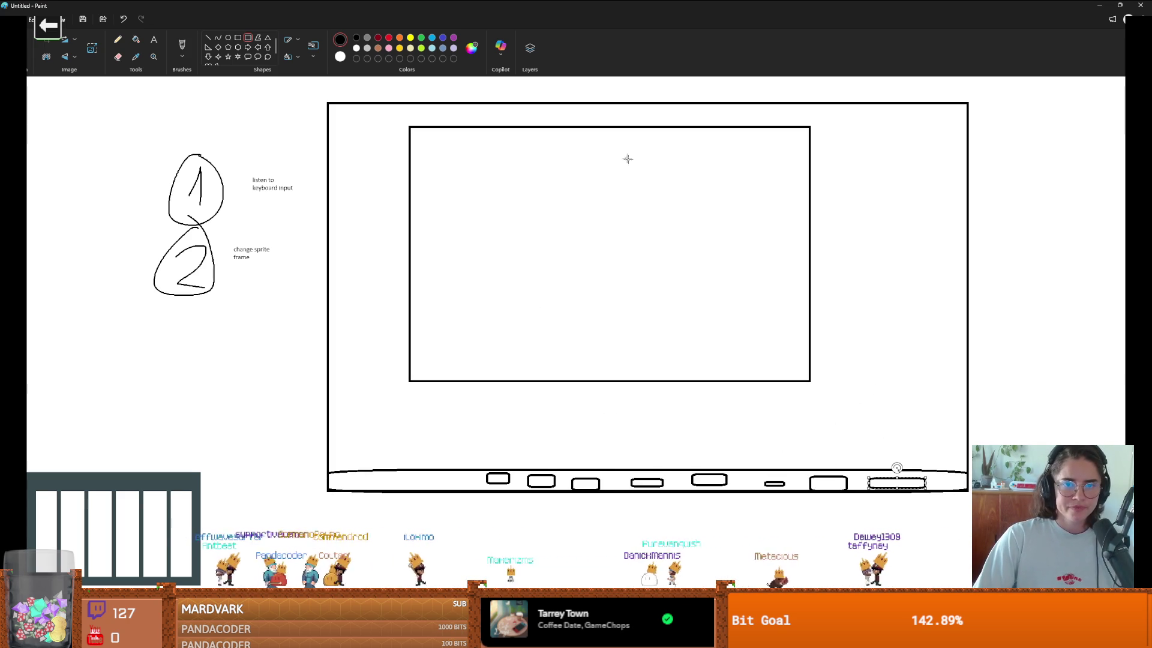
left_click(118, 40)
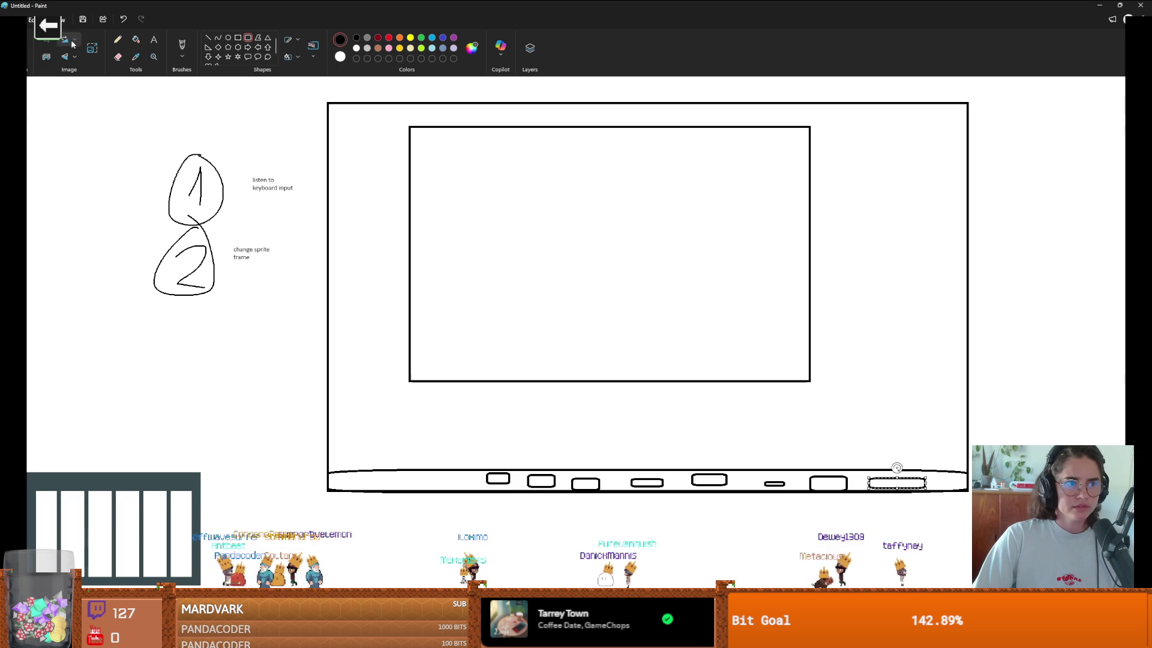
Step: Select the inner window box and reposition it up and left within the frame
mouse_move(391, 119)
left_mouse_down()
mouse_move(841, 381)
mouse_move(839, 400)
left_mouse_up()
mouse_move(748, 299)
left_mouse_down()
mouse_move(743, 316)
mouse_move(768, 320)
mouse_move(656, 273)
mouse_move(807, 331)
left_mouse_up()
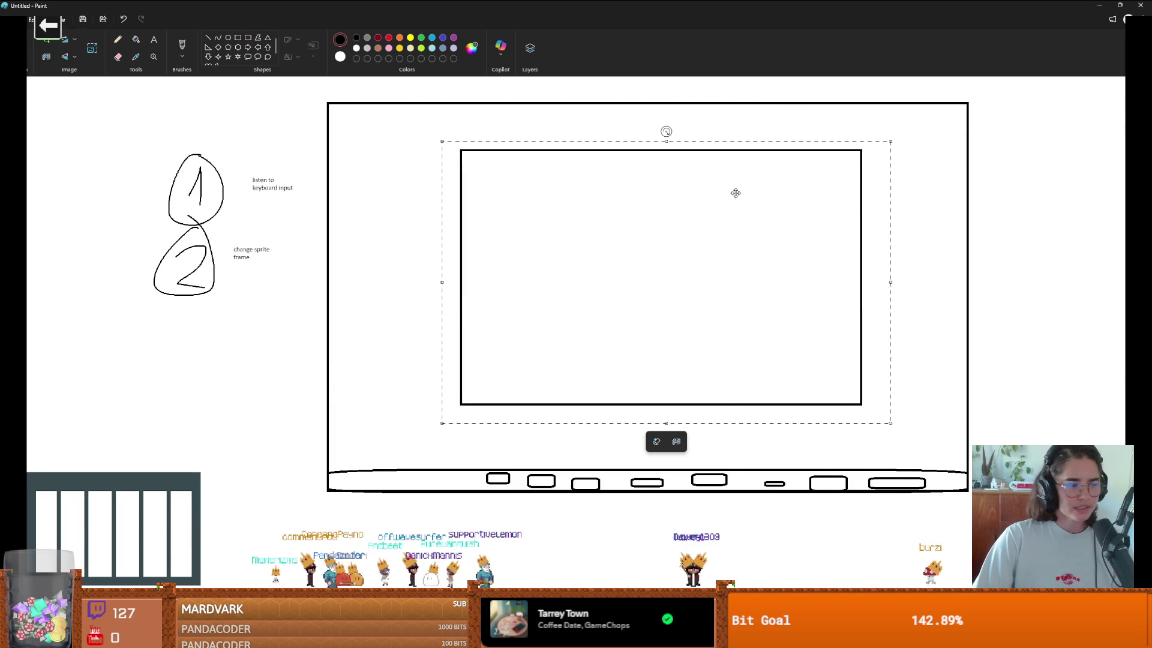
left_click_drag(656, 227, 642, 226)
left_click_drag(641, 211, 637, 194)
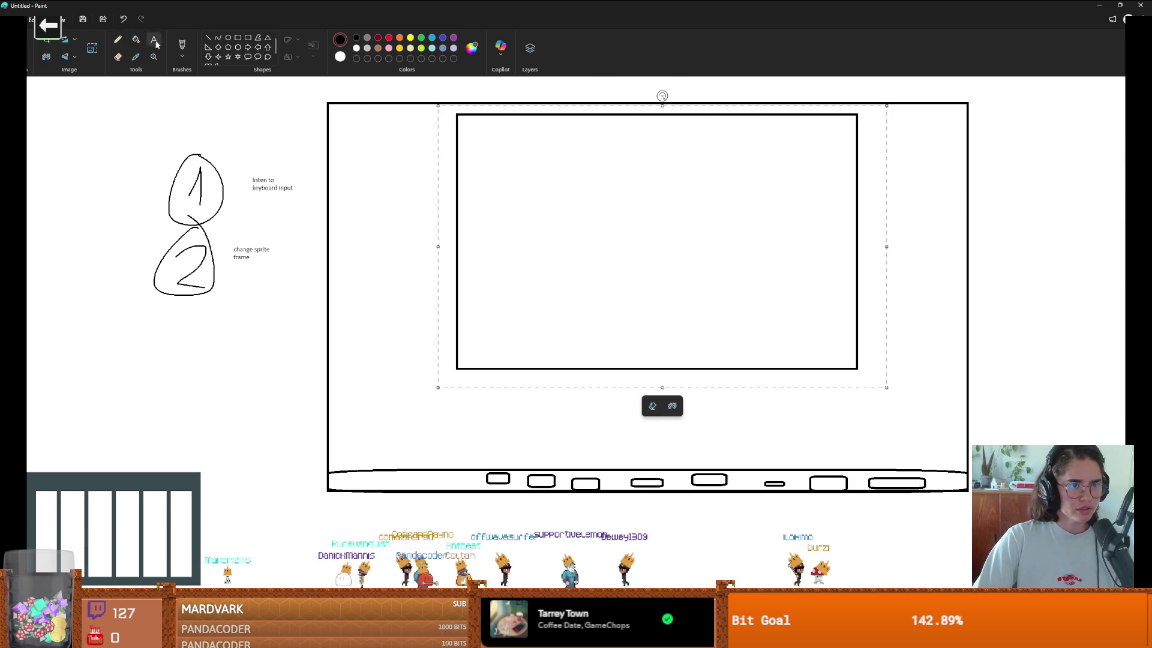
left_click(182, 45)
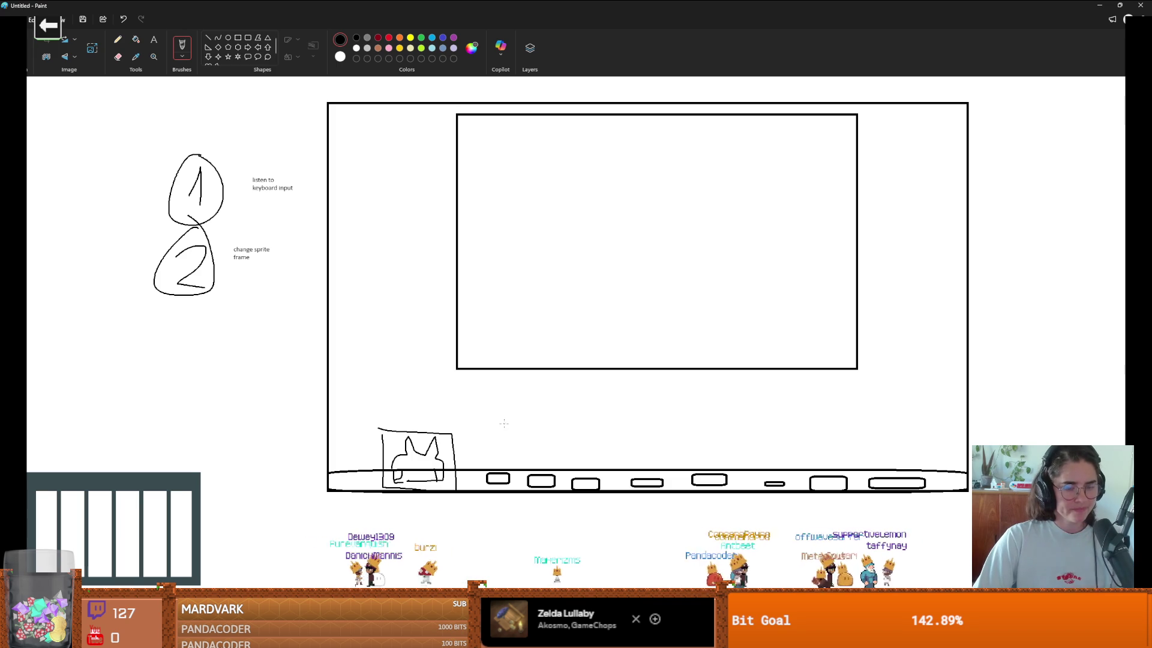
Step: Undo the cat sketch above the bottom bar with three Ctrl+Z presses
mouse_move(379, 430)
left_mouse_down()
mouse_move(454, 431)
mouse_move(415, 499)
mouse_move(379, 431)
left_mouse_up()
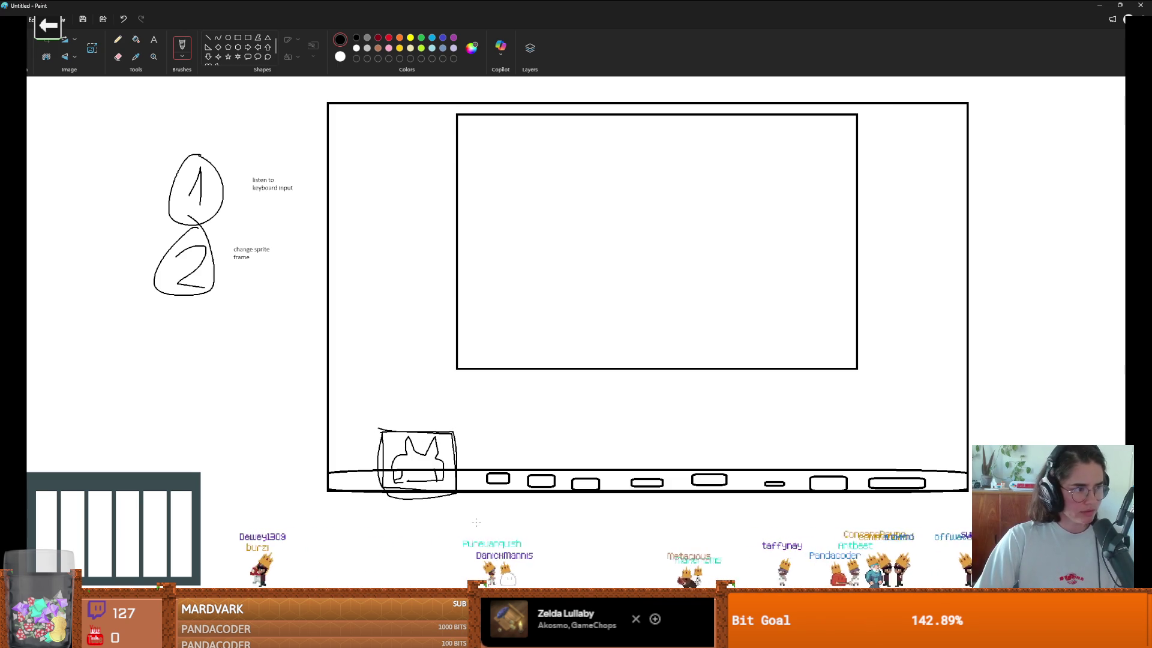
key("ctrl+z")
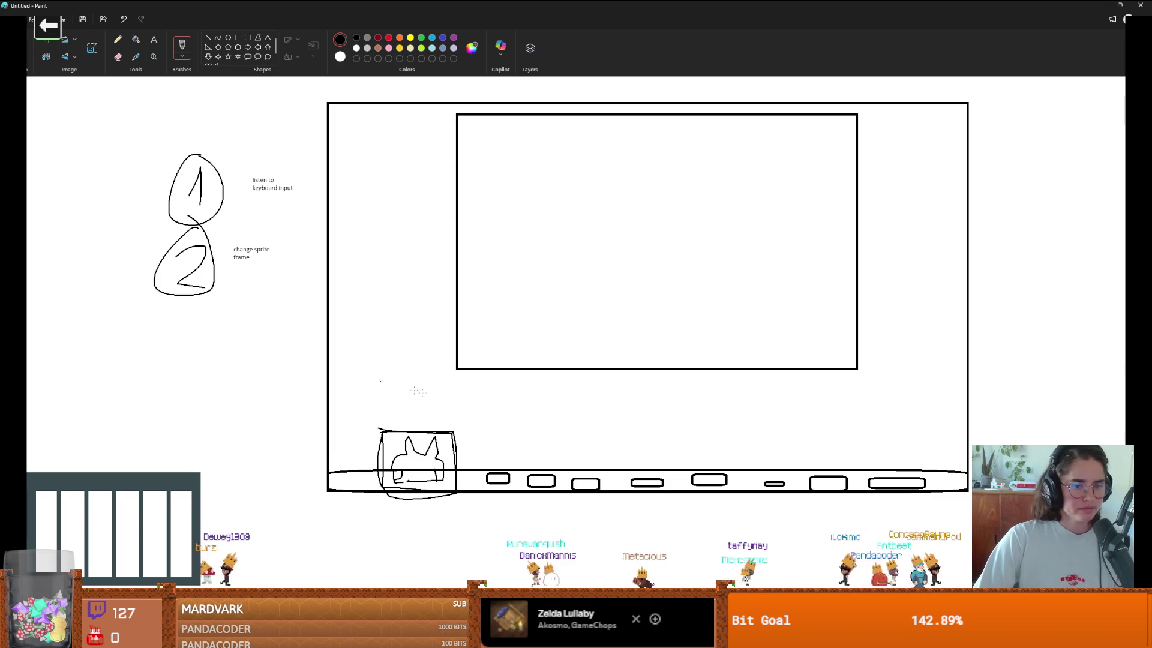
key("ctrl+z")
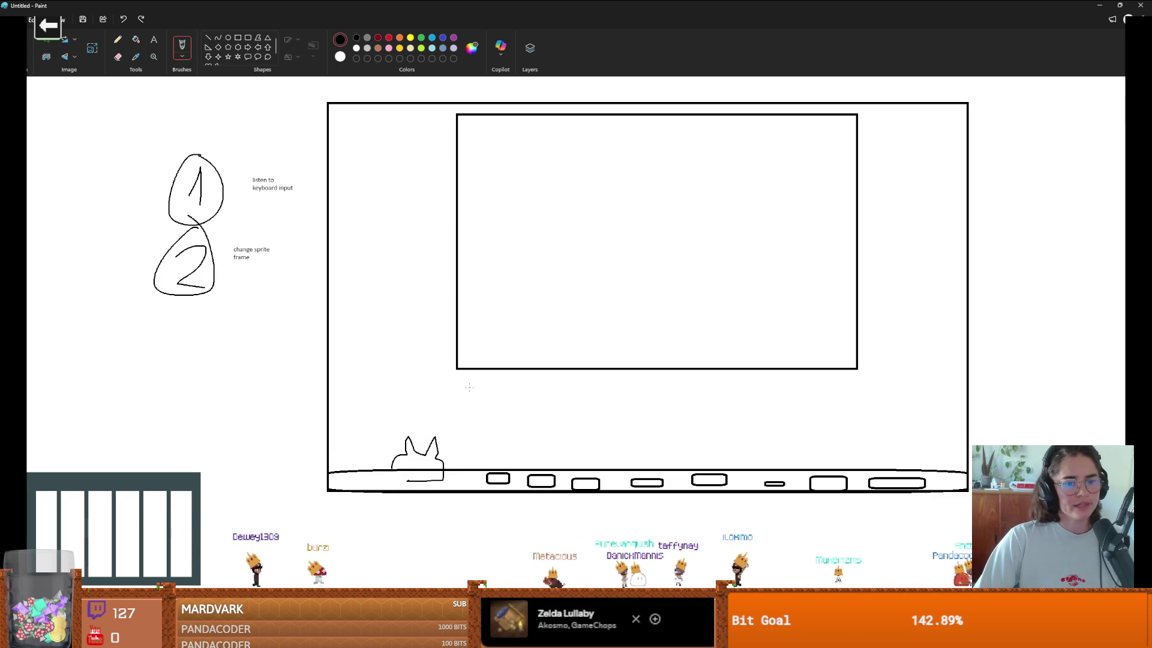
key("ctrl+z")
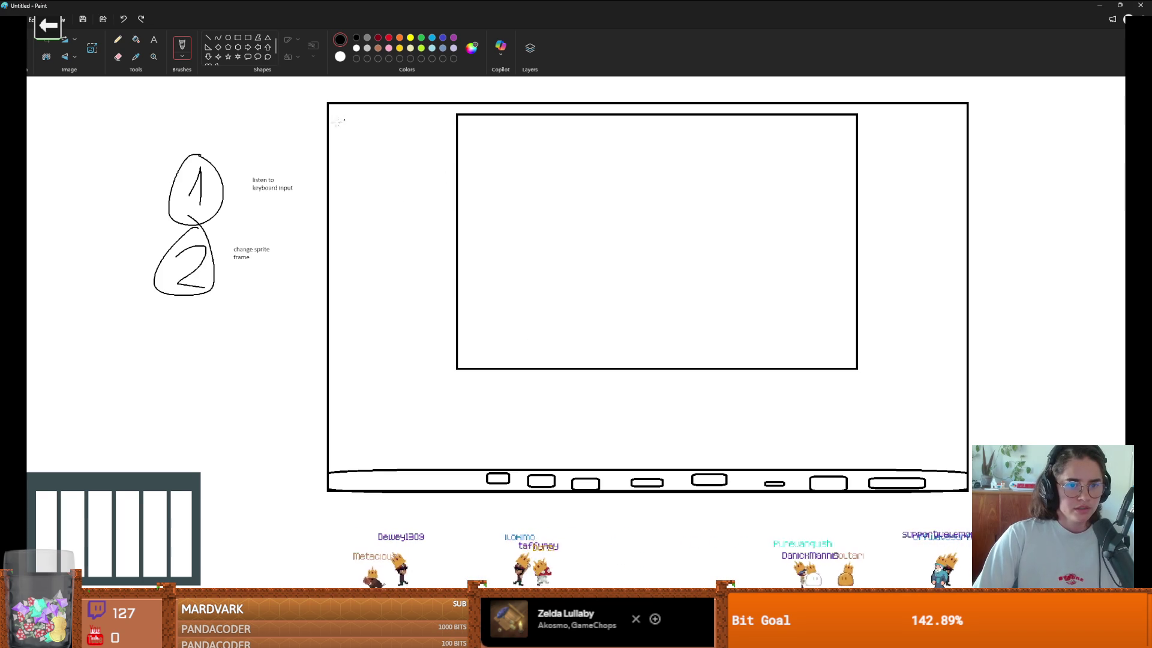
Step: Draw a pencil width arrow across the rectangle's top, then switch to Steam's WAKU WAKU screenshot
left_click_drag(335, 120, 959, 121)
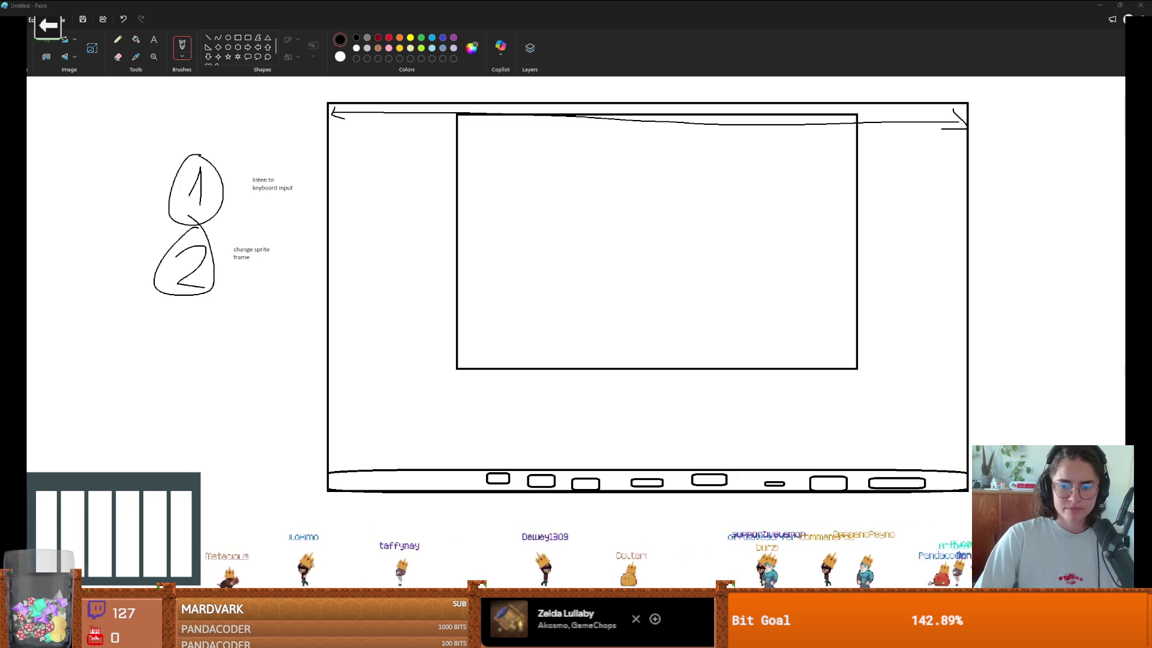
key("alt+Tab")
left_click(457, 310)
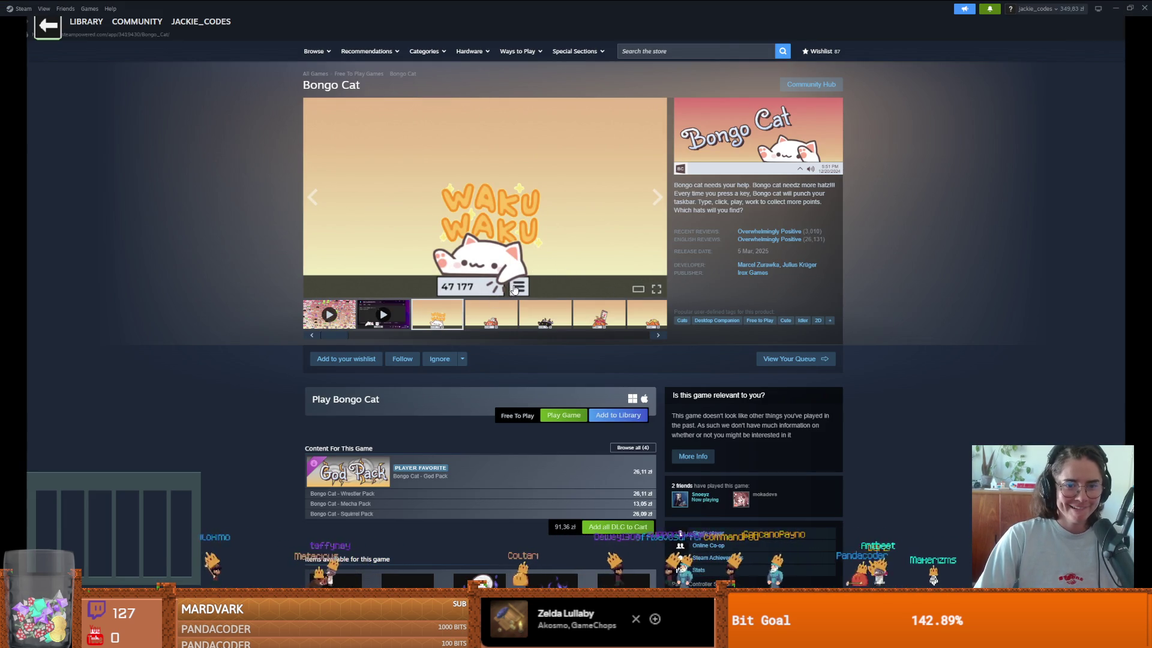
Step: Enlarge and close the WAKU WAKU screenshot, then close Godot's unsaved heart-sprite scene tab
left_click(514, 290)
left_click(1029, 249)
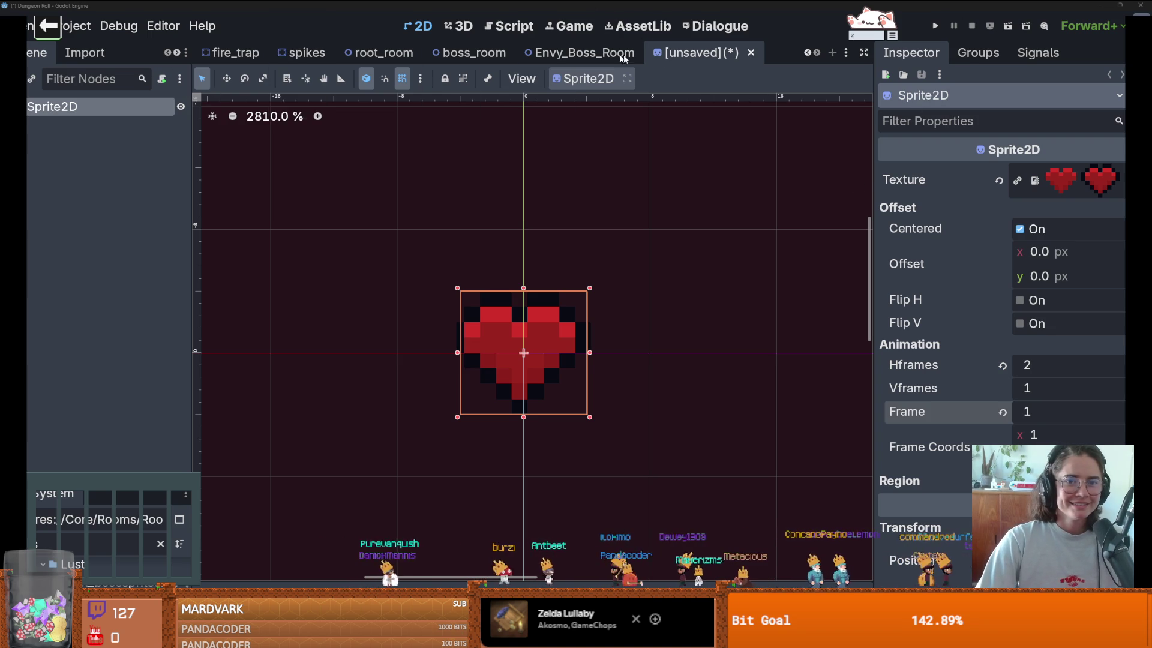
left_click(751, 53)
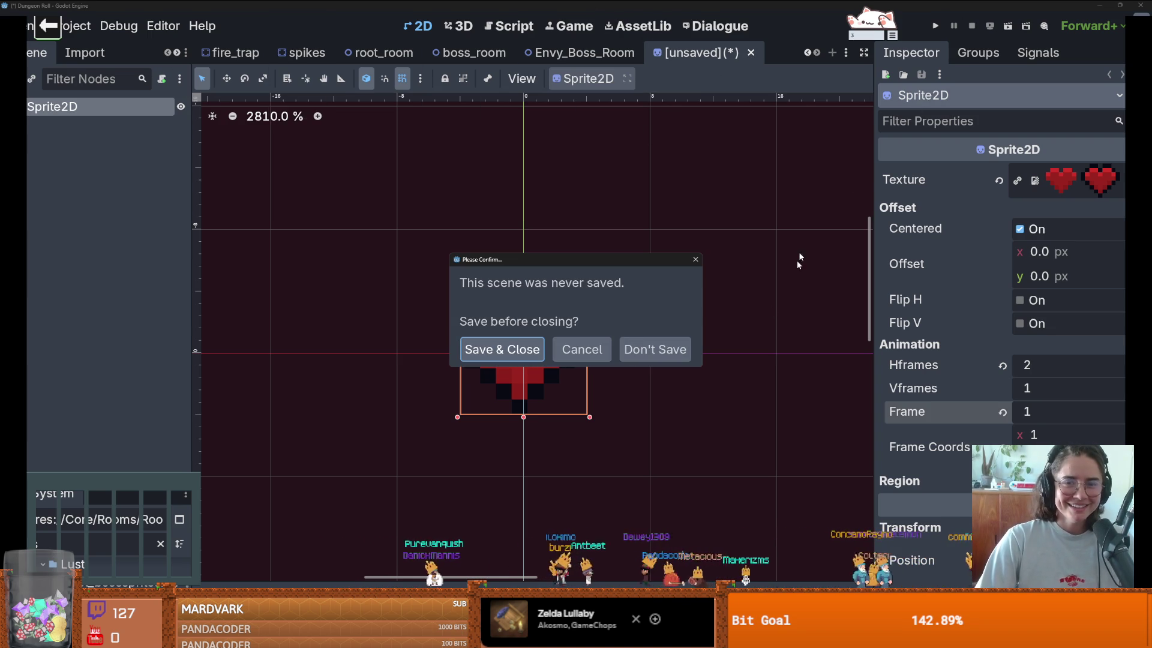
Step: Discard the unsaved heart-sprite scene and open BossRoom.gd at empty line 10
left_click(648, 351)
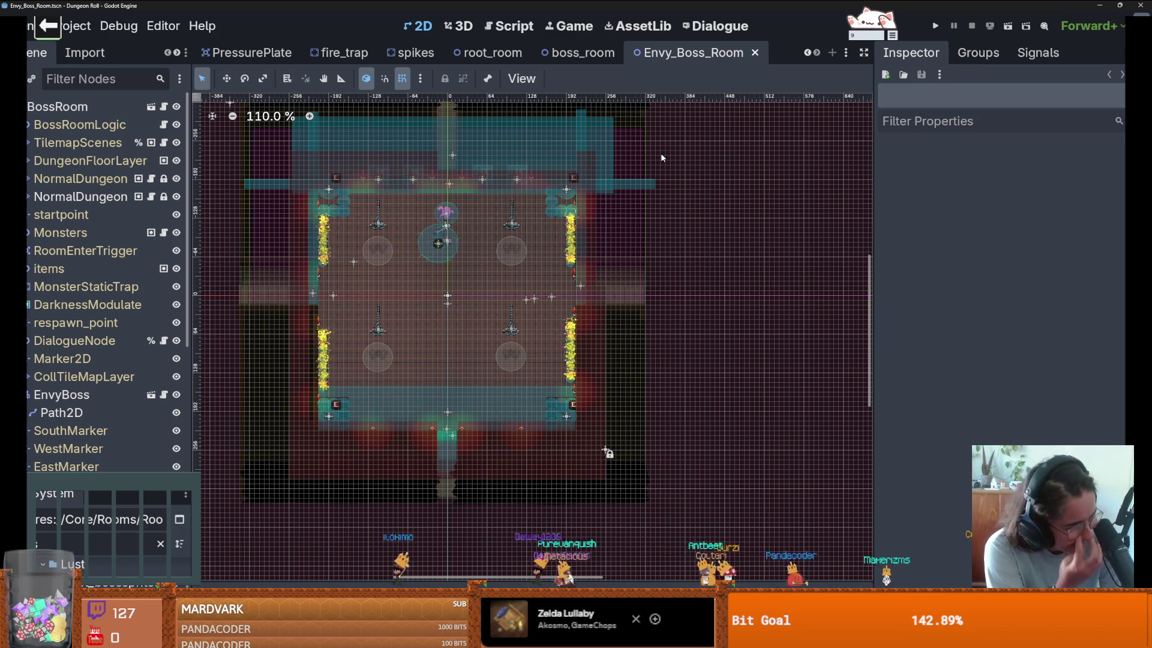
left_click(166, 107)
left_click(412, 237)
Step: Type and delete 'lol' on line 10, then restore the editor from maximized
type("lo")
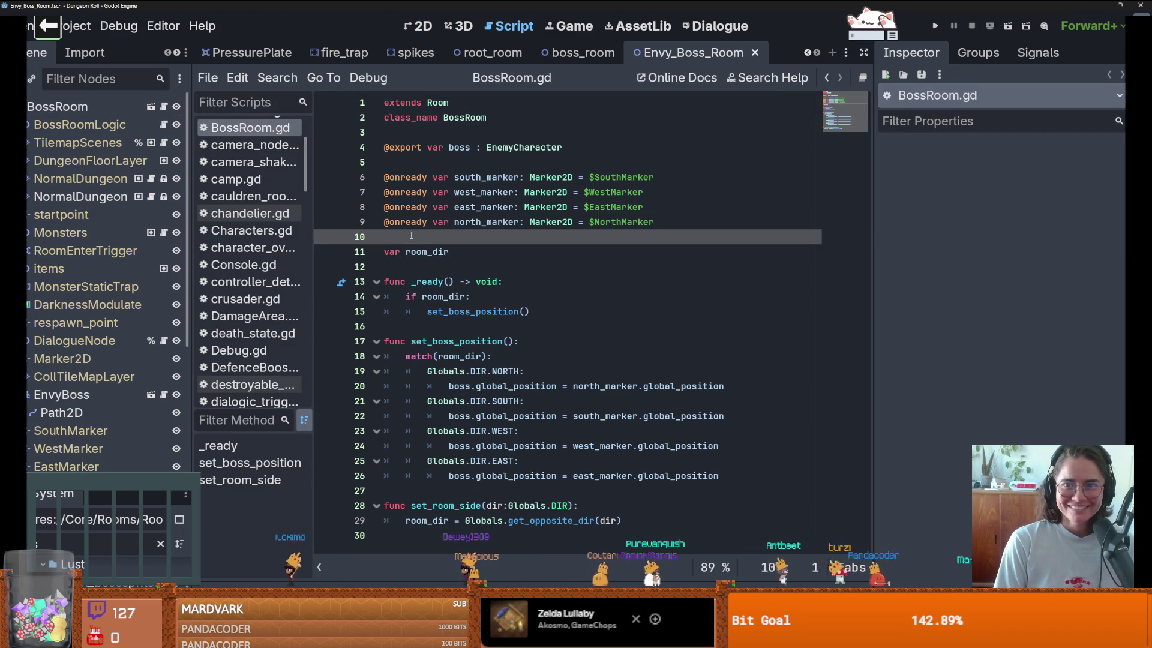
type("l")
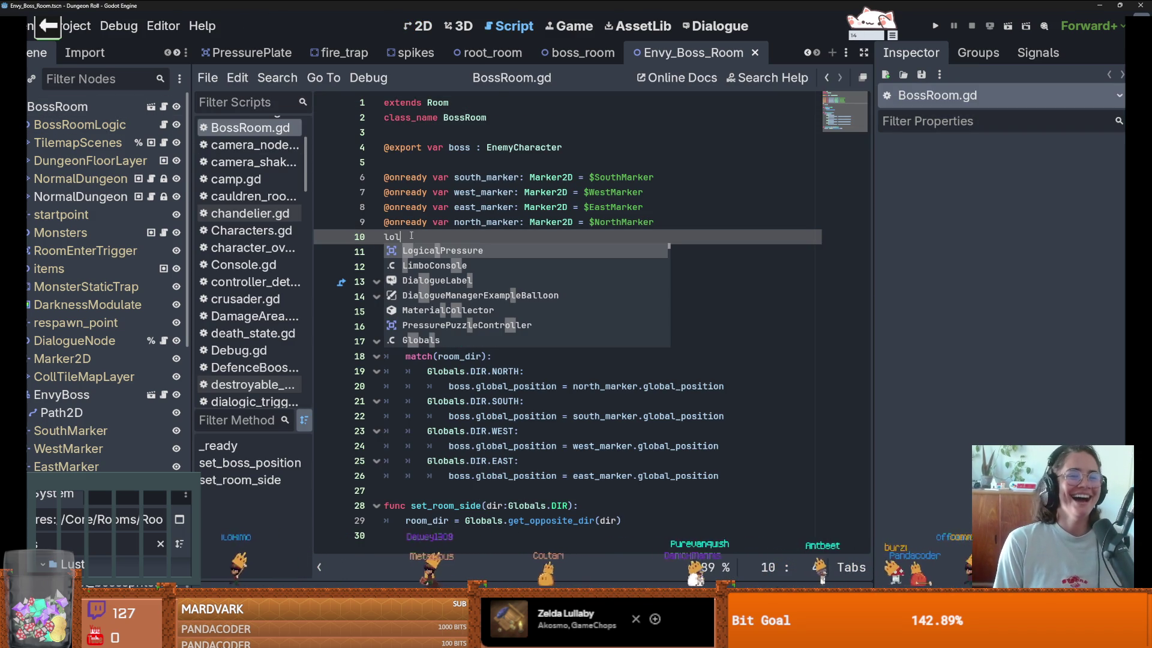
key("BackSpace")
key("BackSpace")
key("BackSpace")
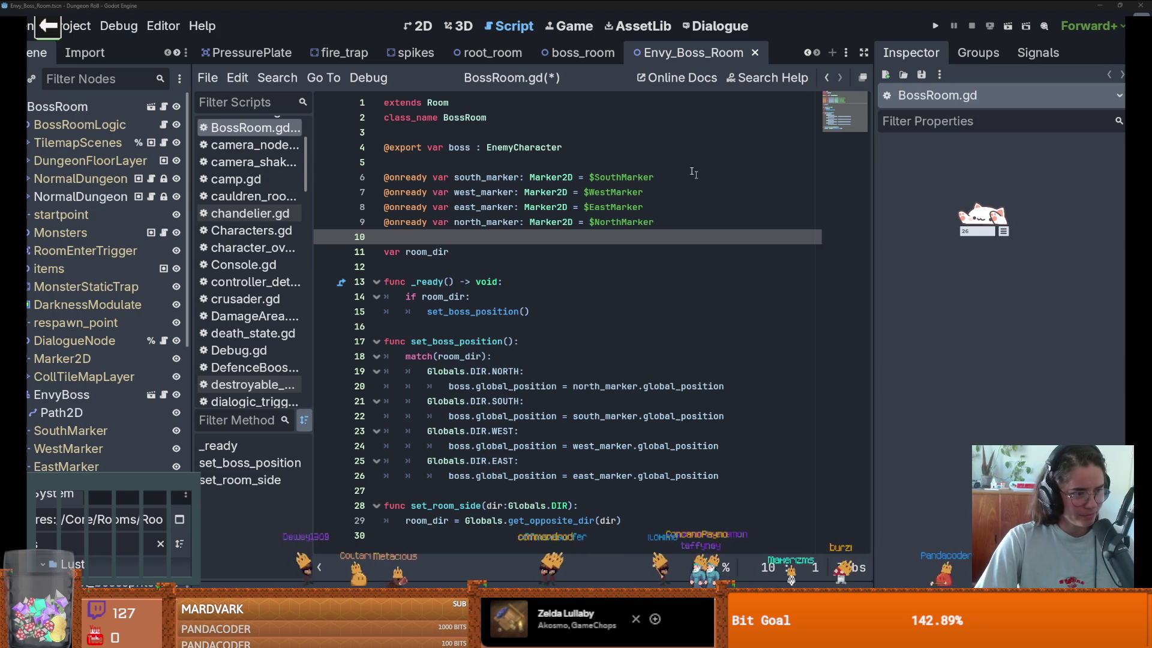
left_click(485, 258)
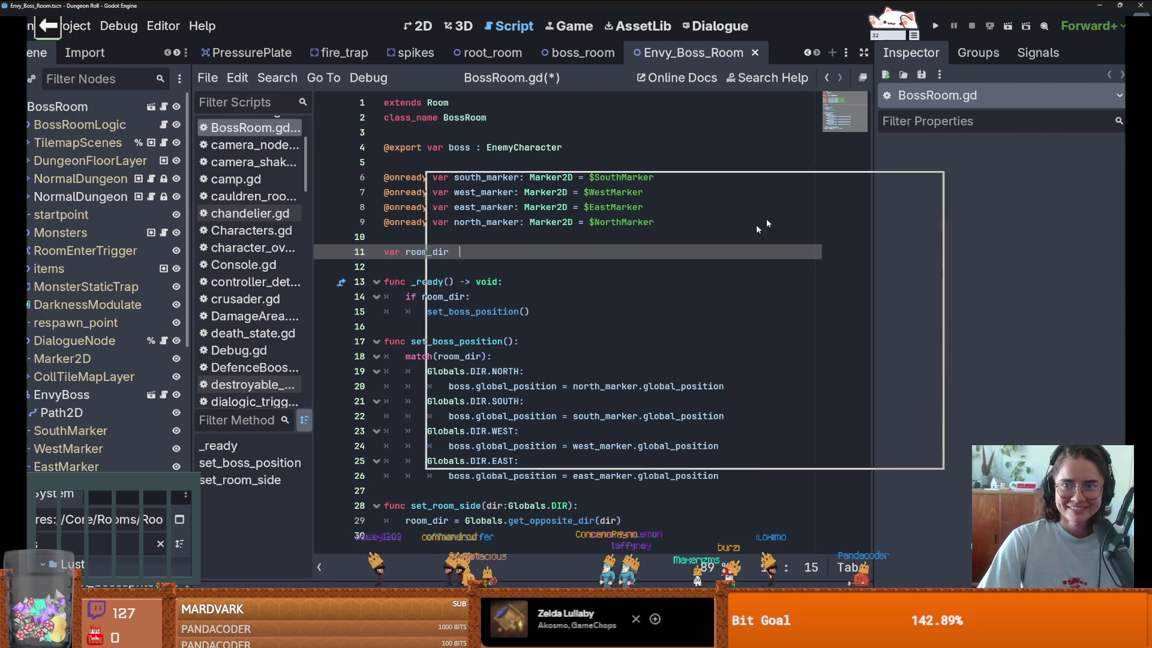
key("super+Down")
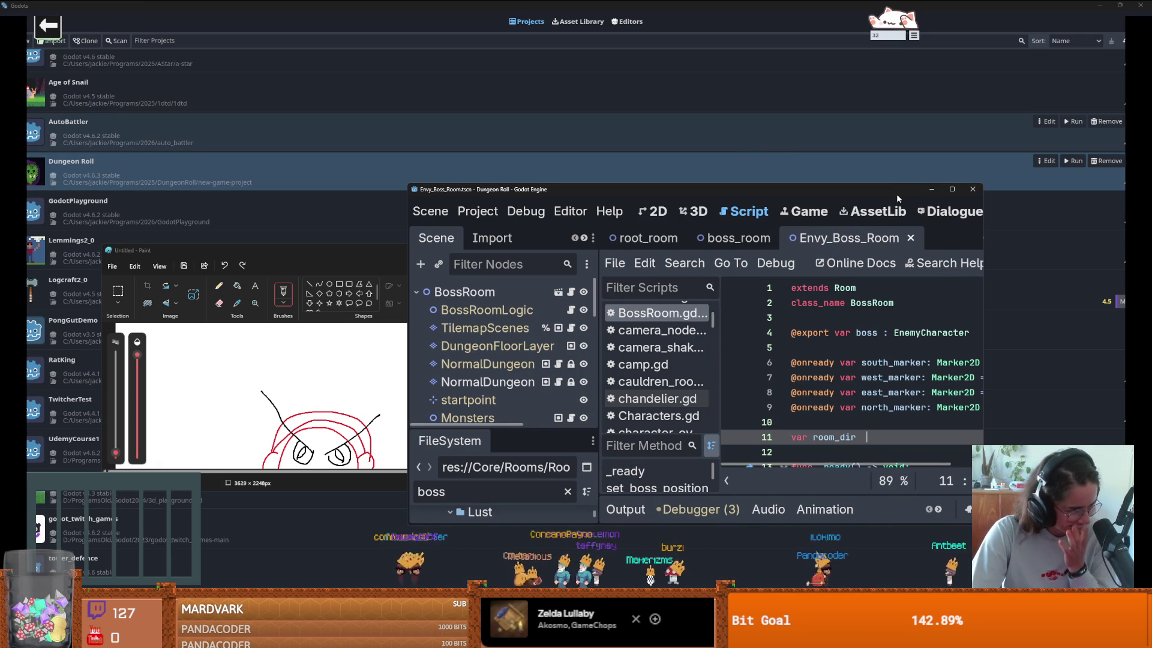
Step: Close the Dungeon Roll editor without saving its scripts and launch a new Godot Engine instance
left_click(972, 190)
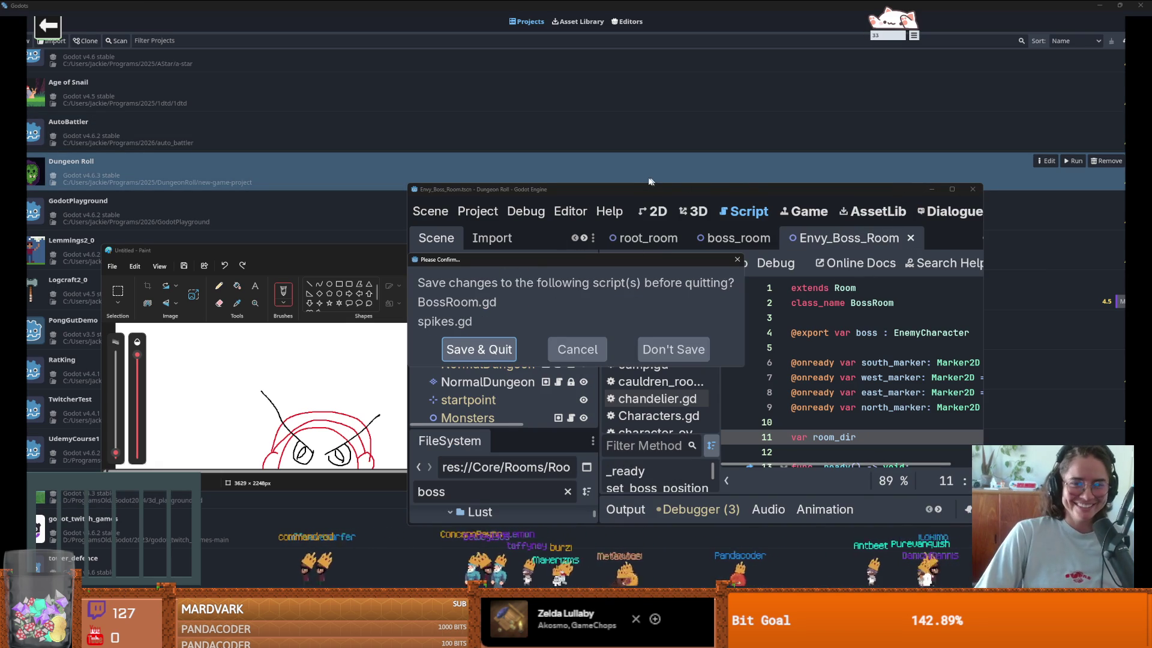
mouse_move(889, 195)
left_mouse_down()
mouse_move(707, 199)
mouse_move(680, 213)
left_mouse_up()
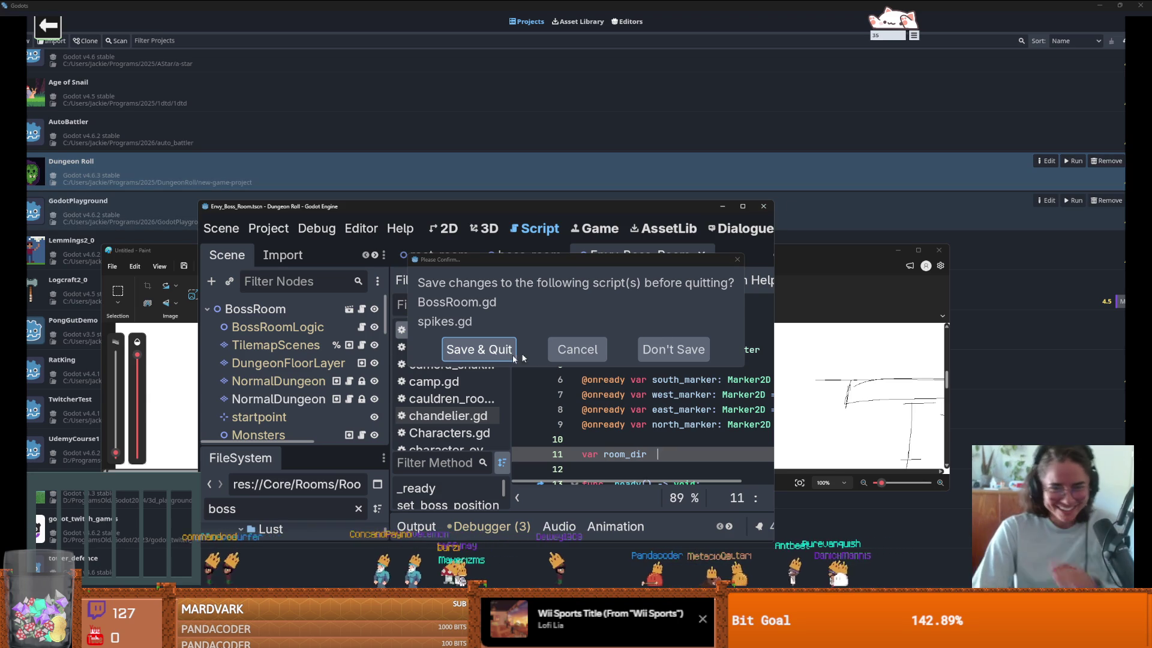
left_click(665, 351)
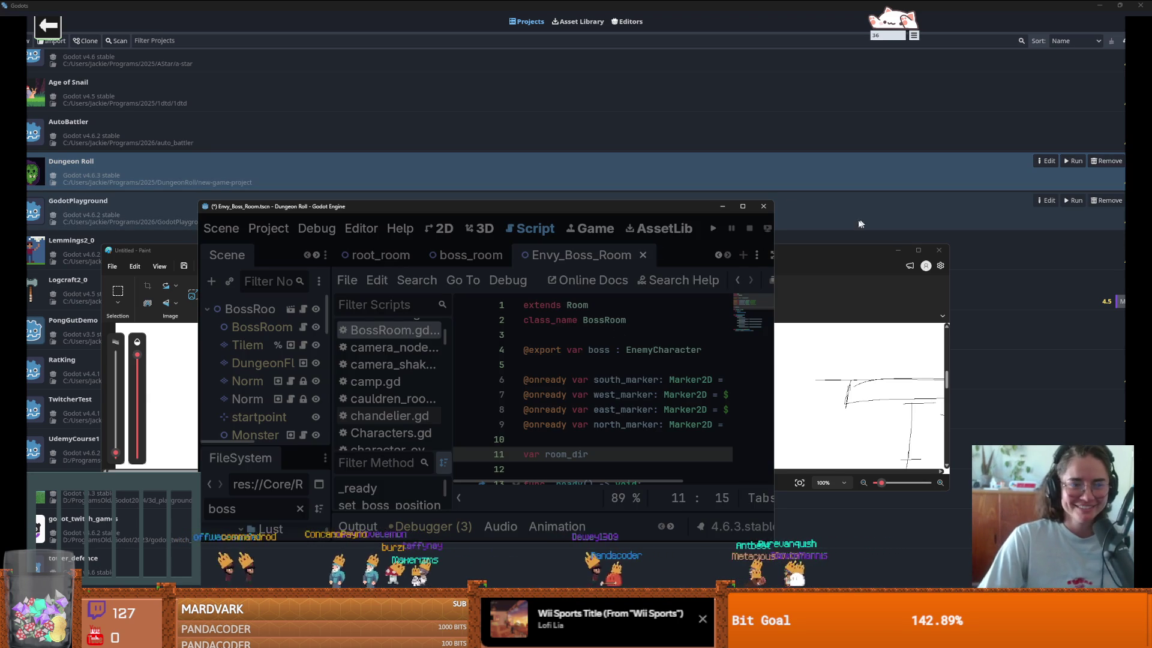
right_click(960, 636)
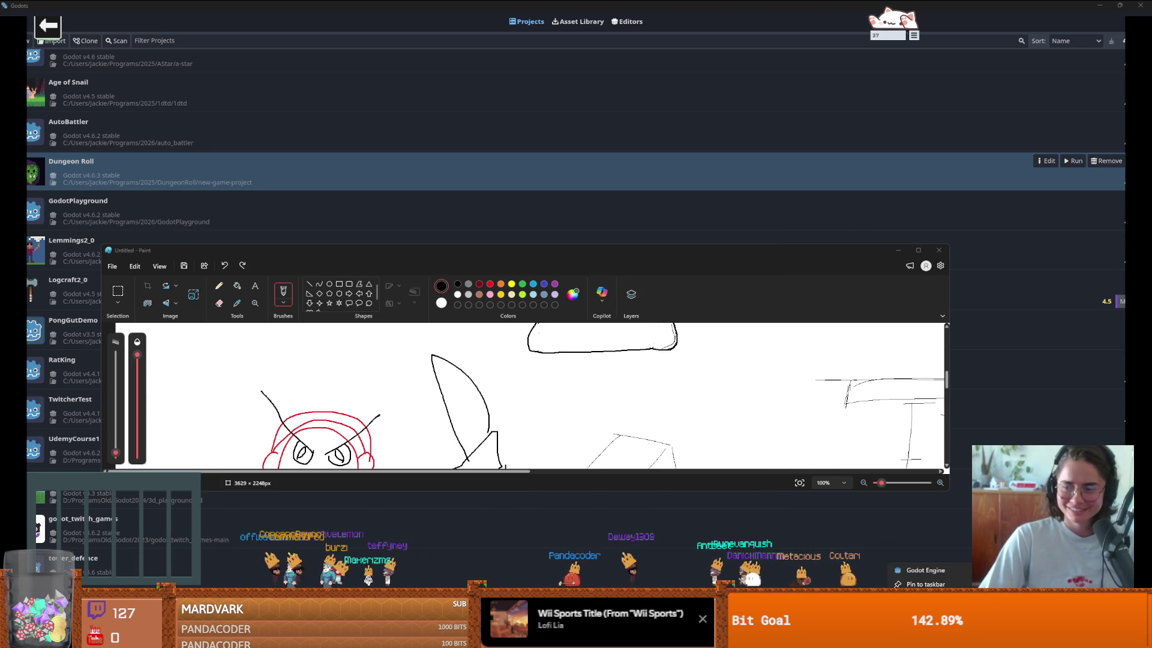
left_click(926, 570)
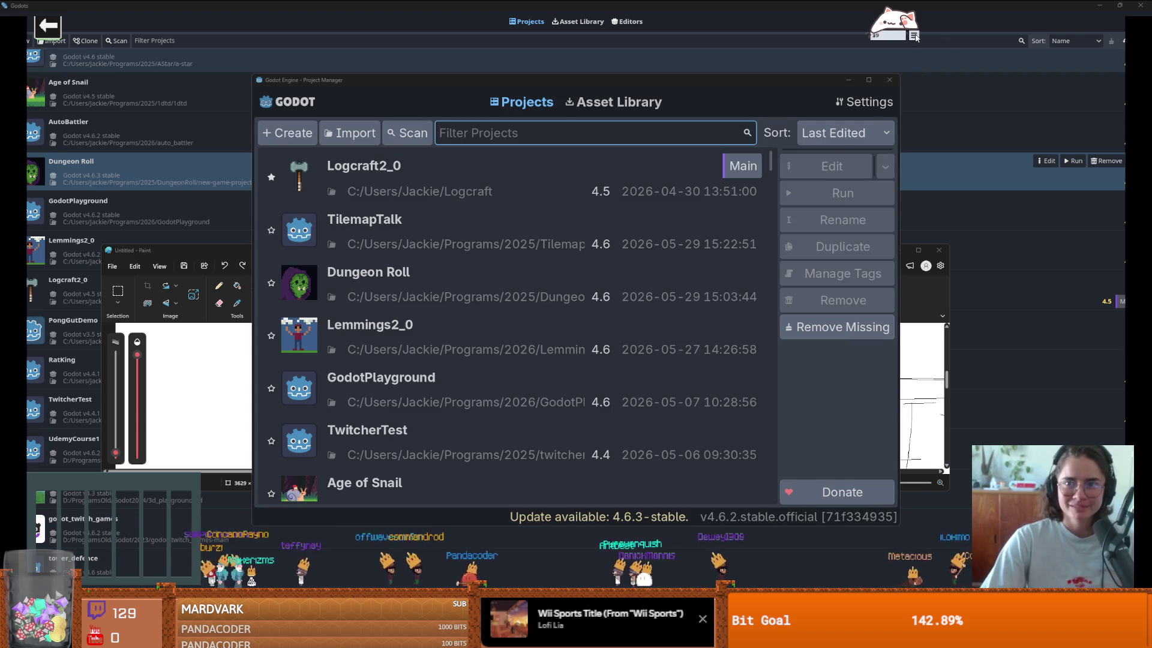
Step: Open the Bongo Cat widget's panel and browse its second, Exchange and lobby pages
left_click(914, 36)
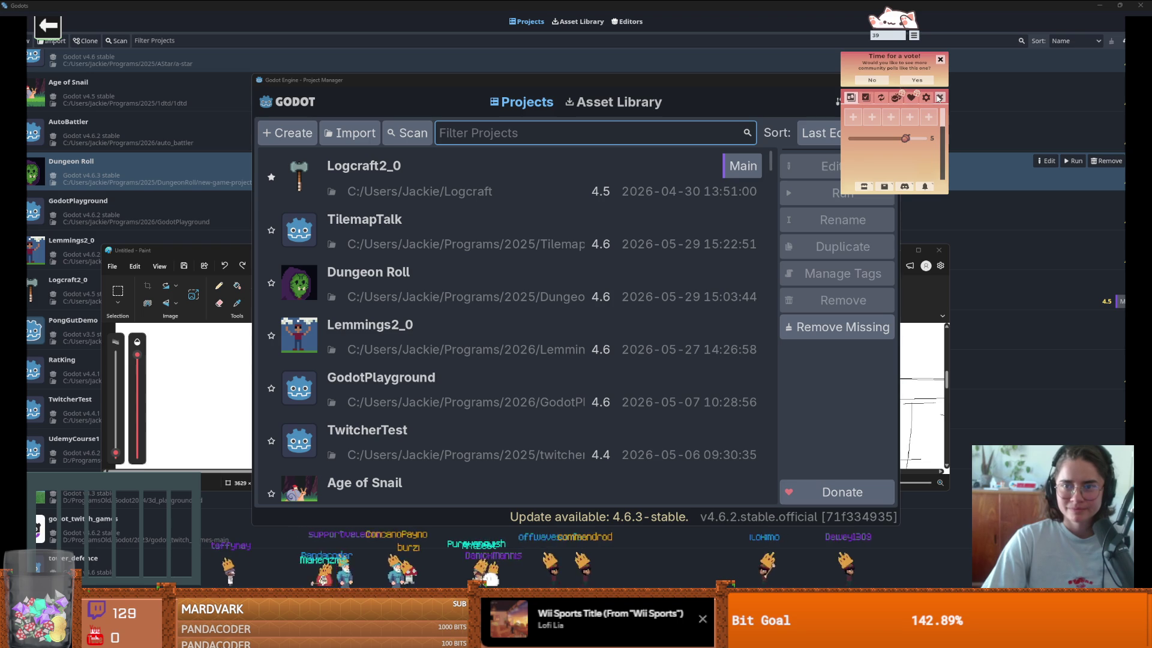
left_click(867, 100)
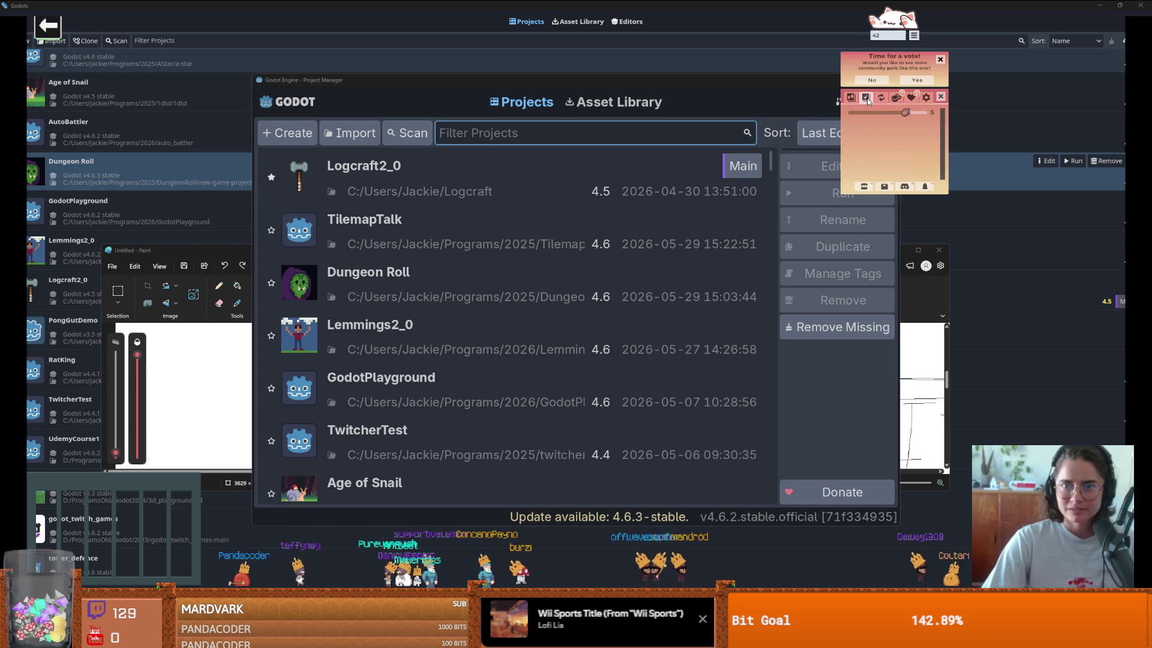
left_click(882, 98)
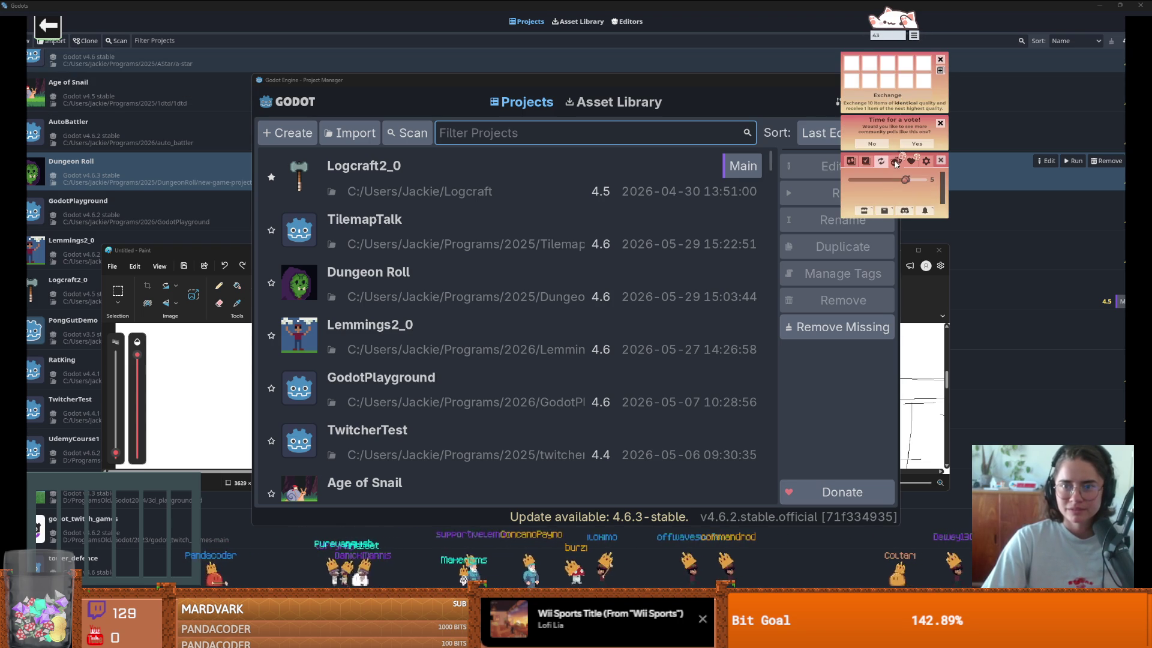
left_click(897, 162)
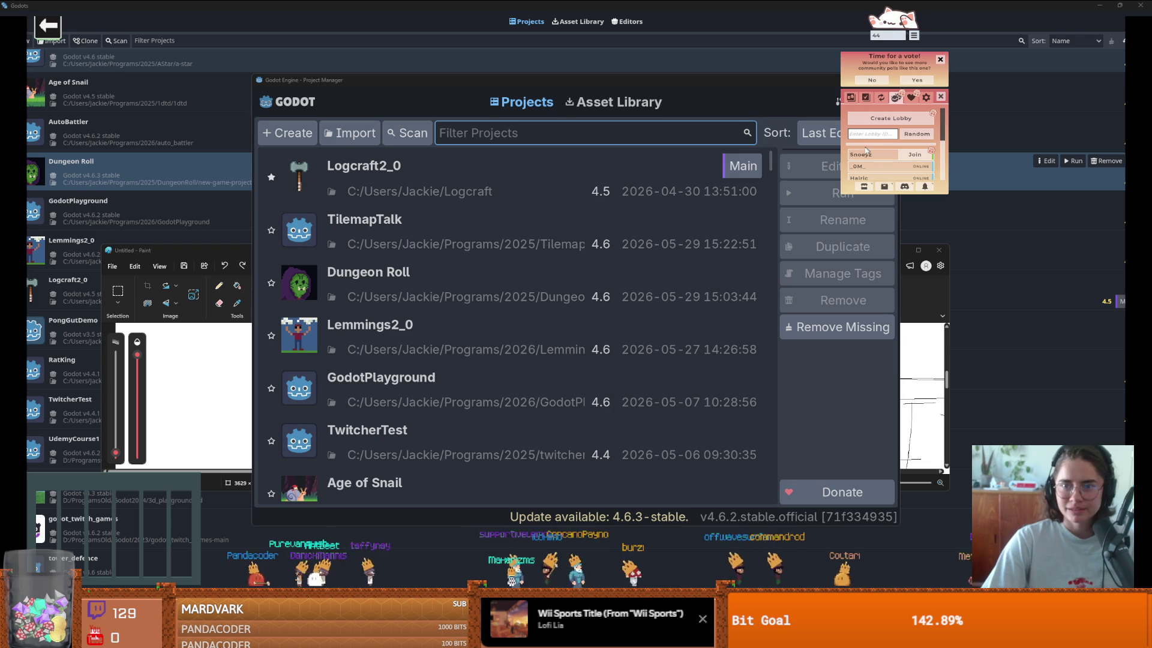
Step: Scroll through the Bongo Cat settings, then close the vote popup and the settings panel
left_click(927, 98)
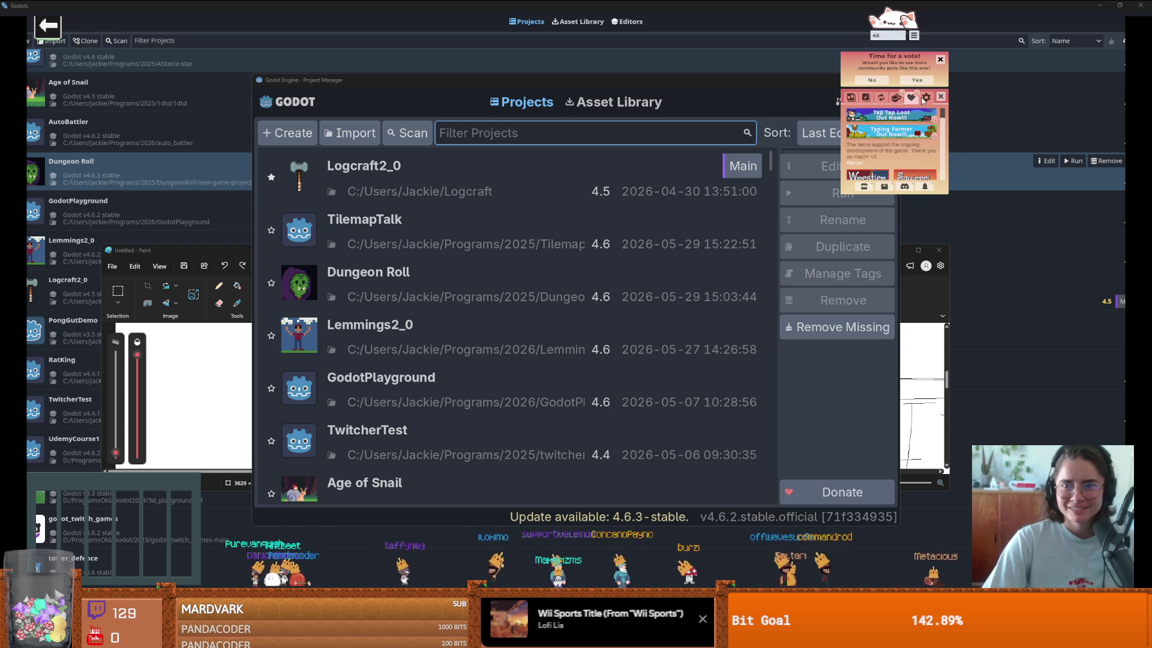
scroll(891, 126, "down", 5)
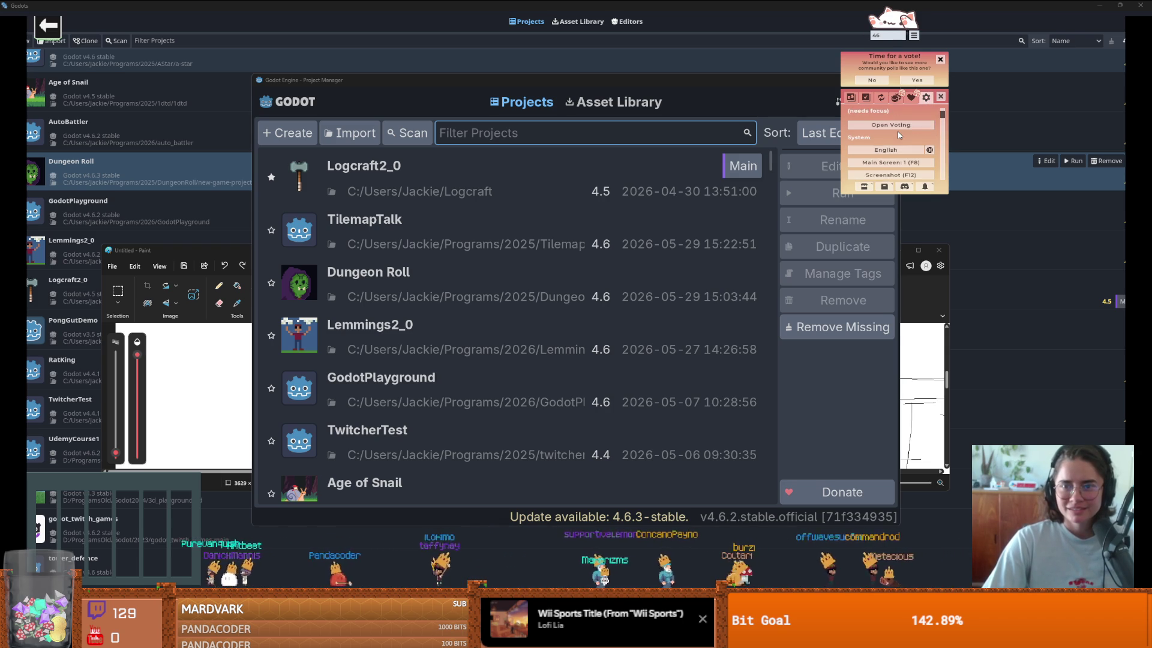
scroll(894, 150, "down", 3)
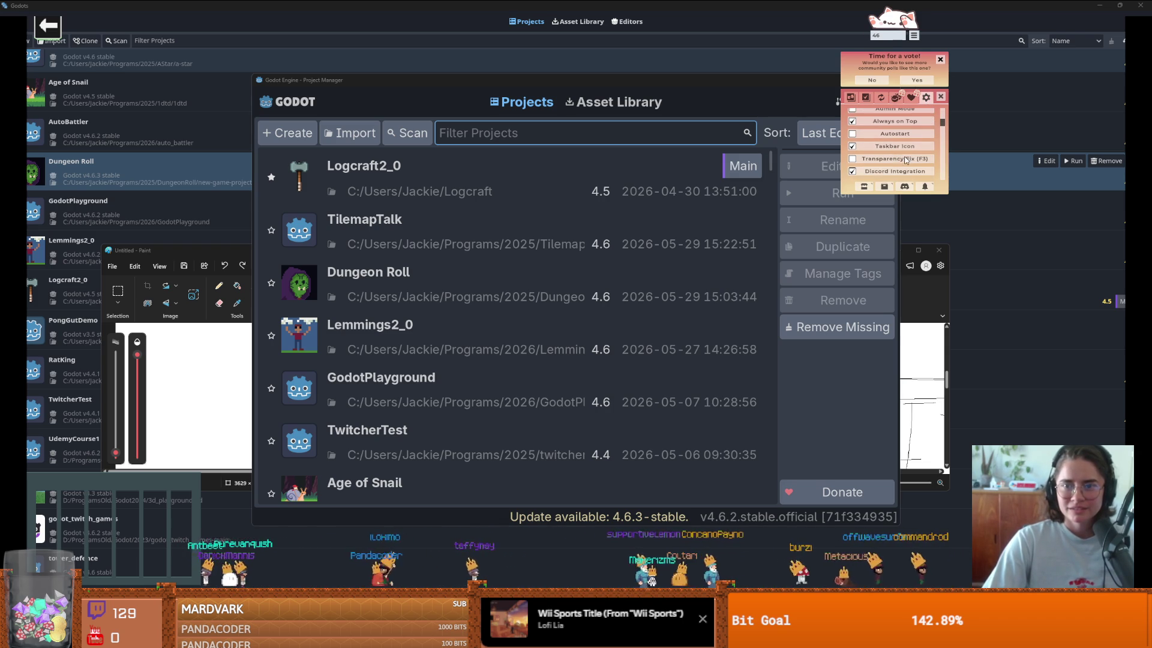
scroll(899, 160, "down", 4)
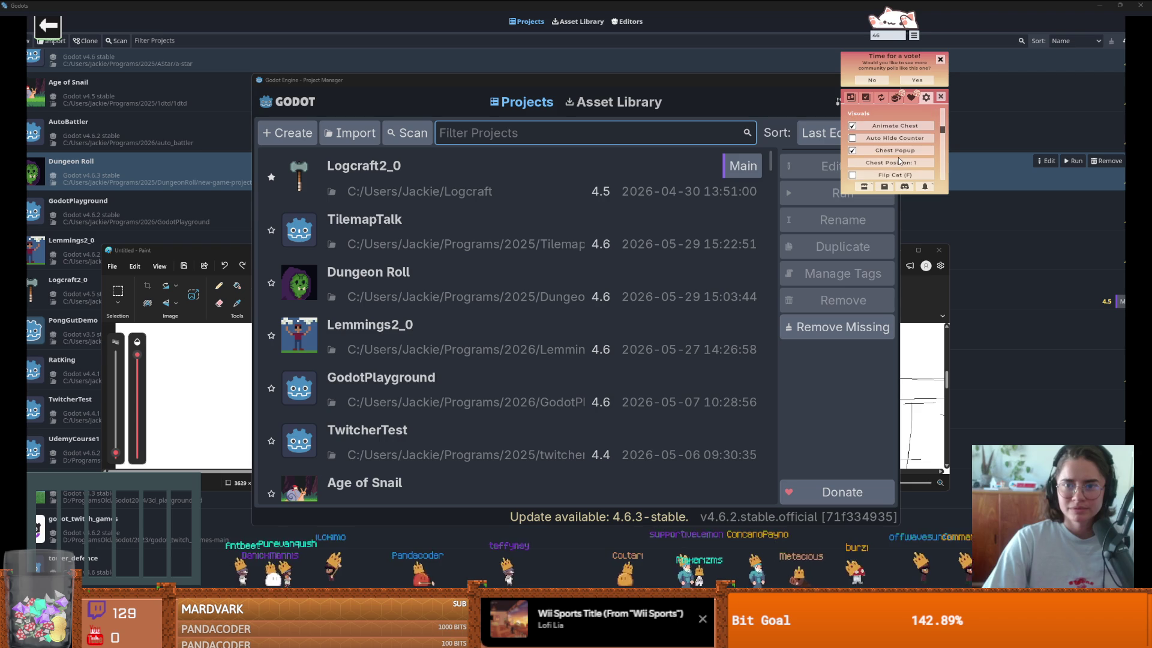
scroll(909, 163, "down", 4)
scroll(910, 163, "down", 5)
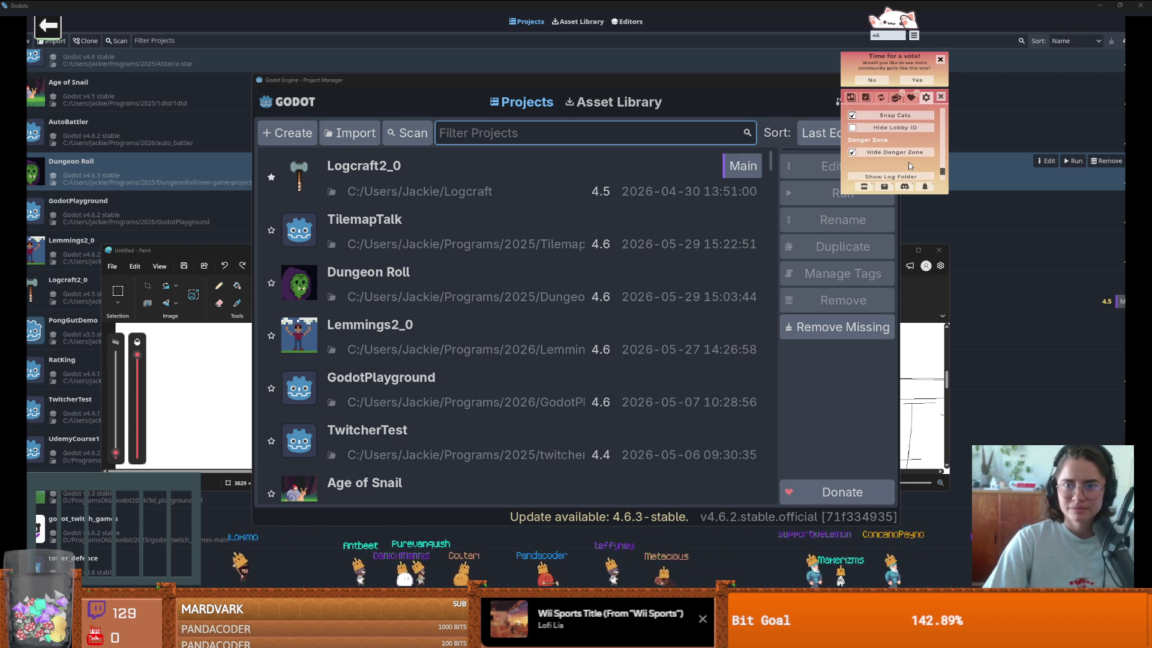
scroll(909, 166, "down", 3)
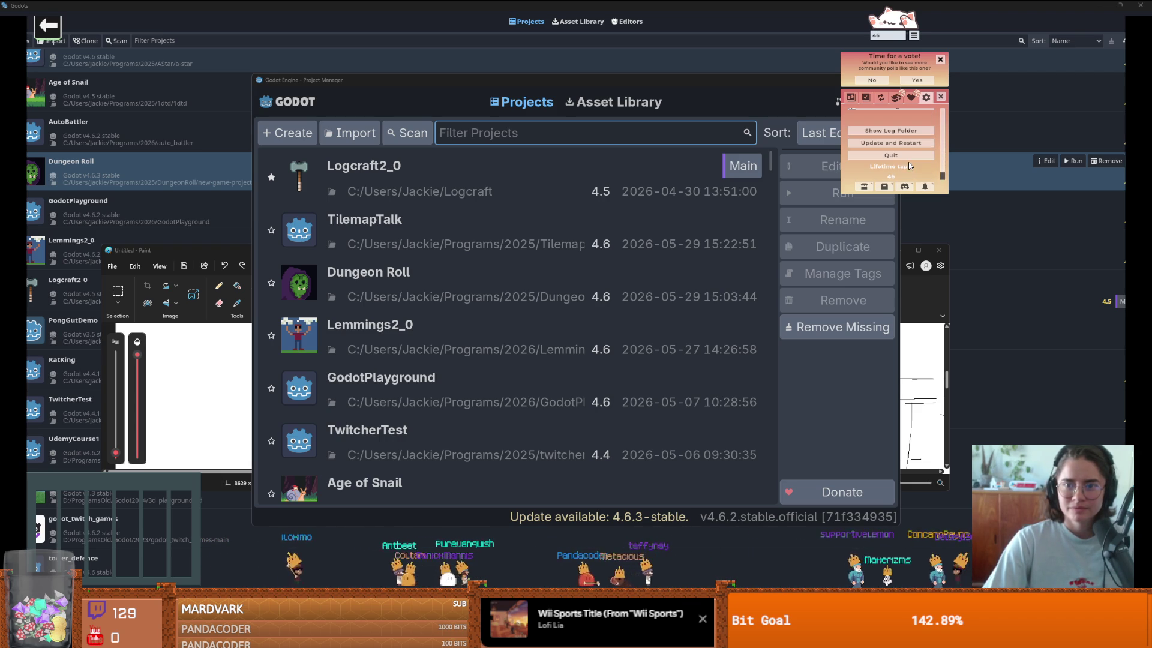
left_click(940, 60)
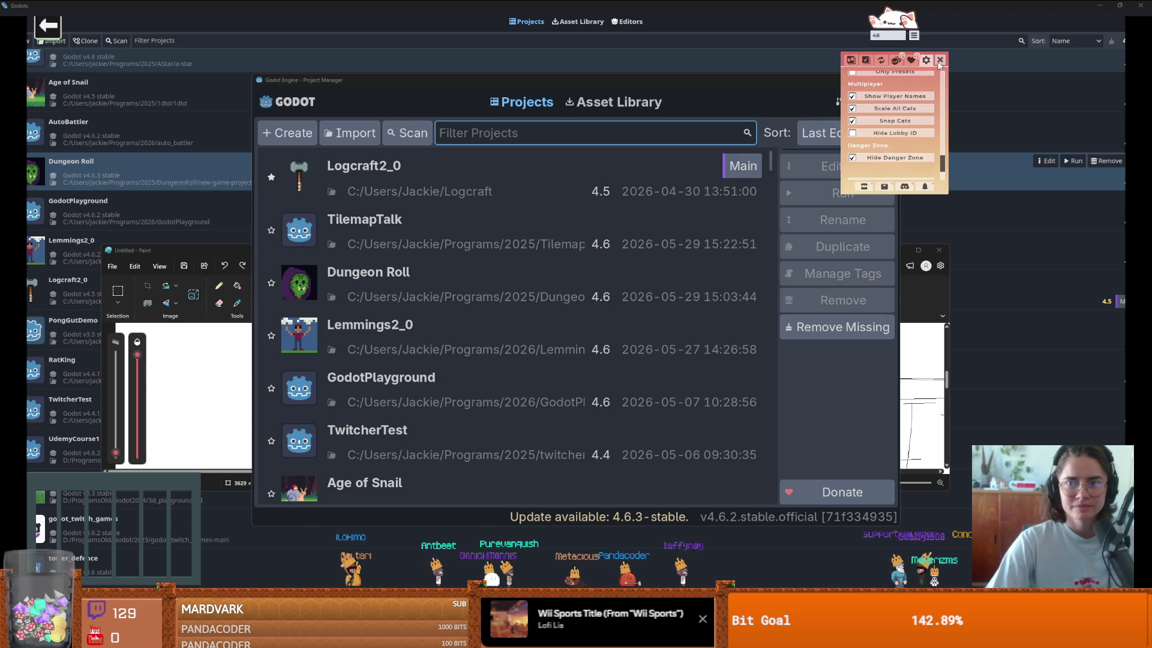
left_click(942, 61)
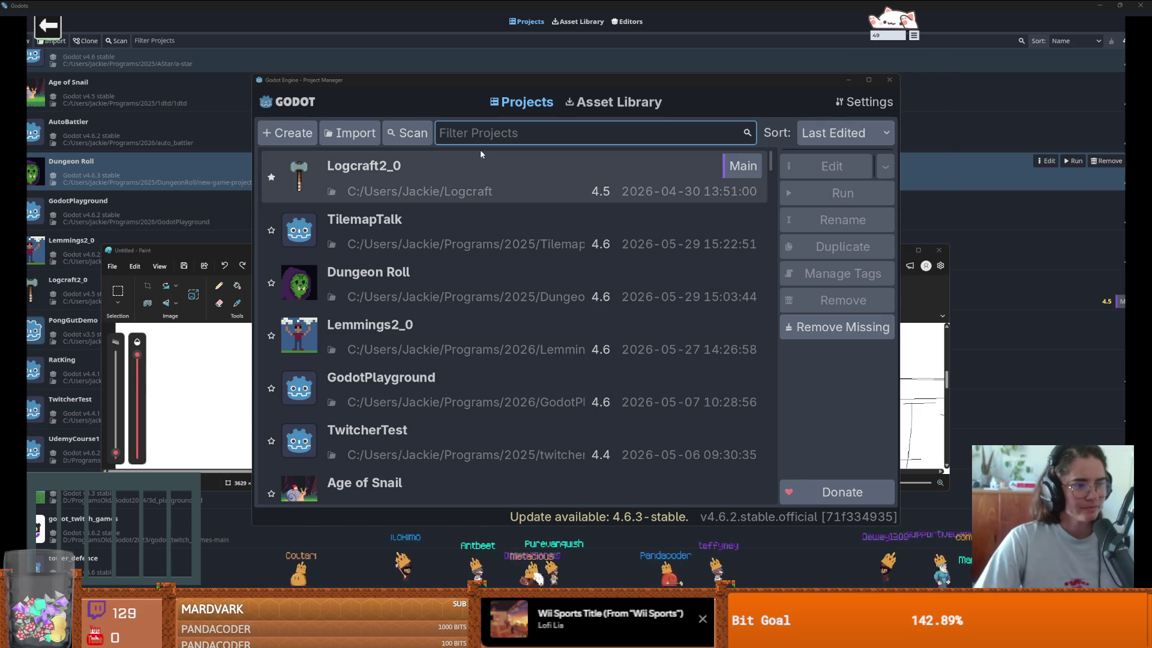
Step: Maximize the Project Manager, start a new project and browse to Programs/2026
left_click(868, 82)
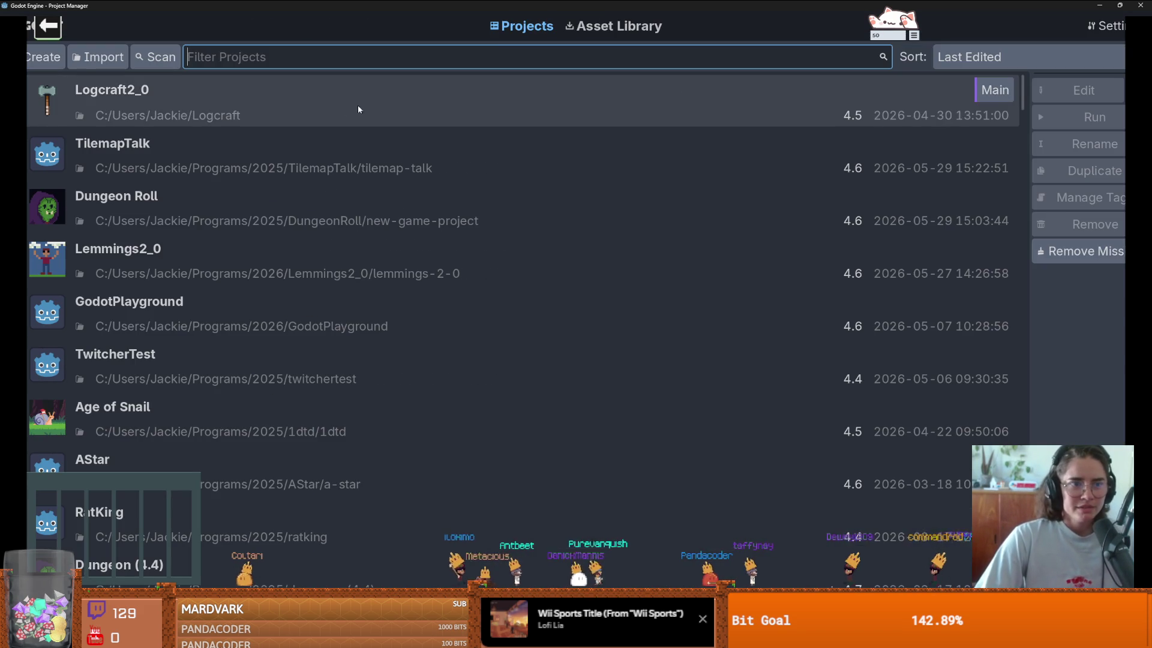
left_click(45, 57)
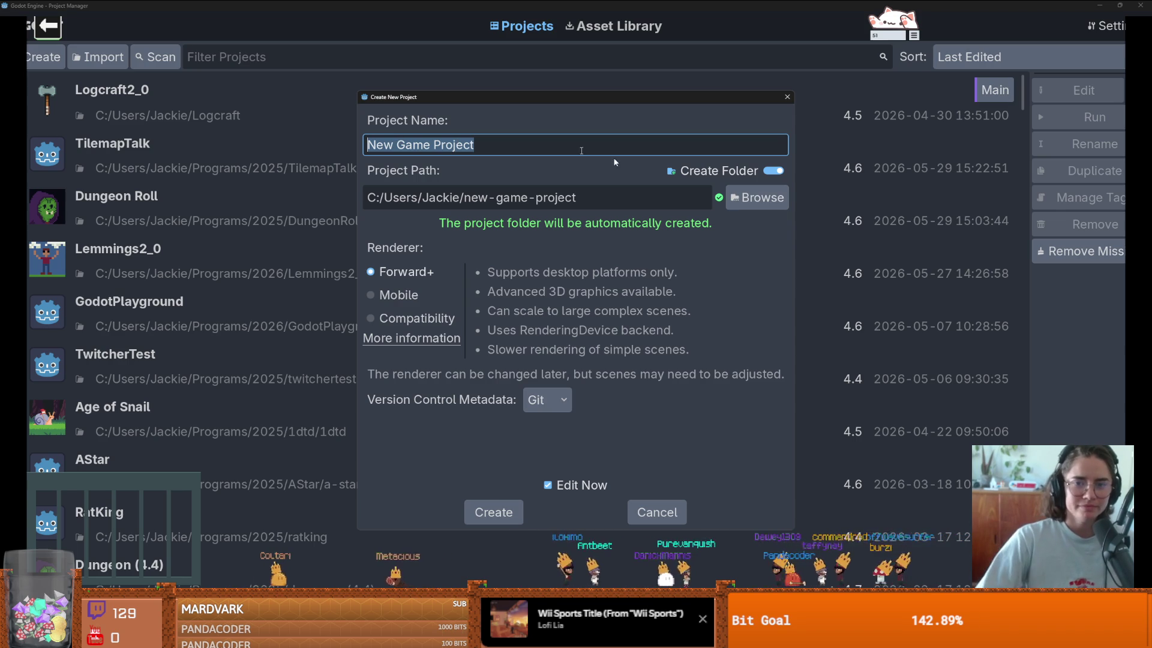
left_click(757, 198)
scroll(808, 370, "down", 3)
scroll(808, 370, "down", 2)
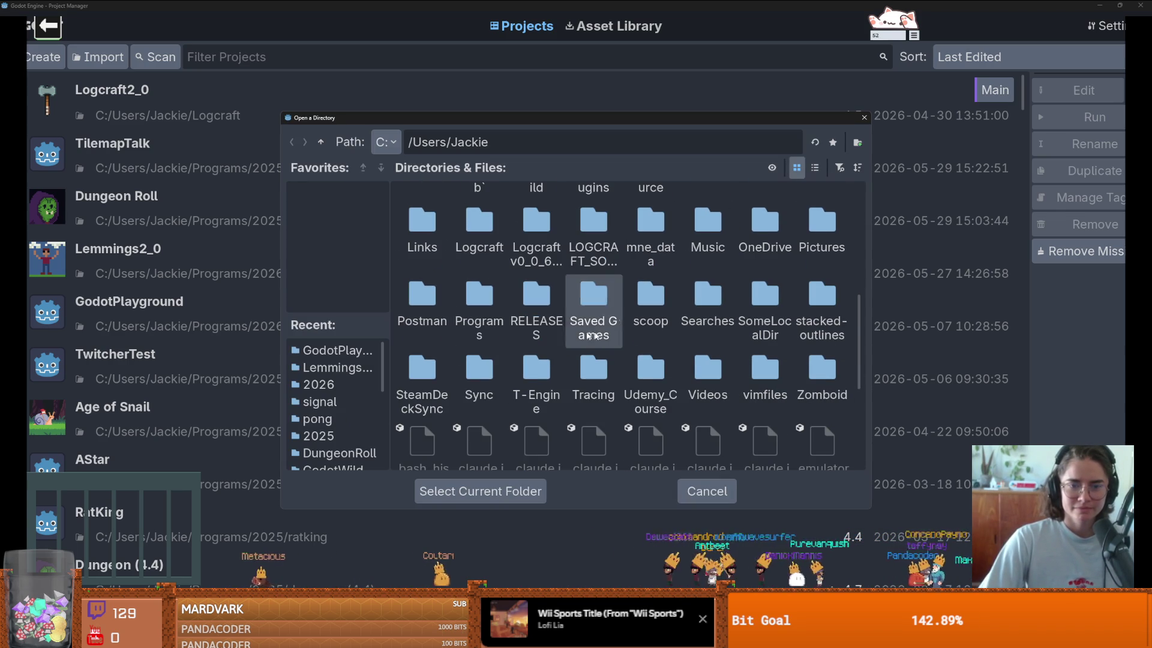
double_click(479, 315)
double_click(479, 226)
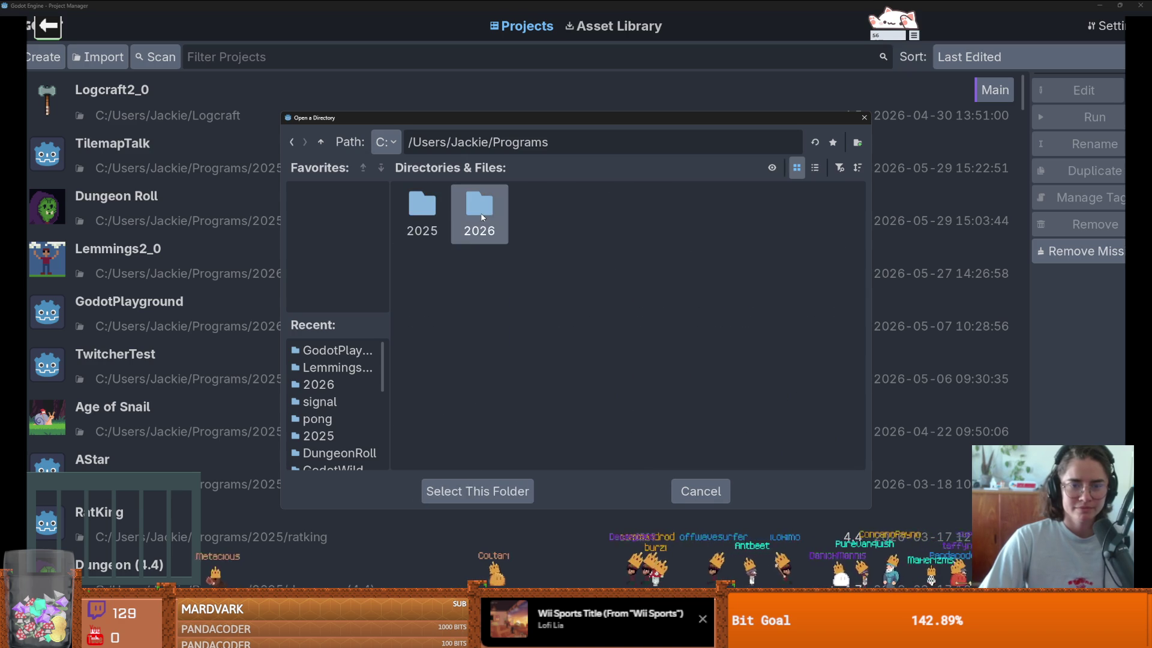
Step: Make a bongoCat folder there and create the BongoCat project inside it
left_click(859, 142)
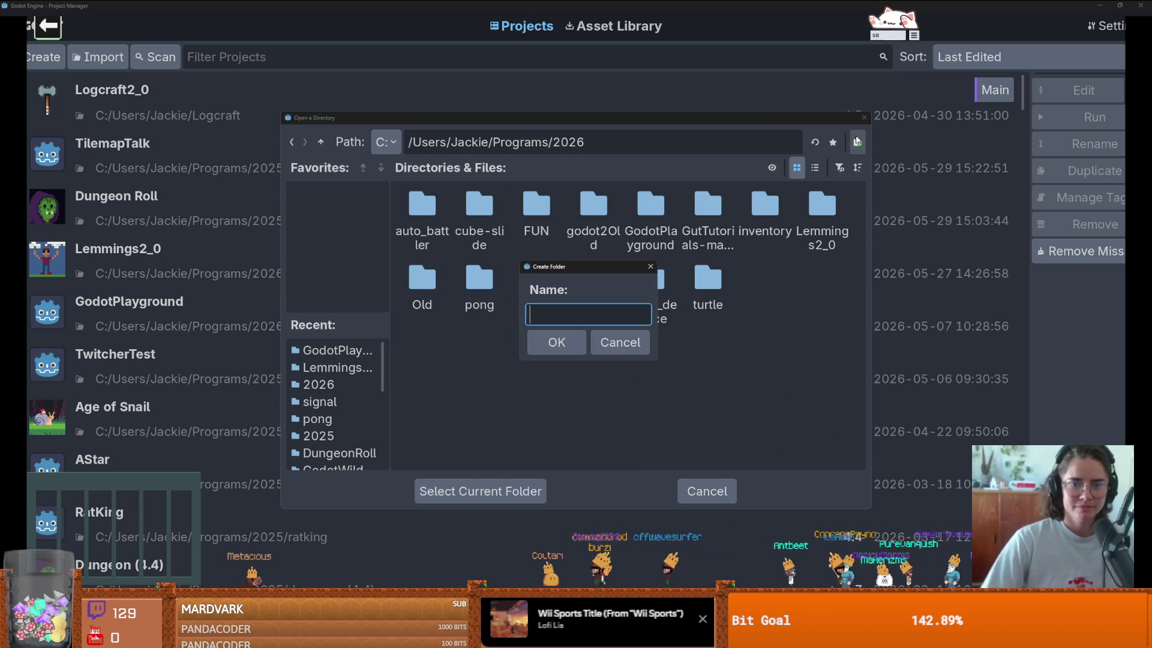
type("bongo")
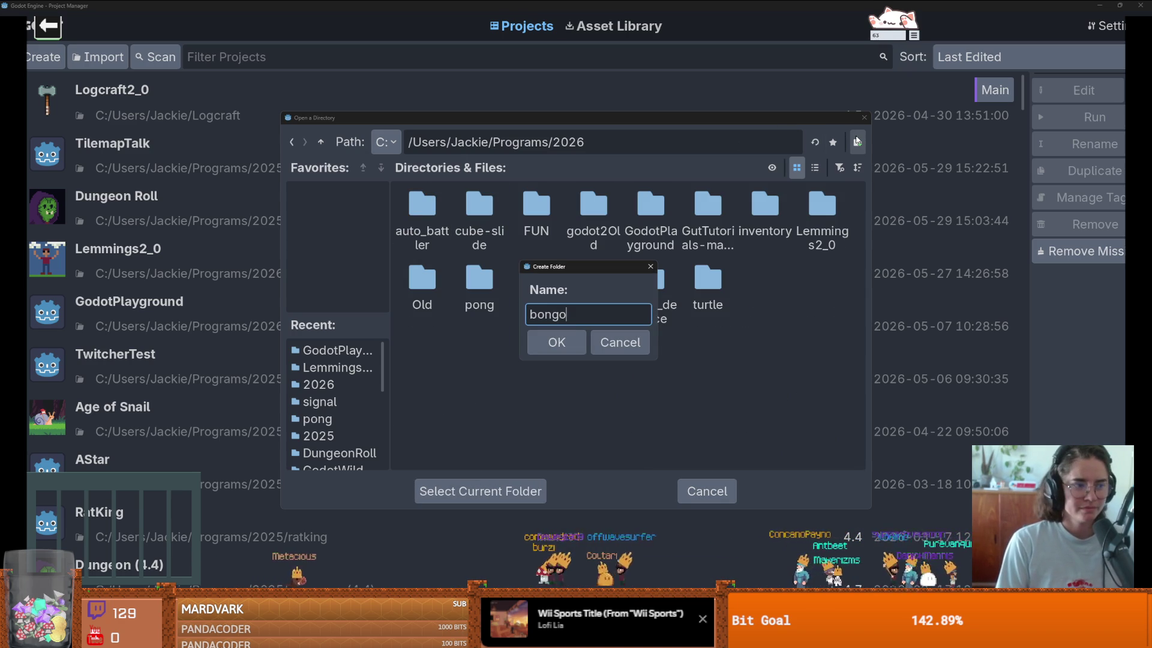
type("Cat")
key("Return")
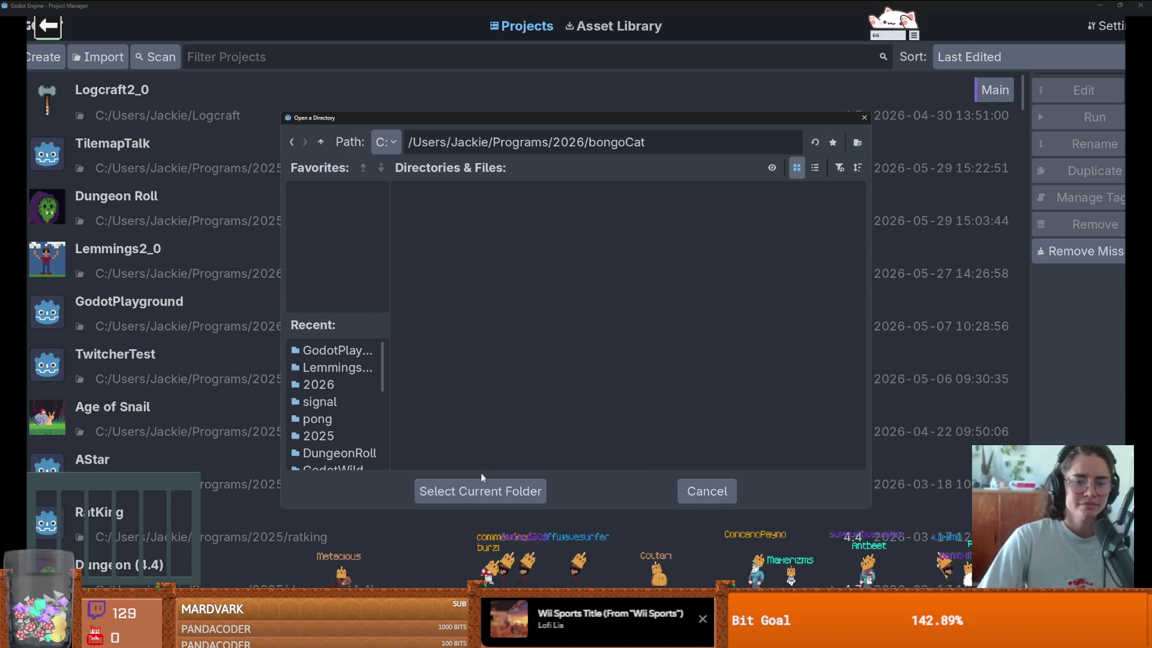
left_click(488, 489)
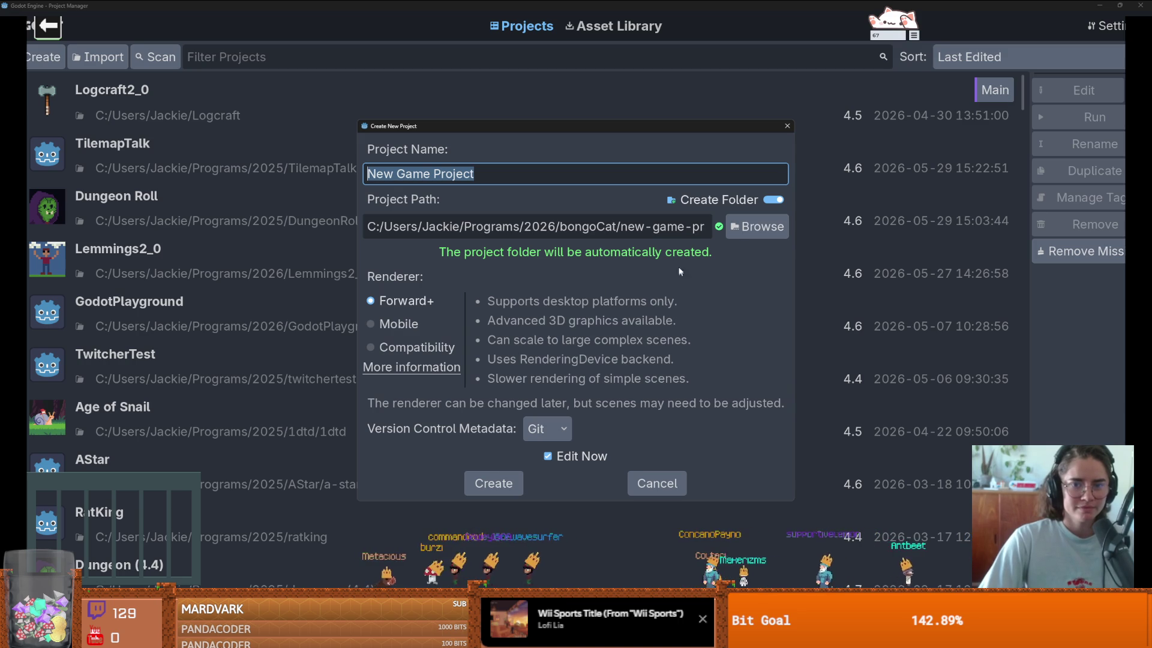
type("Bongo")
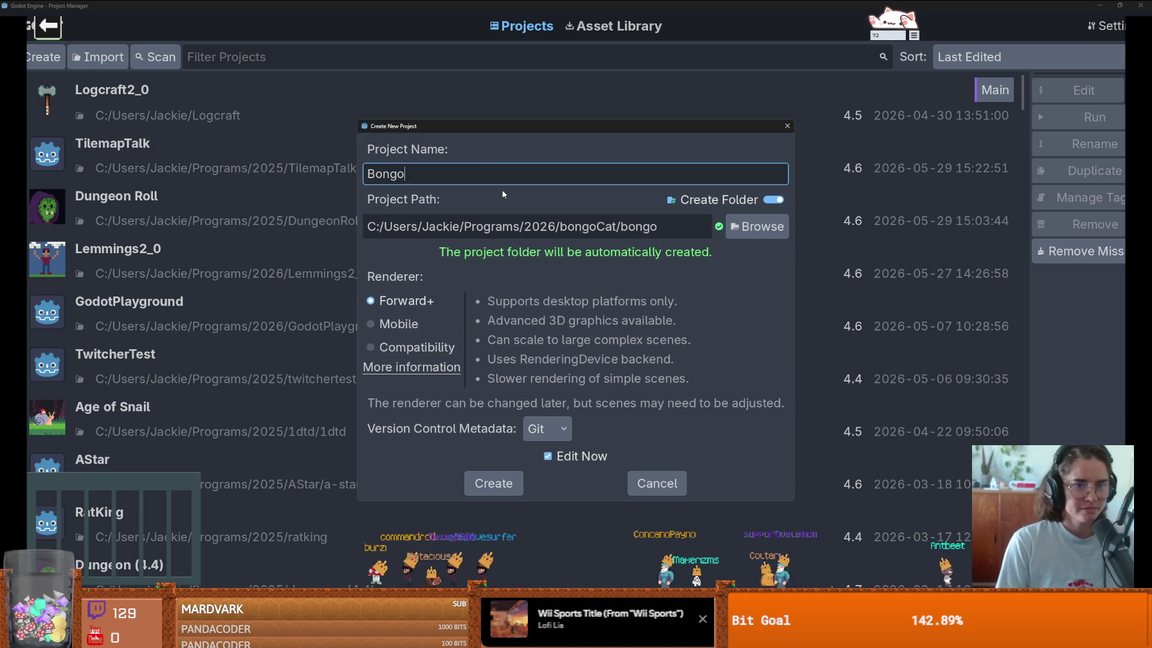
type("Cat")
key("Return")
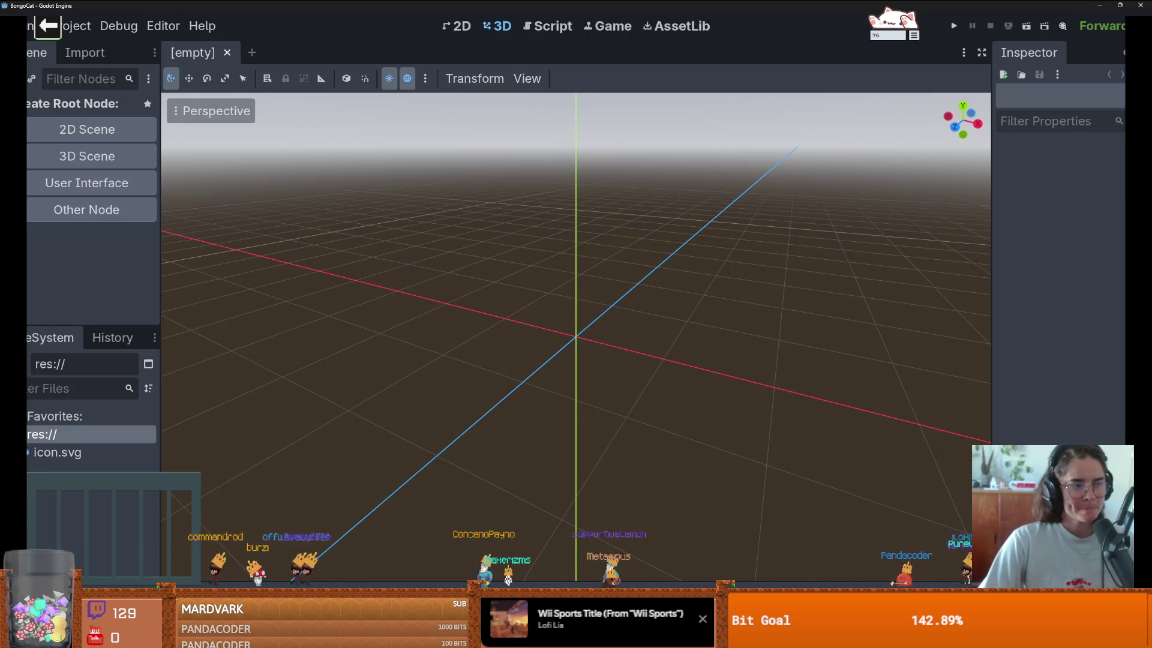
Step: Create a 2D Scene and attach a new node_2d.gd script to its Node2D root
left_click(85, 132)
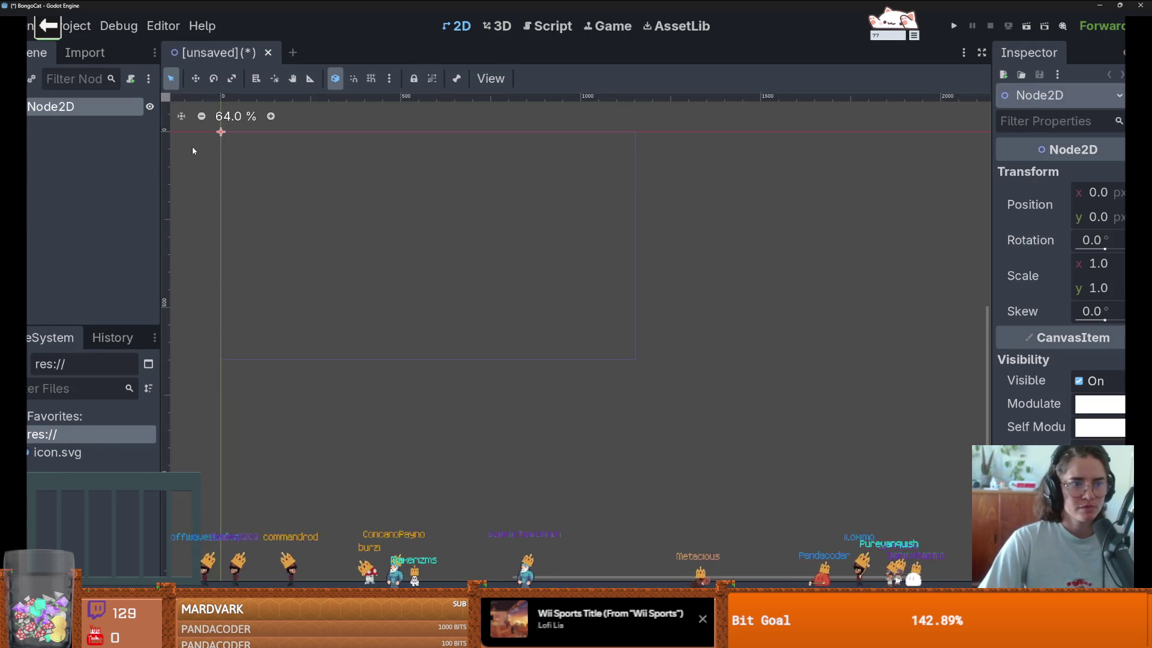
left_click(130, 79)
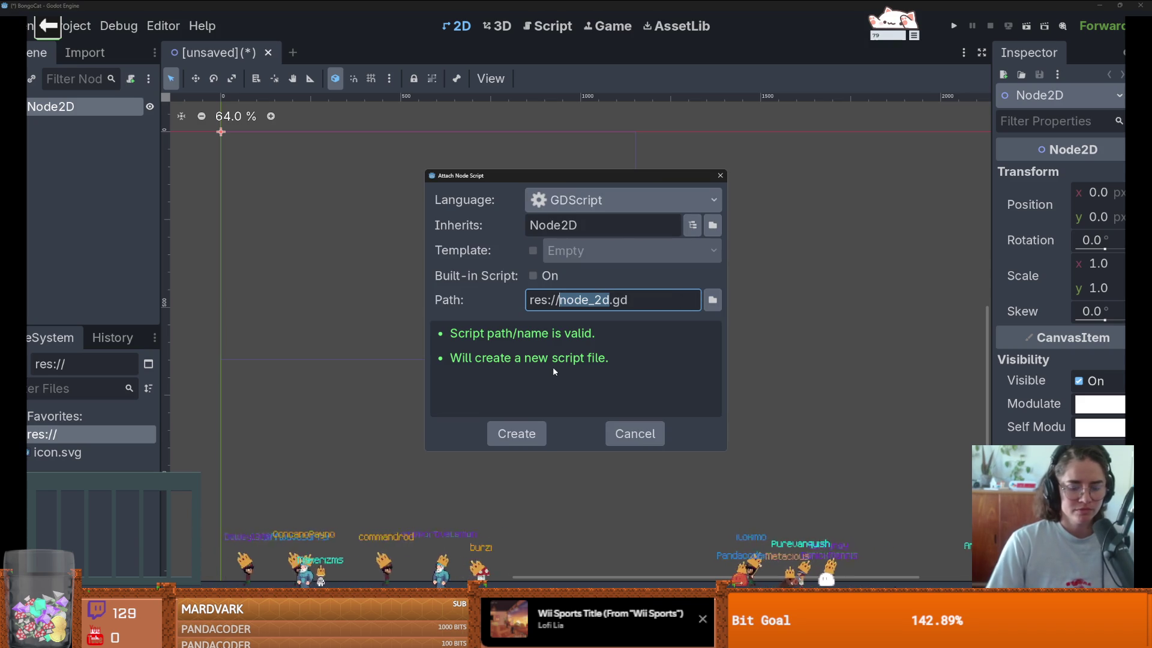
left_click(516, 434)
Step: In Project Settings > Display > Window, keep Mode Windowed and enable Borderless
left_click(72, 26)
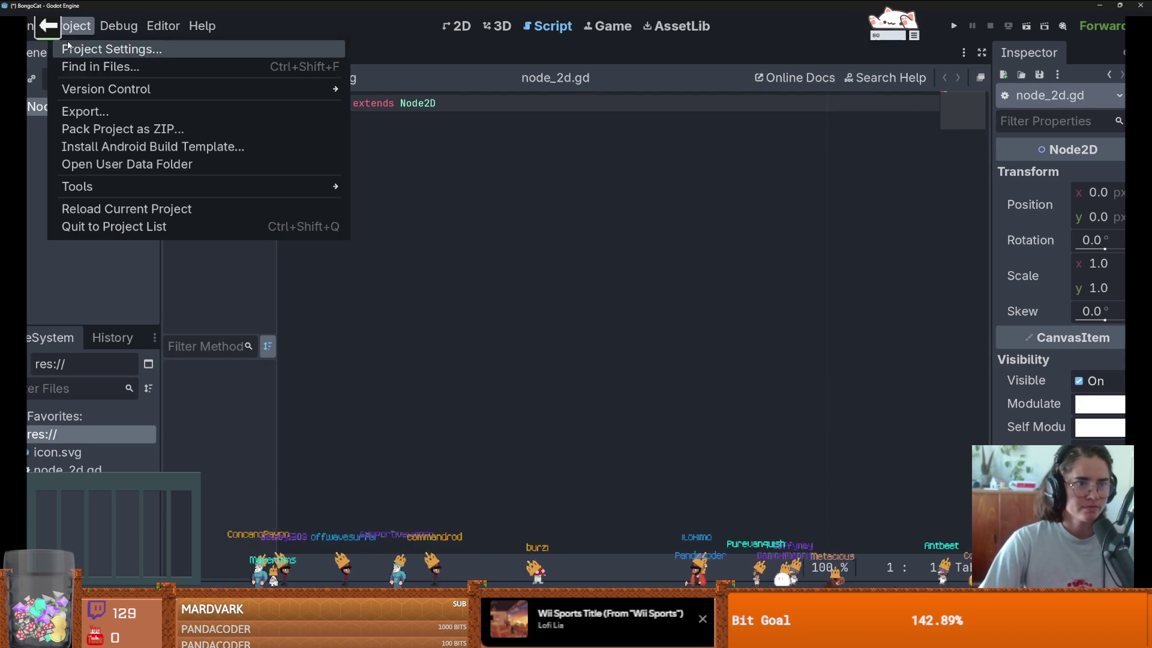
left_click(96, 47)
left_click(289, 348)
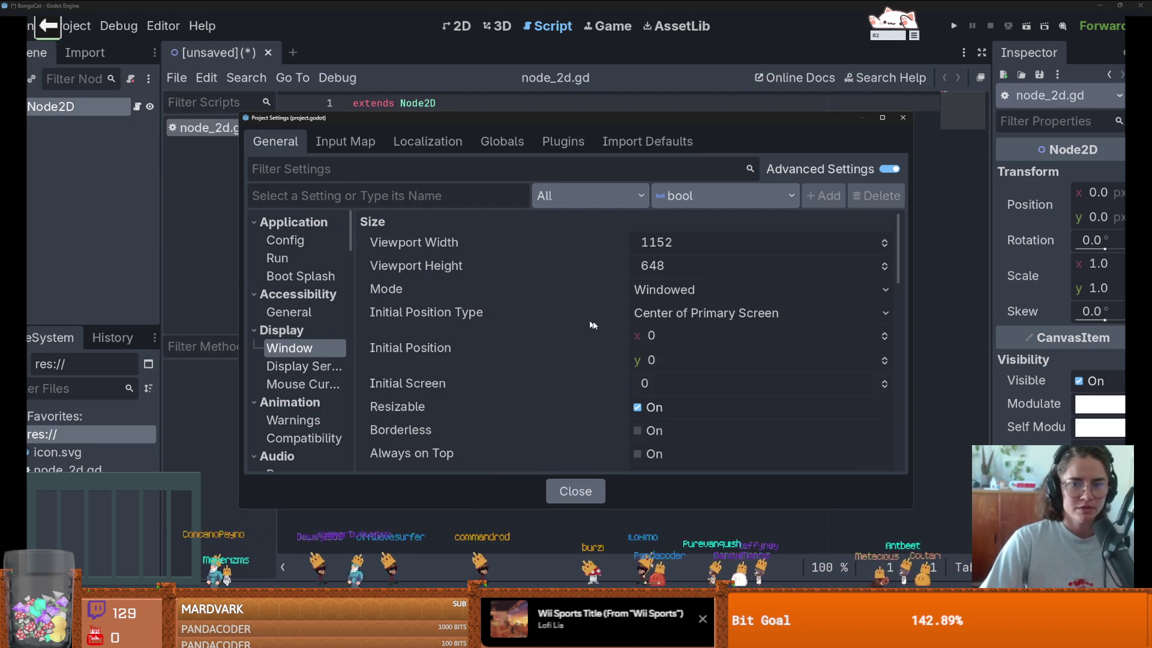
left_click(661, 293)
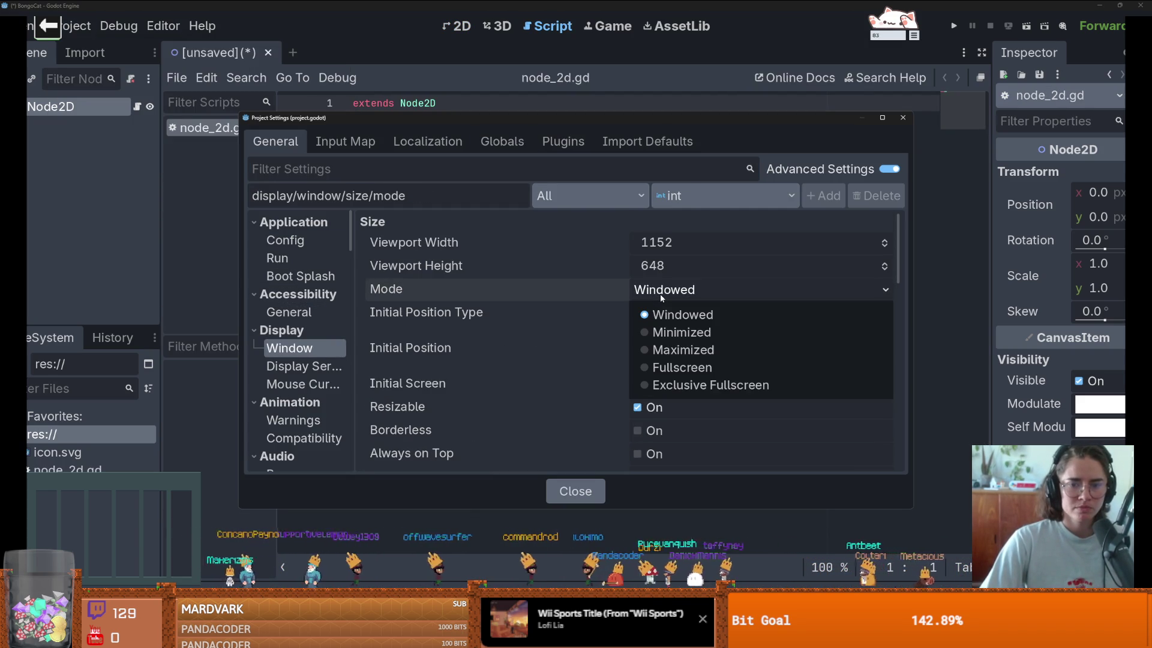
left_click(574, 311)
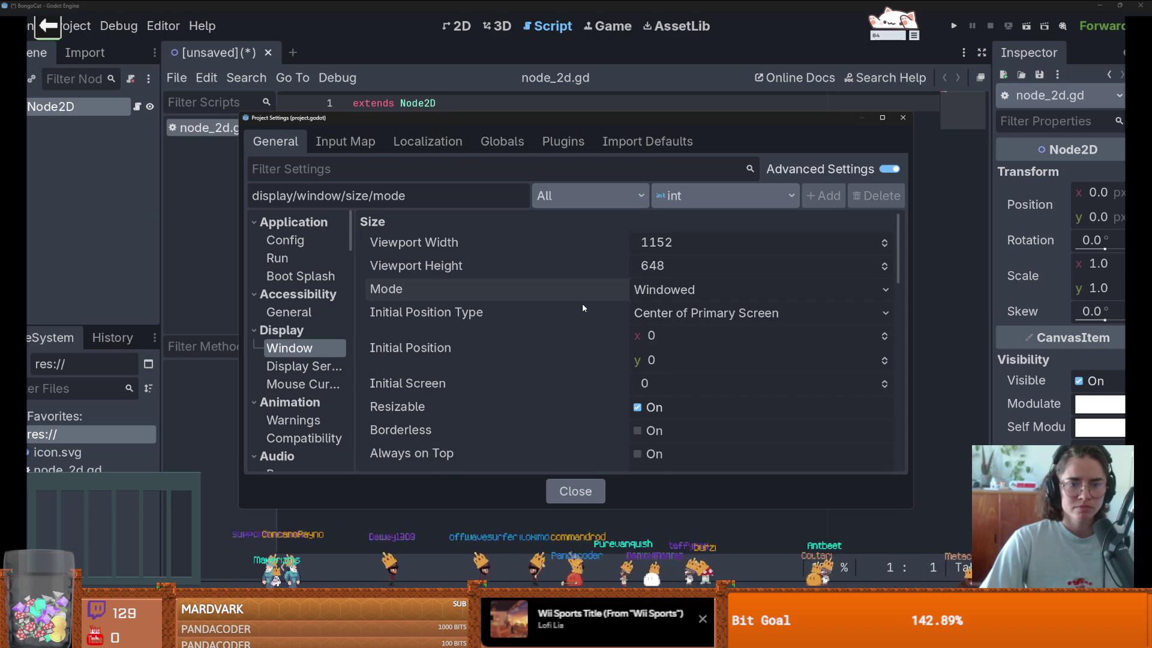
scroll(584, 305, "down", 2)
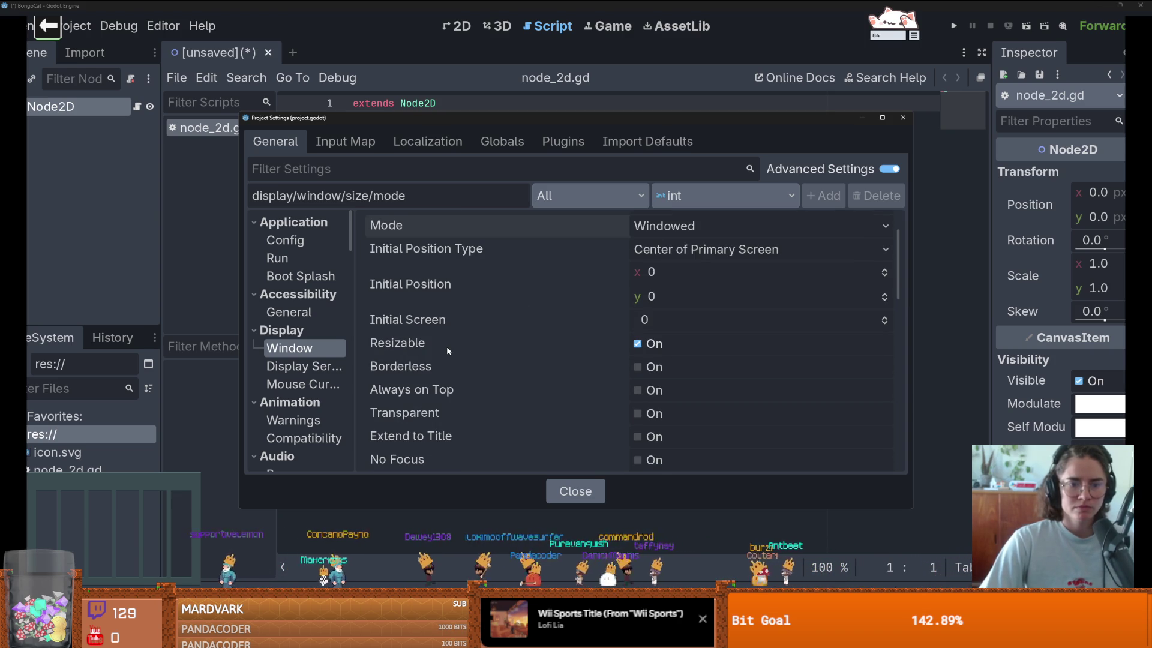
mouse_move(428, 366)
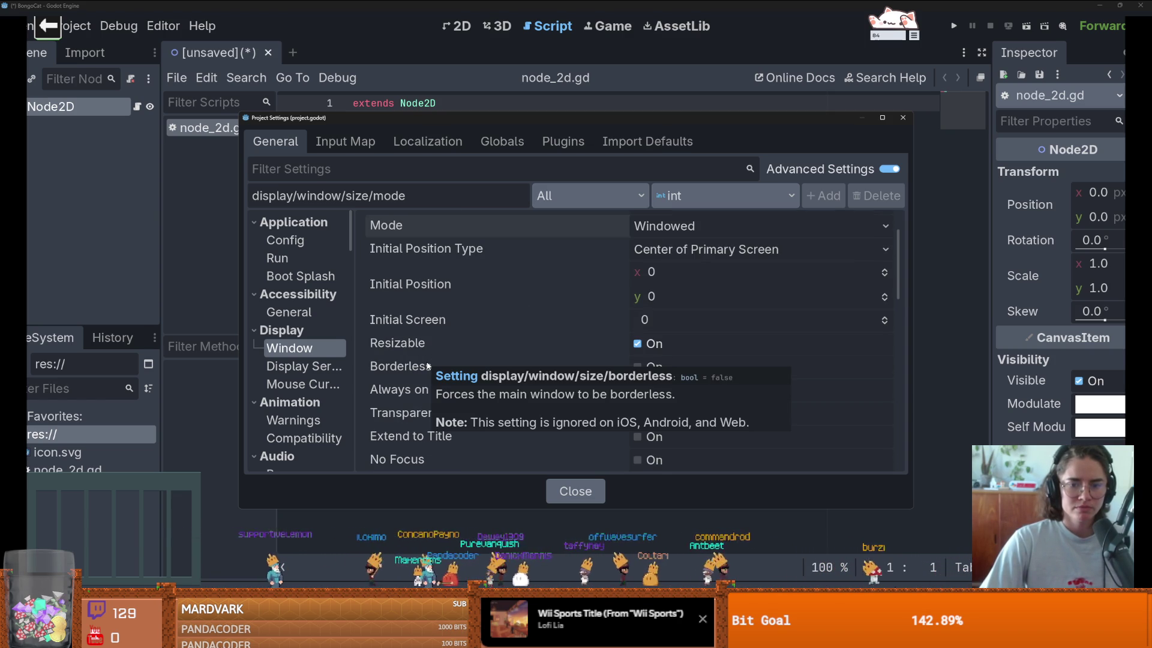
left_click(638, 368)
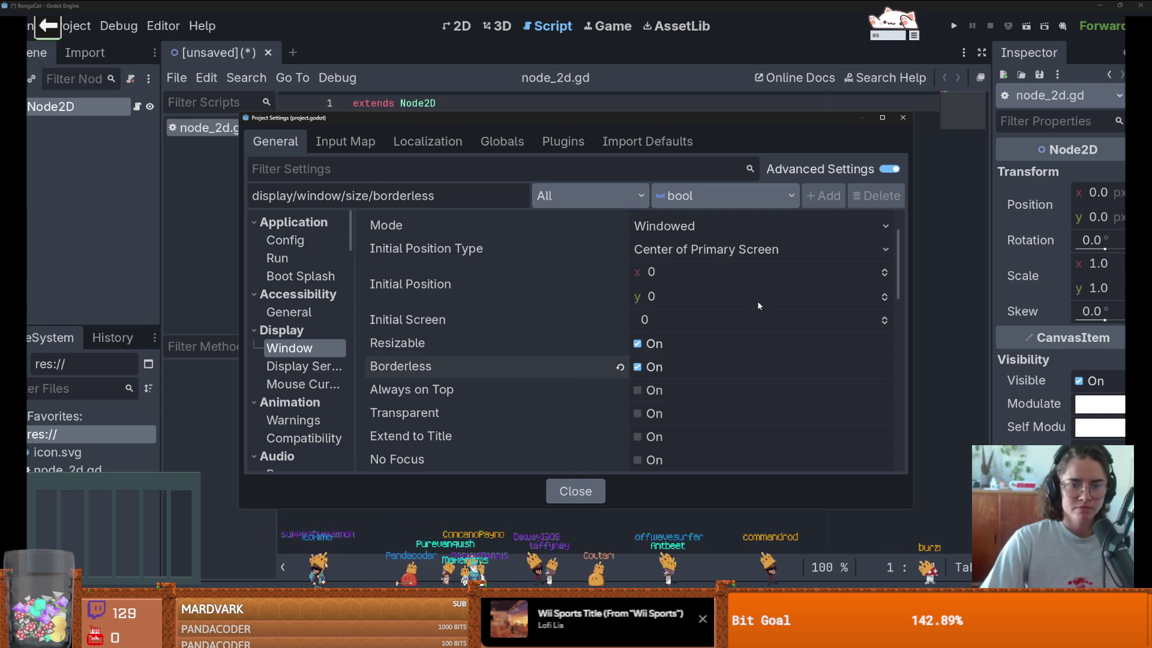
left_click(903, 118)
Step: Enable the Transparent window setting in Project Settings, then run the project
left_click(77, 26)
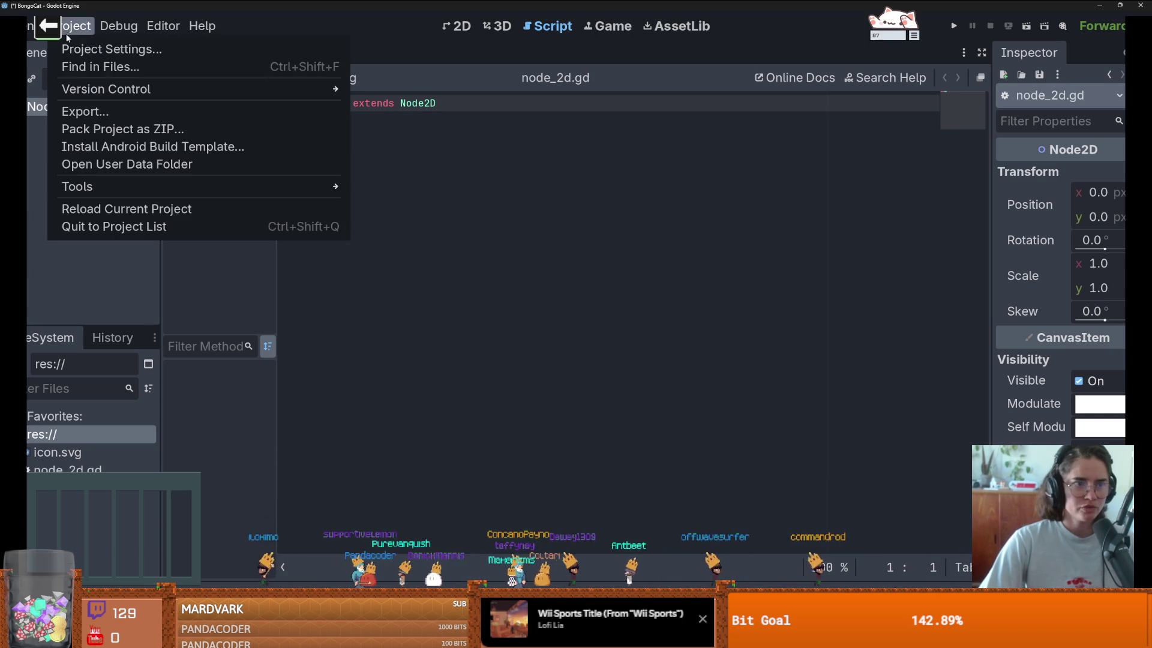
left_click(90, 46)
scroll(466, 370, "down", 3)
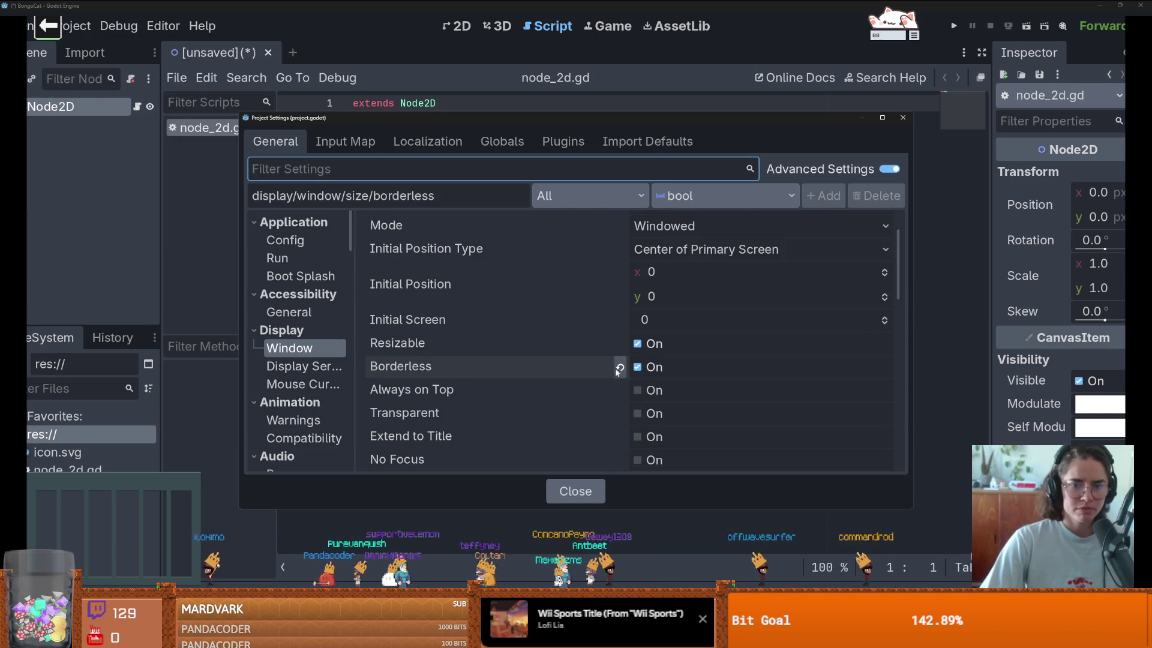
left_click(538, 415)
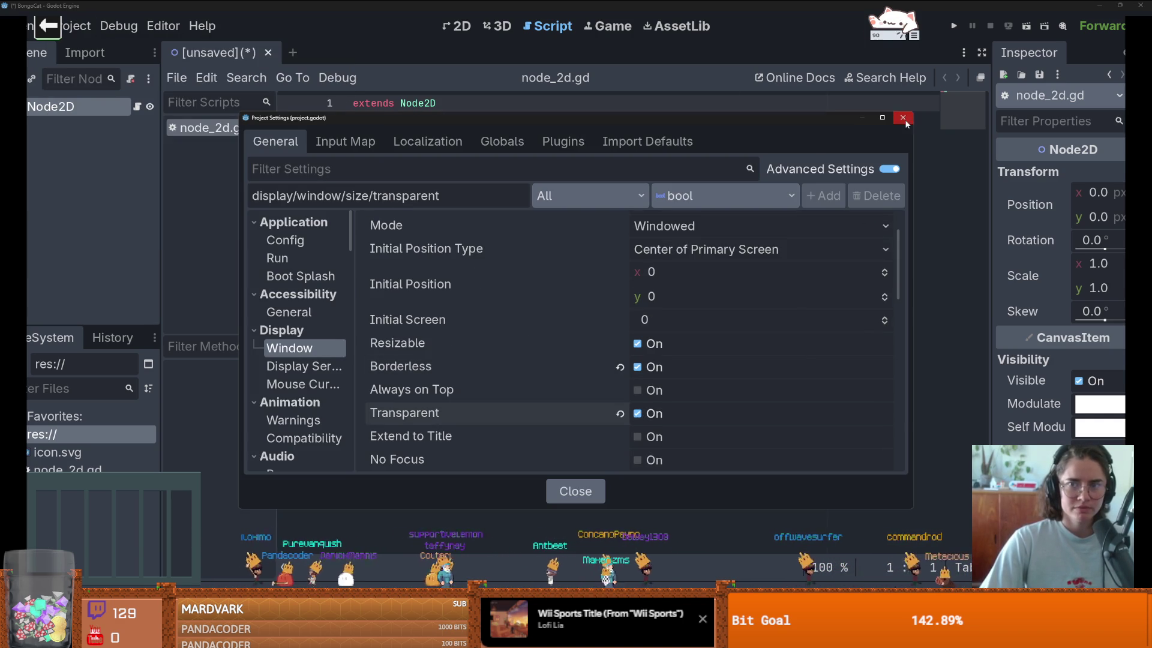
left_click(903, 117)
left_click(954, 26)
Step: Save the scene as node_2d.tscn as the main scene, then stop the running game
left_click(657, 343)
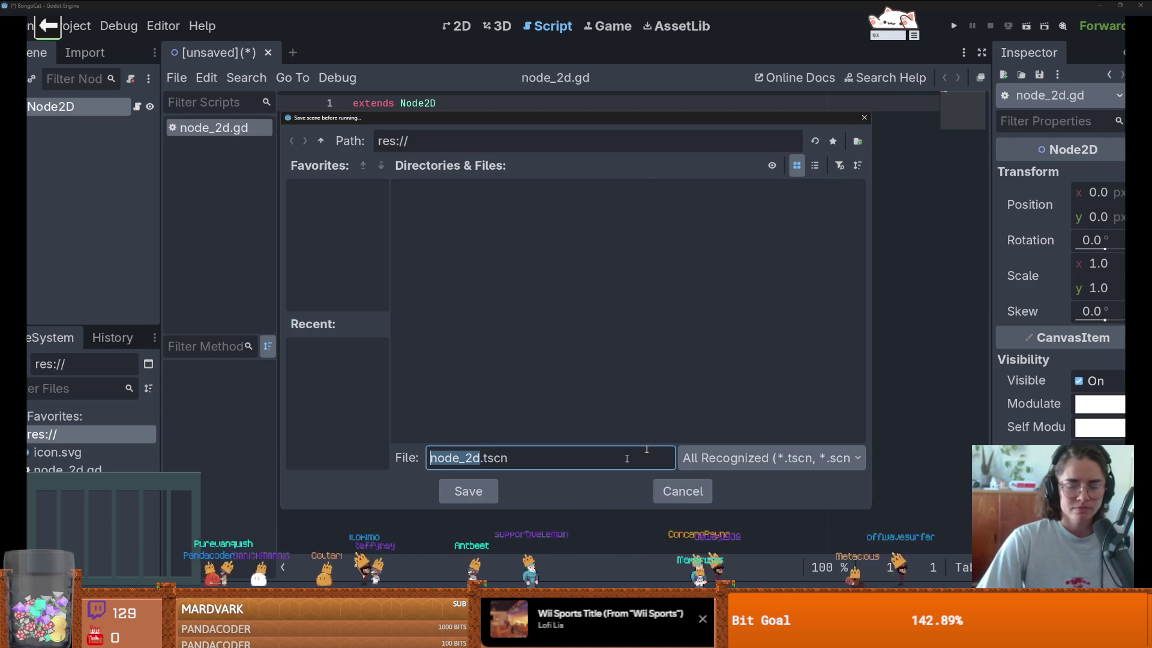
left_click(487, 490)
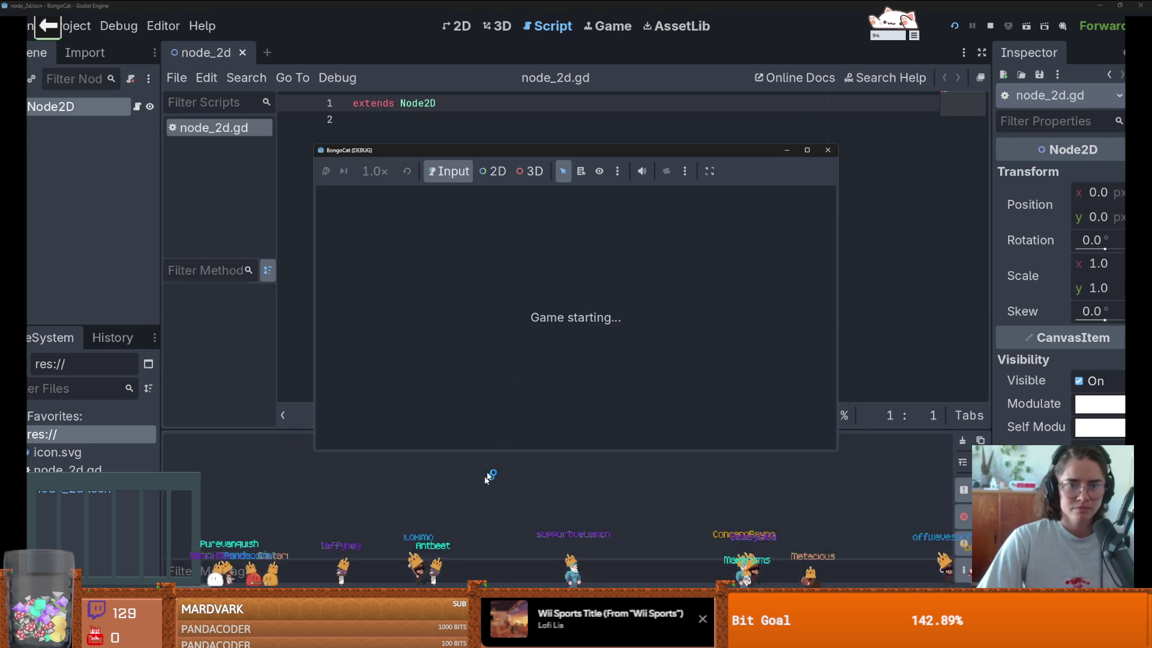
left_click(829, 150)
Step: Disable game embedding in the Game view and run the project again
left_click(607, 25)
left_click(554, 78)
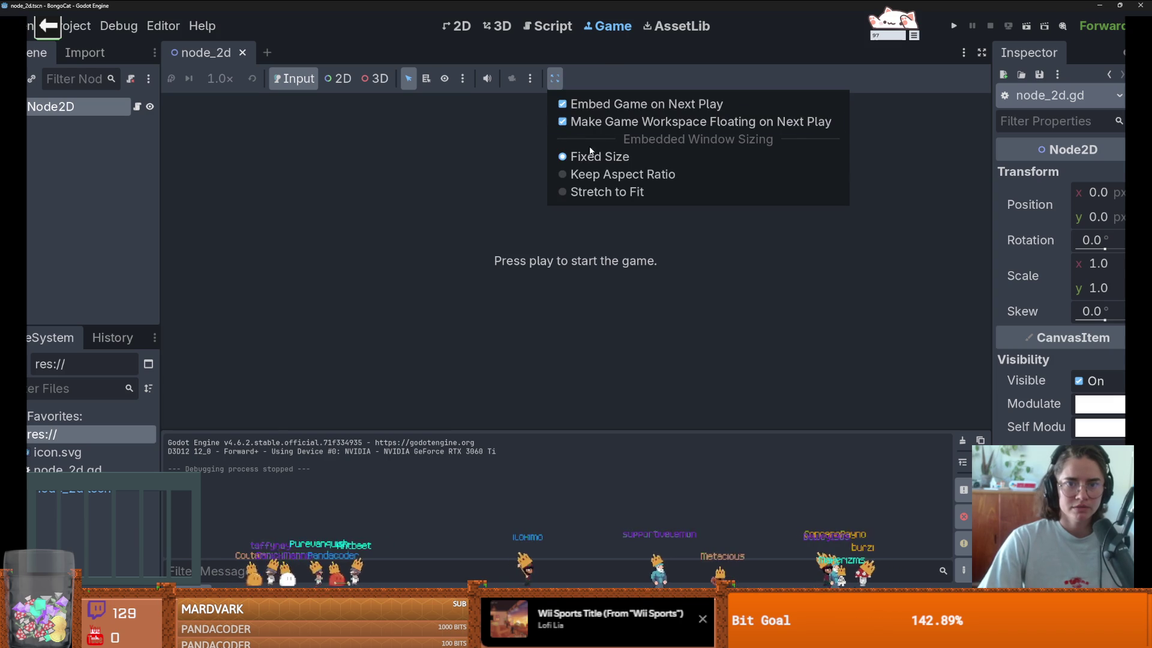
left_click(595, 104)
left_click(554, 78)
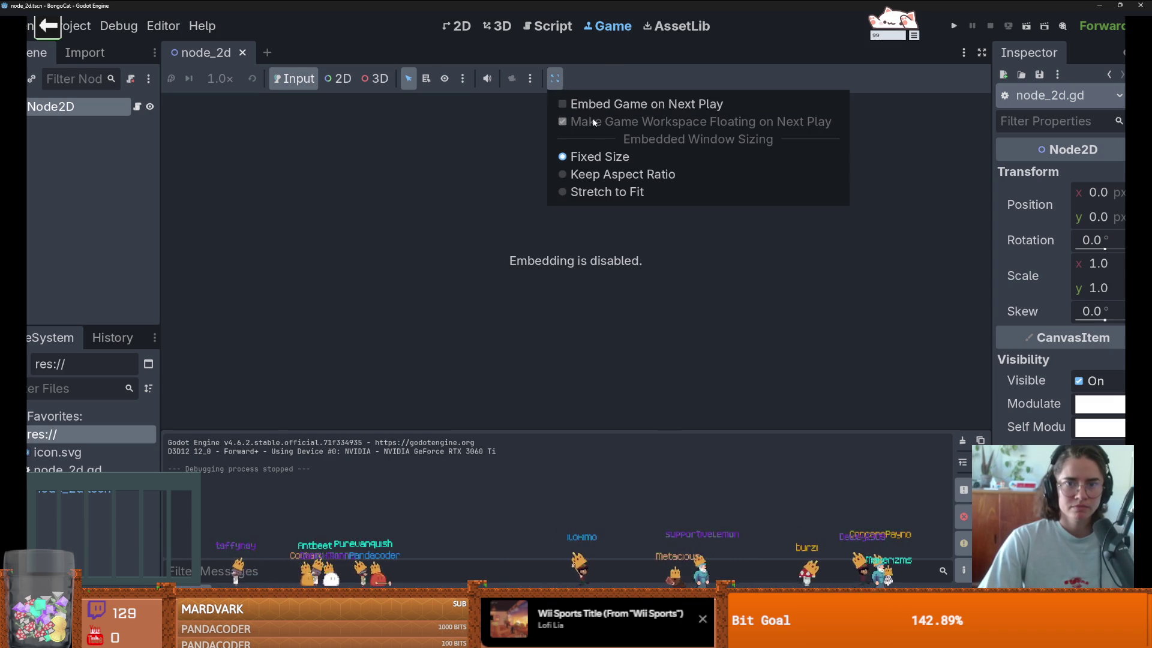
left_click(956, 27)
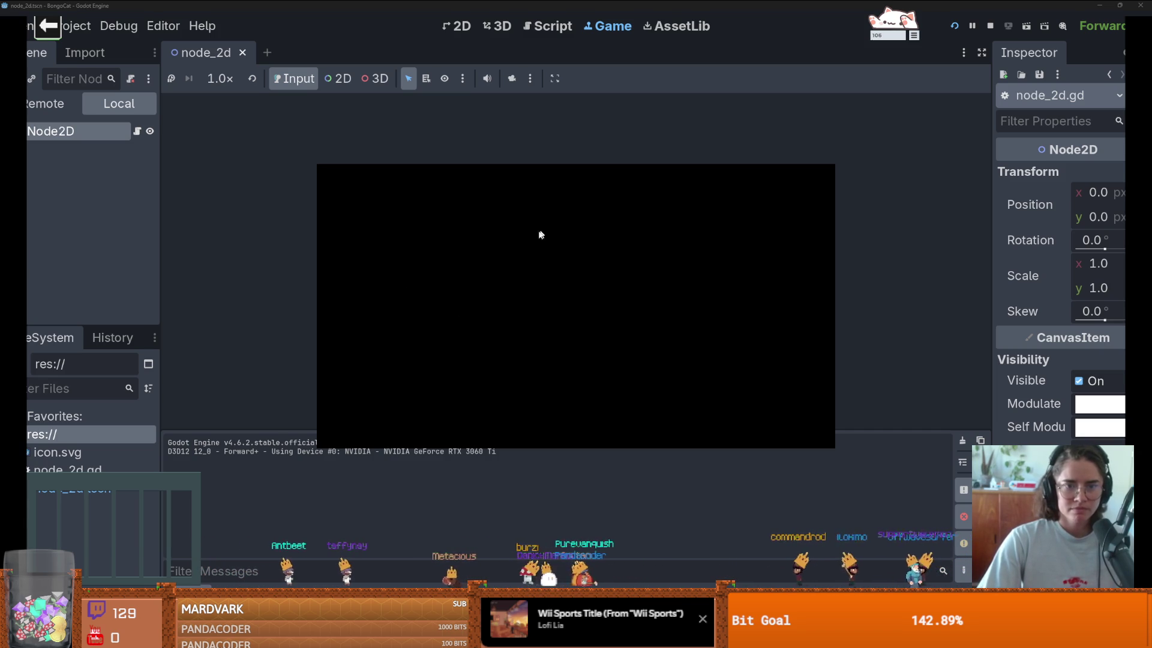
Step: Test the game window with repeated F5 runs, closing each with Alt+F4
key("alt+F4")
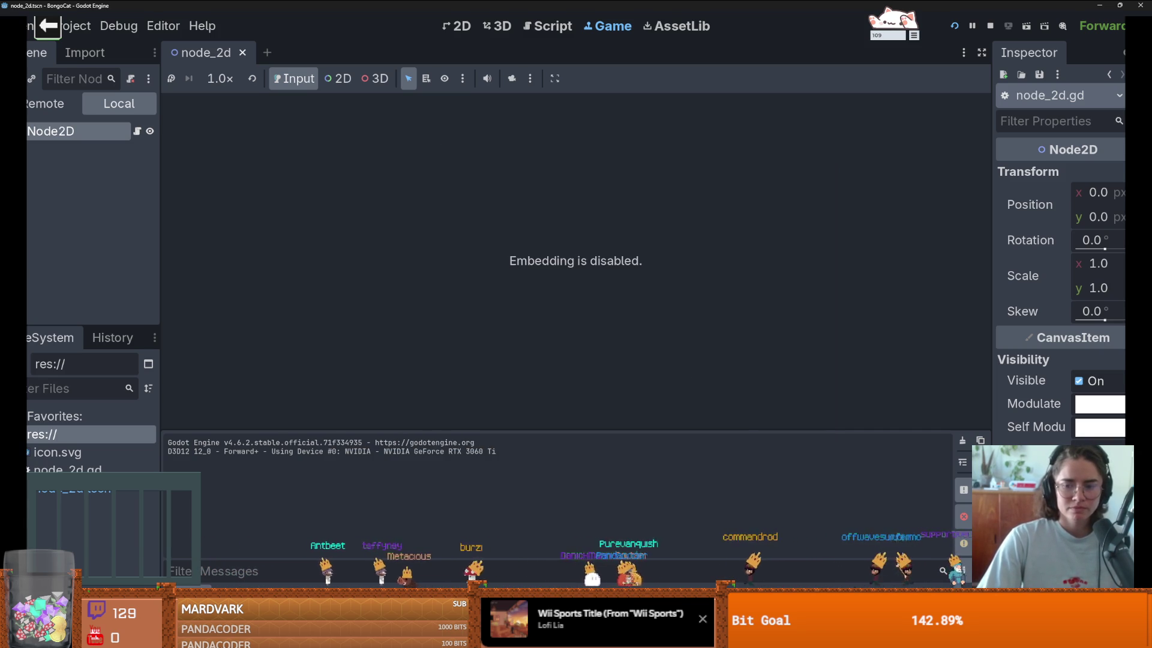
key("F5")
key("alt+F4")
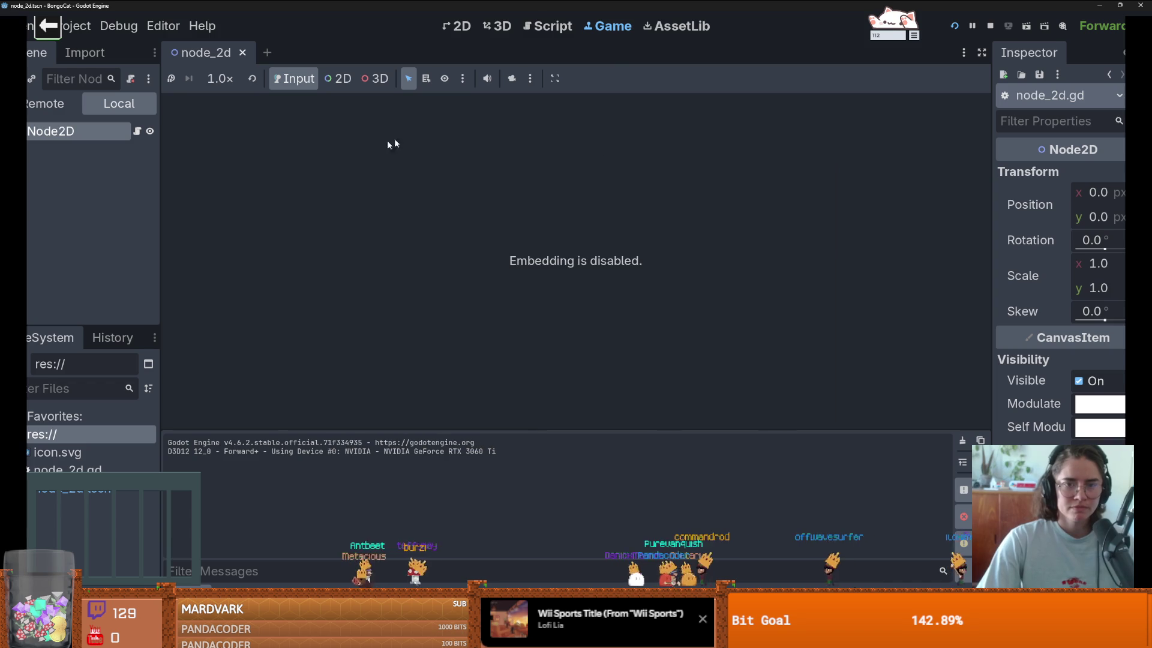
key("F5")
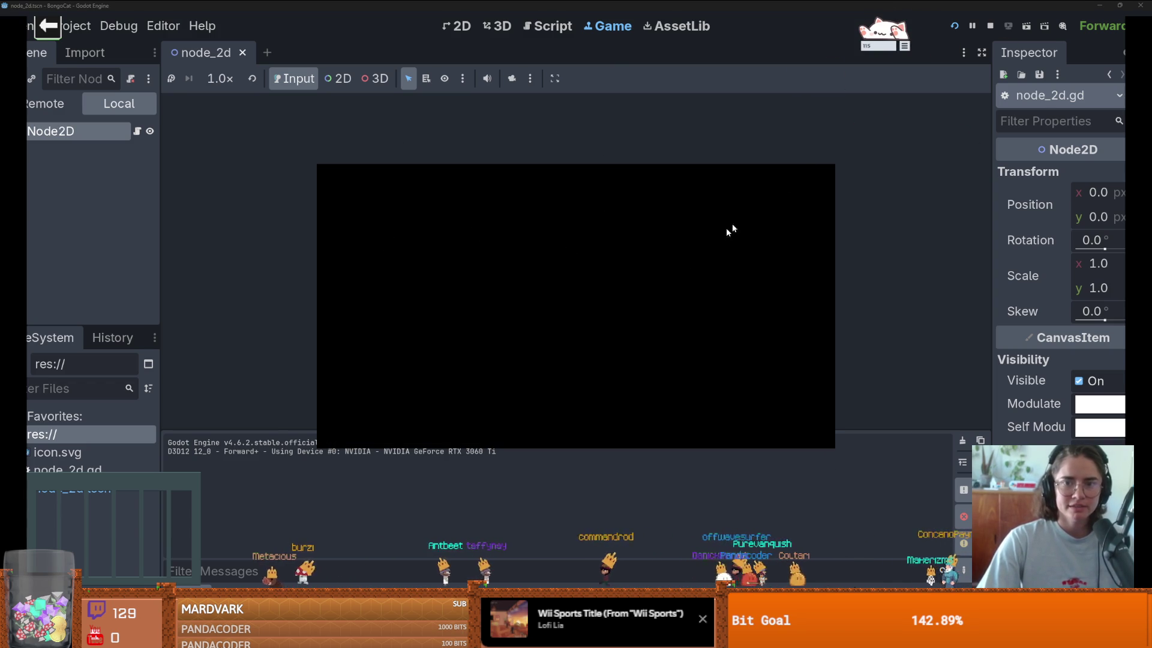
key("alt+F4")
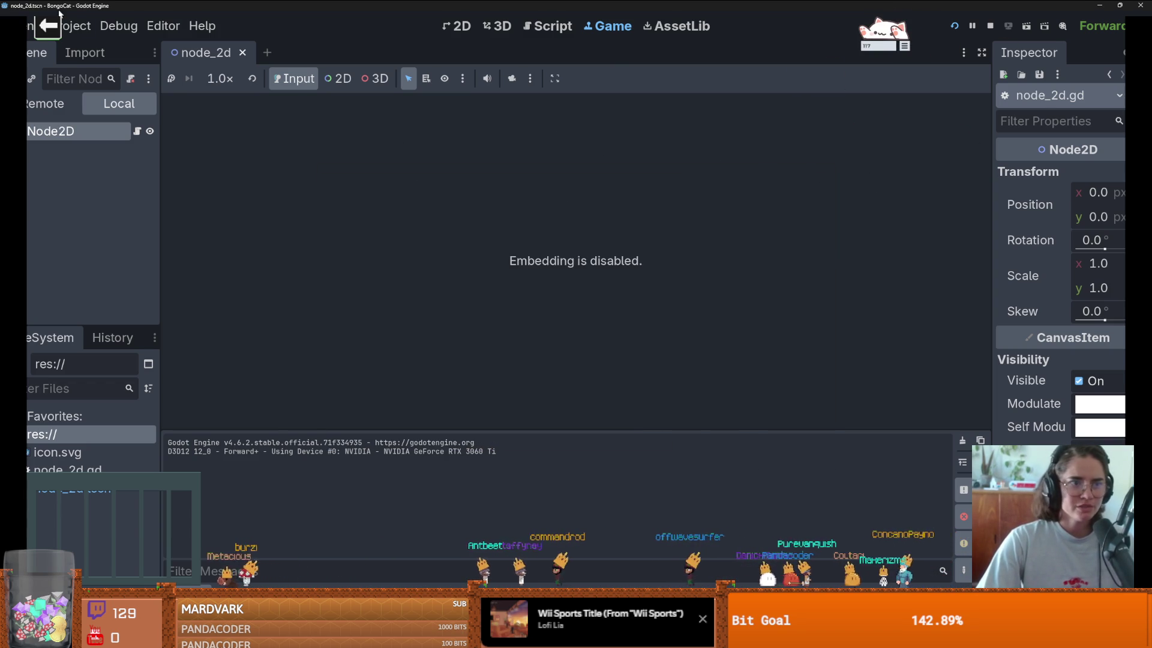
left_click(78, 26)
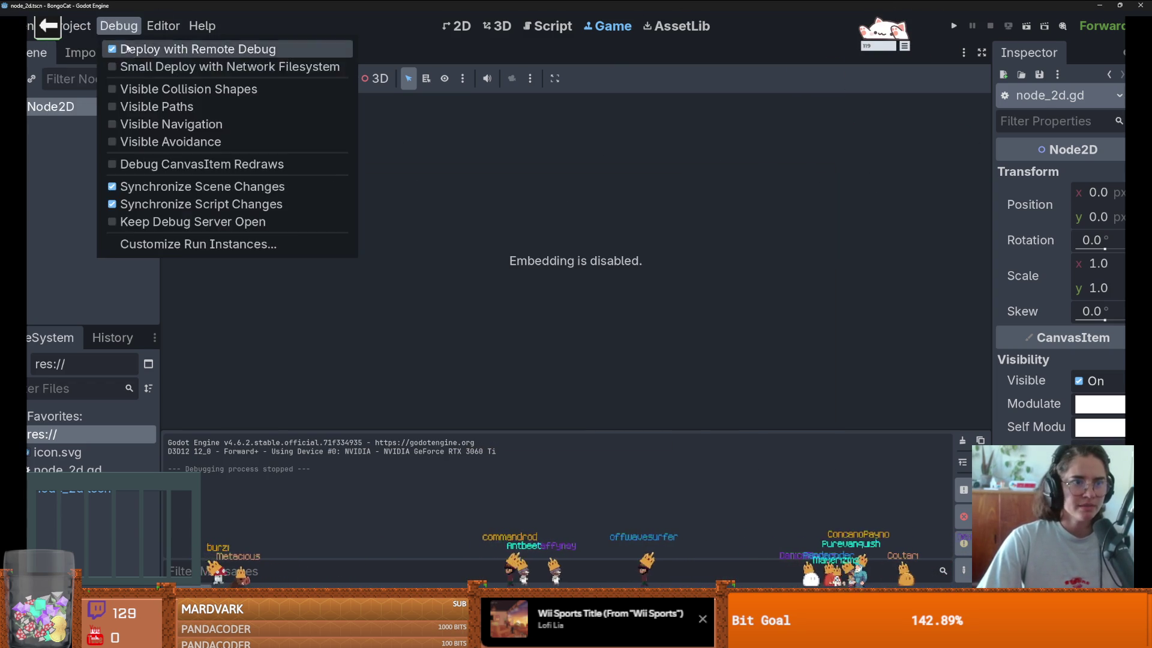
Step: Set Rendering > Environment Default Clear Color alpha to 0 (4d4d4d00) and run the project
left_click(83, 52)
scroll(300, 342, "down", 15)
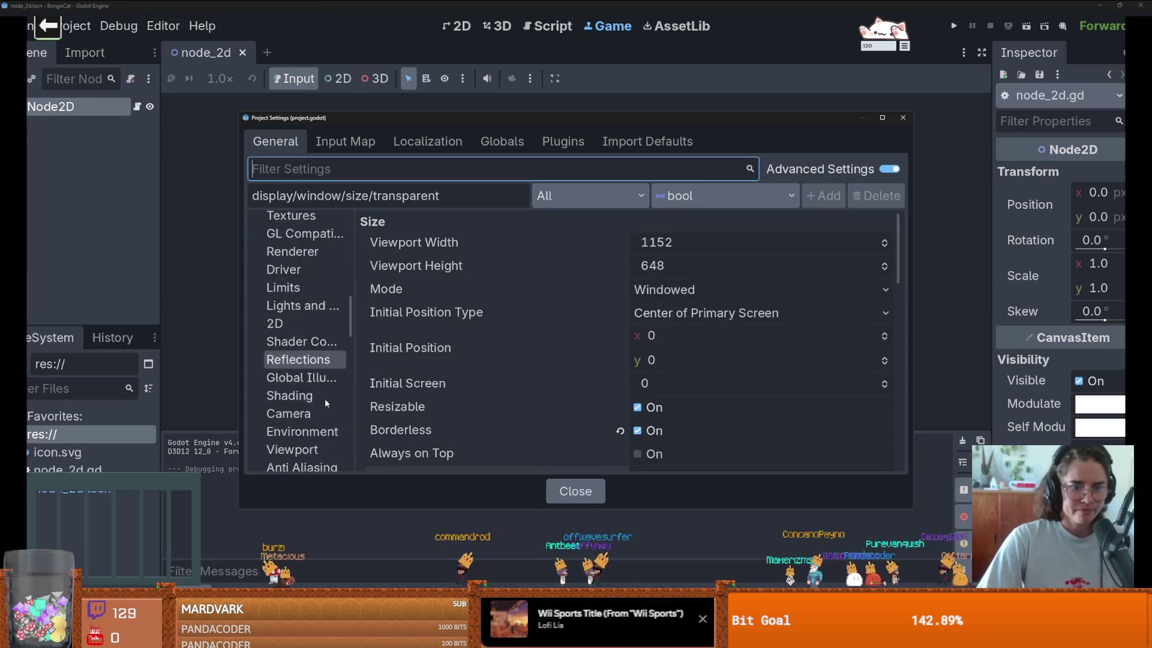
scroll(311, 347, "up", 5)
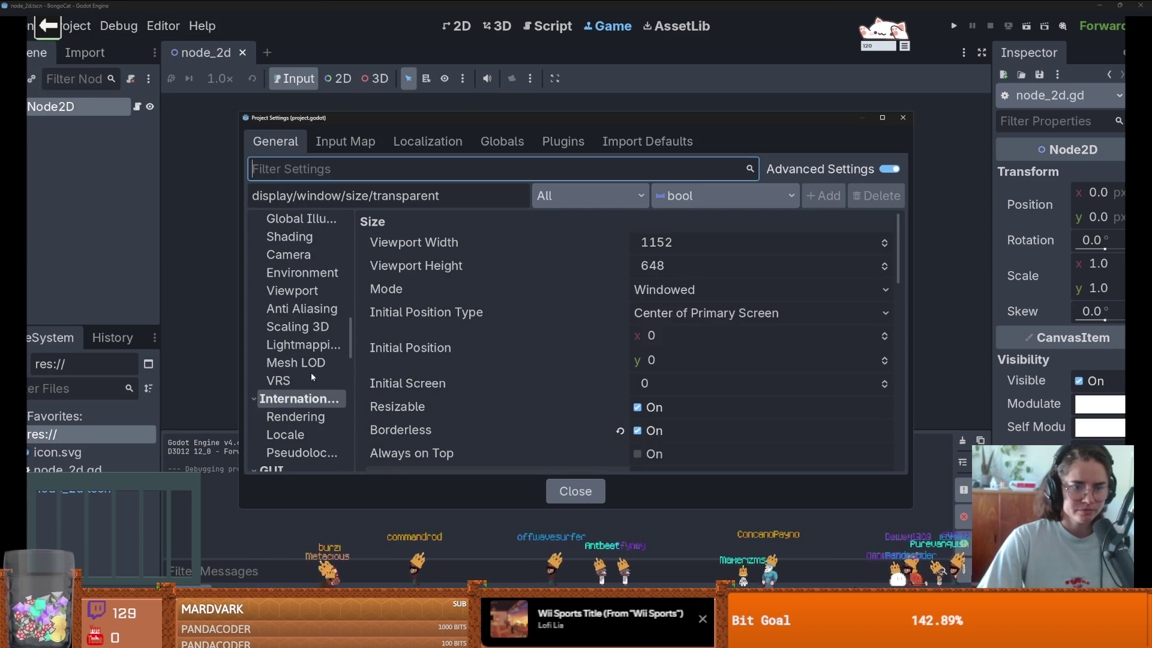
left_click(306, 305)
scroll(678, 435, "down", 10)
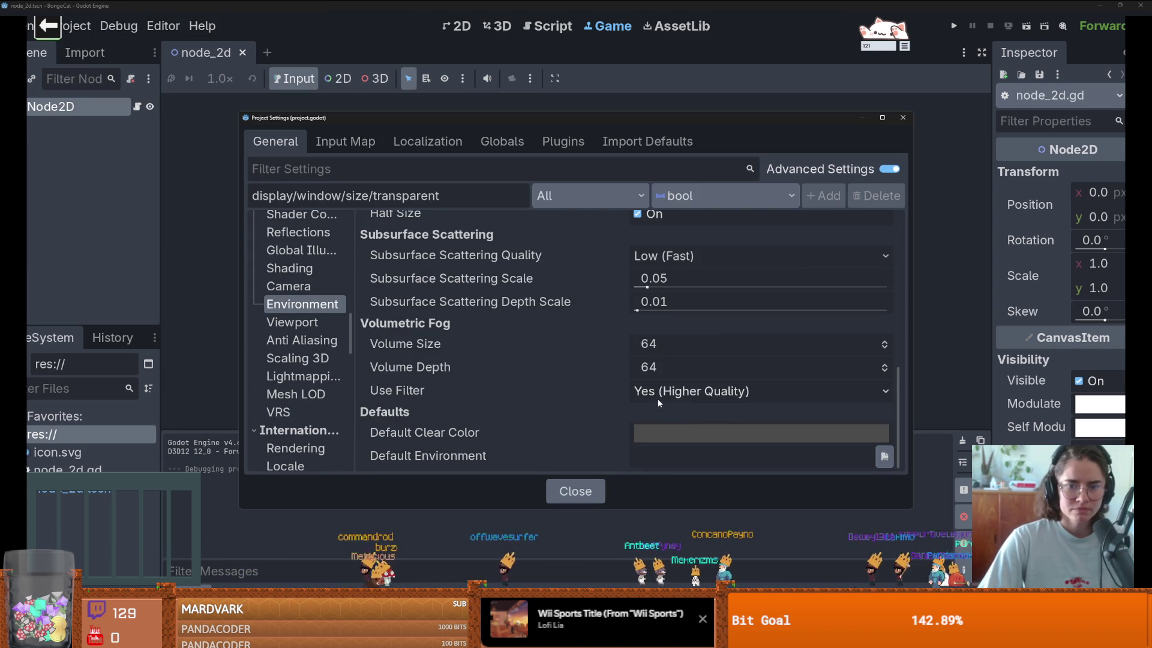
left_click(678, 435)
left_click_drag(771, 321, 651, 328)
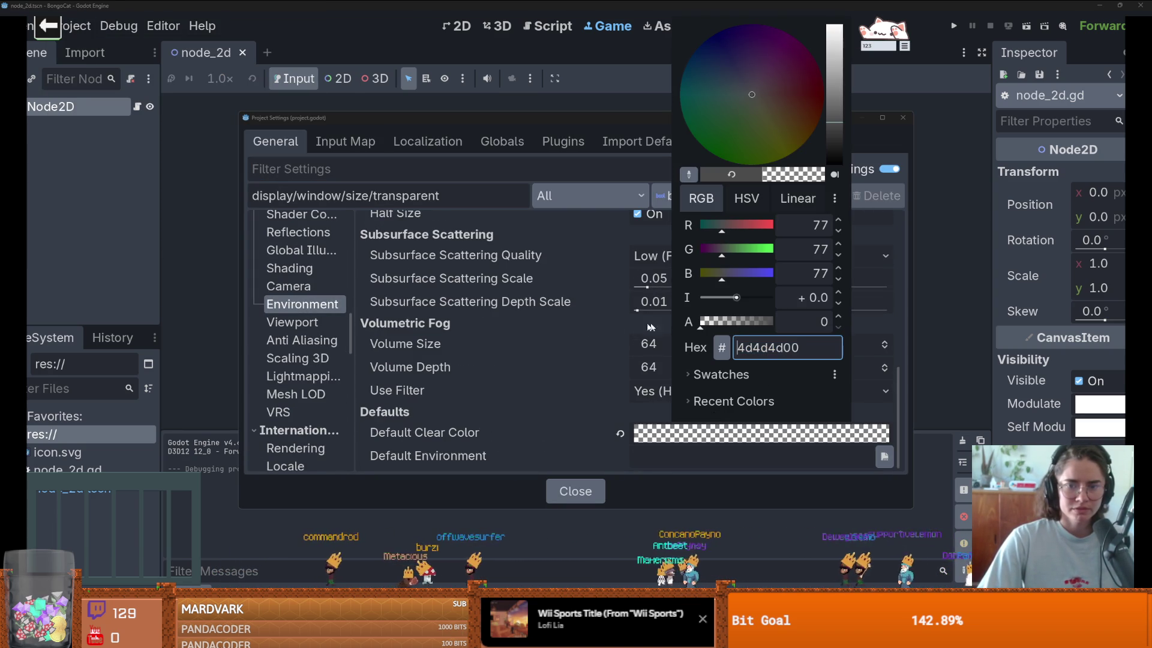
left_click(545, 349)
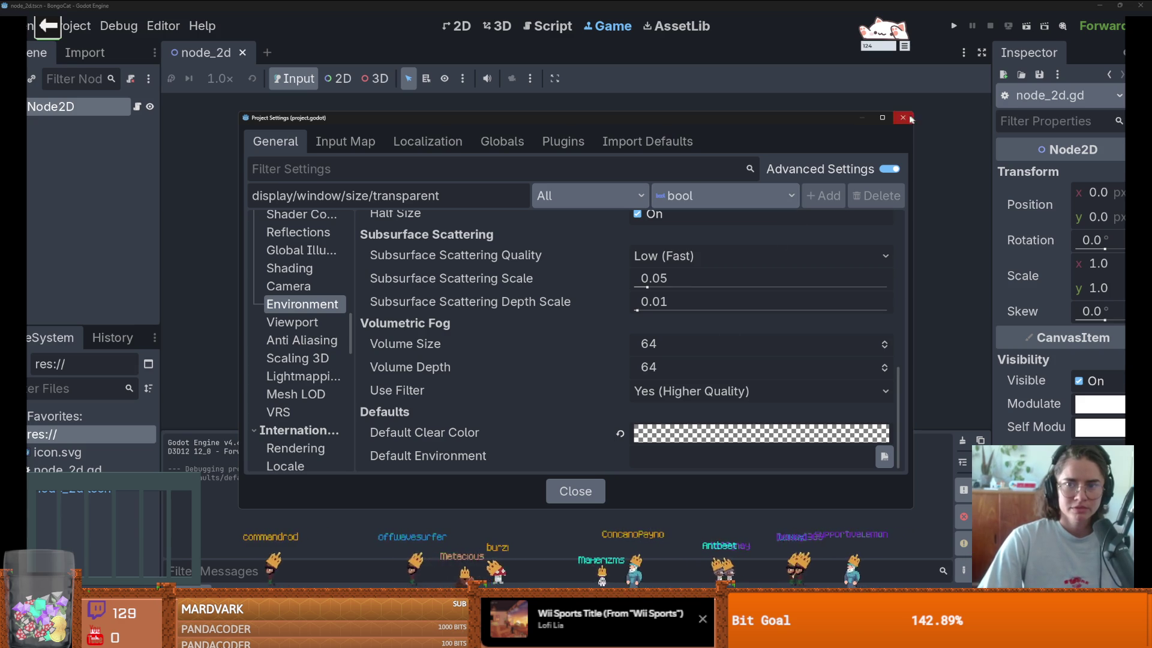
left_click(913, 119)
left_click(955, 26)
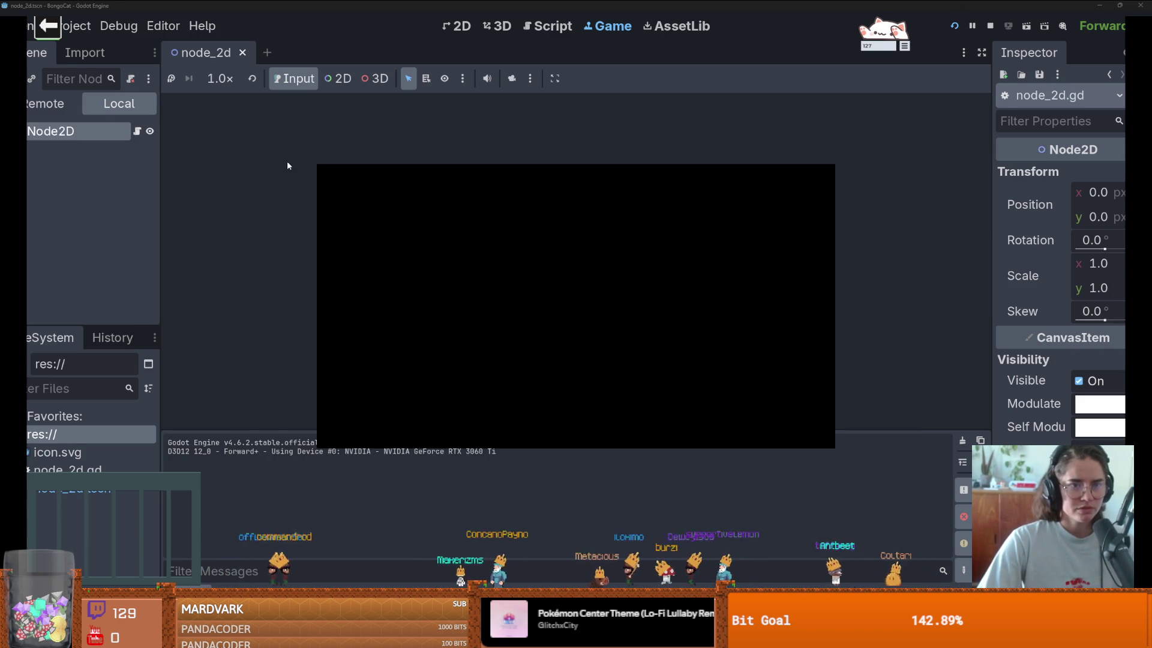
Step: Review Display > Window Mode options and the Transparent tooltip, then close Project Settings
left_click(77, 26)
left_click(114, 47)
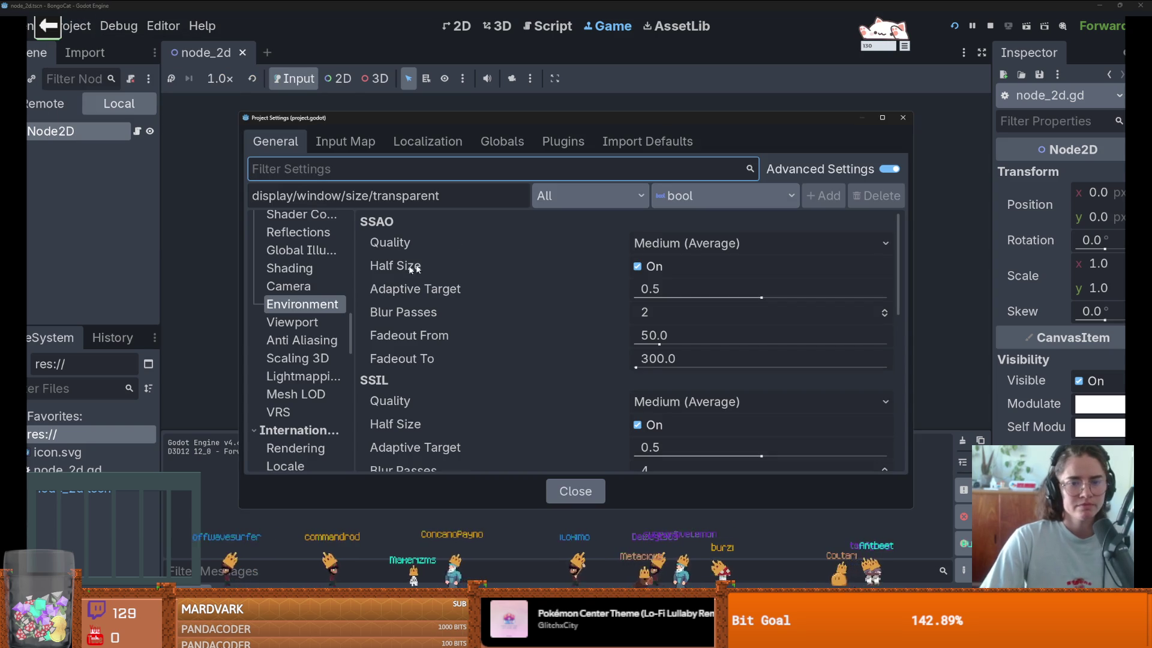
scroll(324, 312, "up", 15)
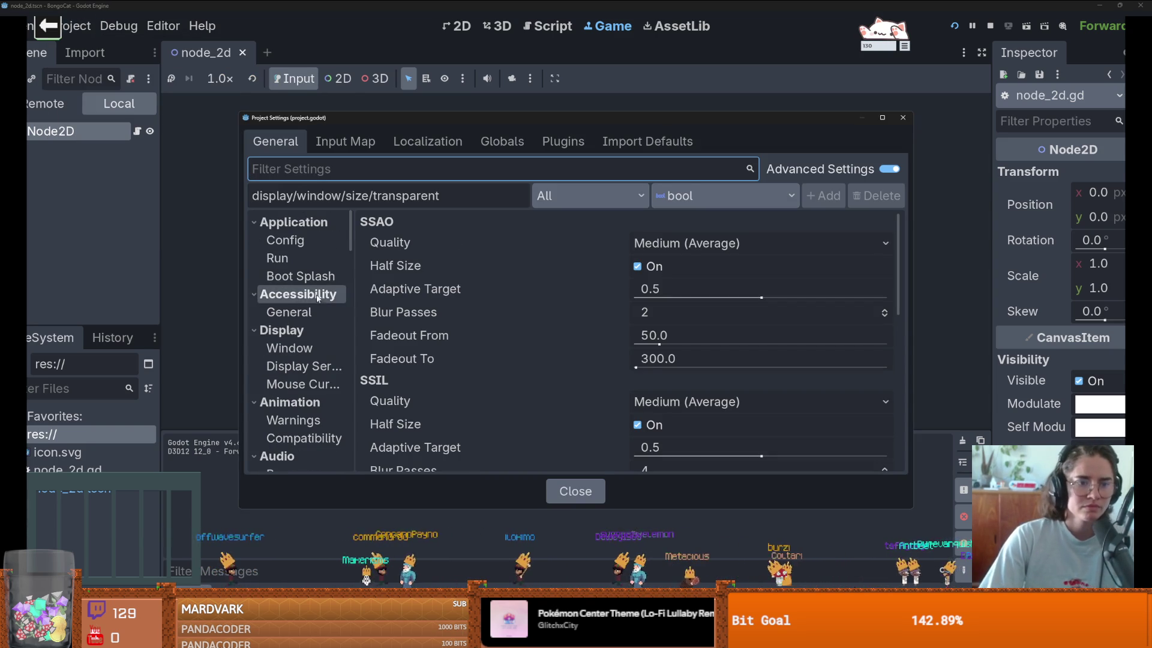
left_click(282, 330)
left_click(282, 330)
left_click(289, 348)
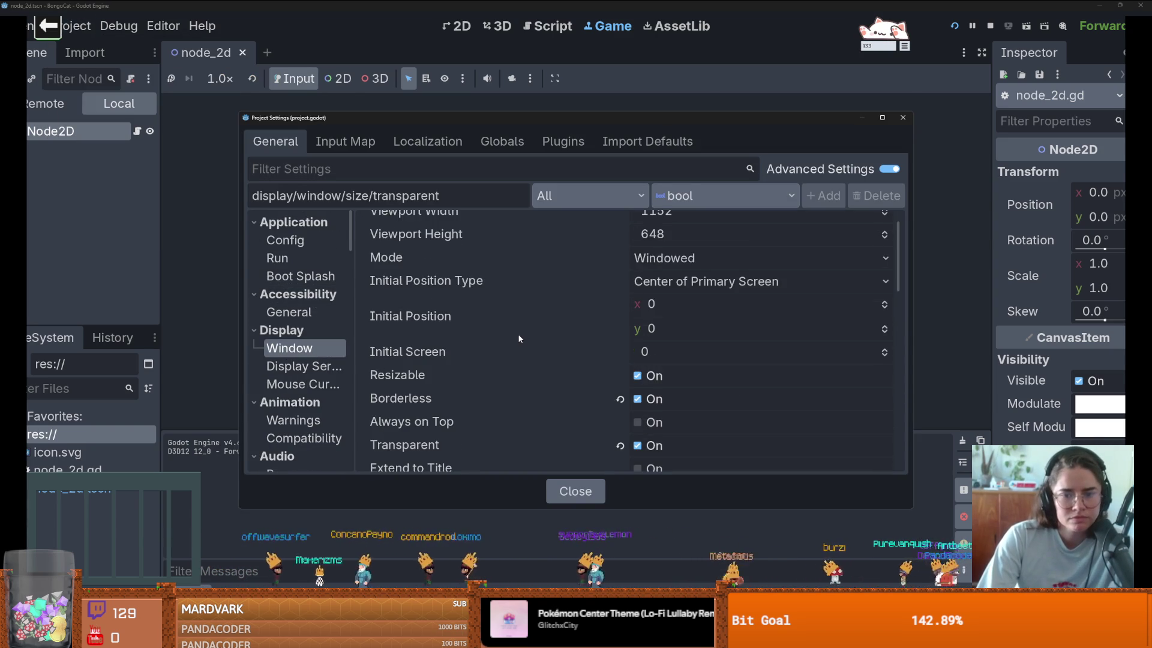
left_click(696, 291)
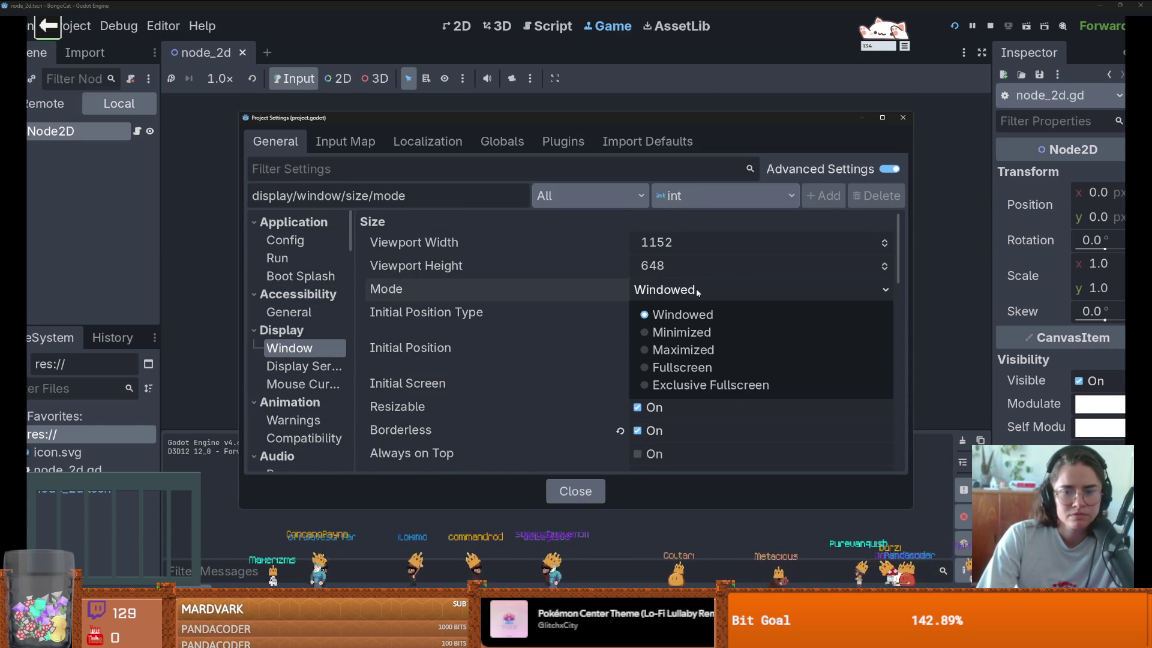
scroll(592, 340, "down", 3)
scroll(592, 341, "down", 3)
mouse_move(437, 351)
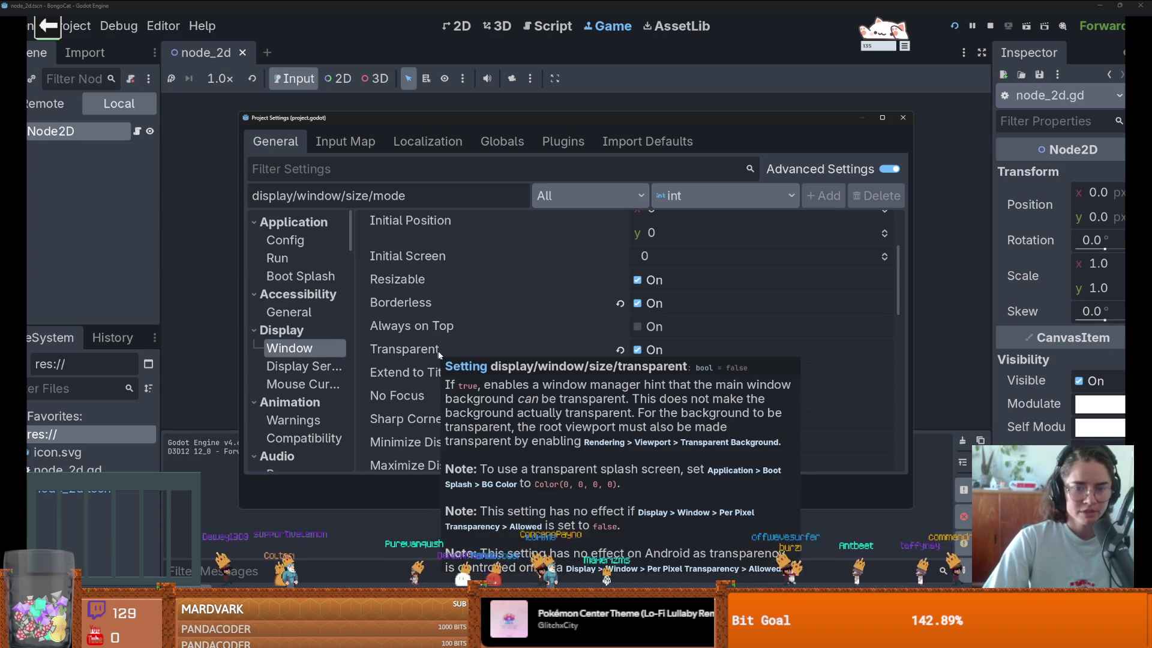
left_click(903, 118)
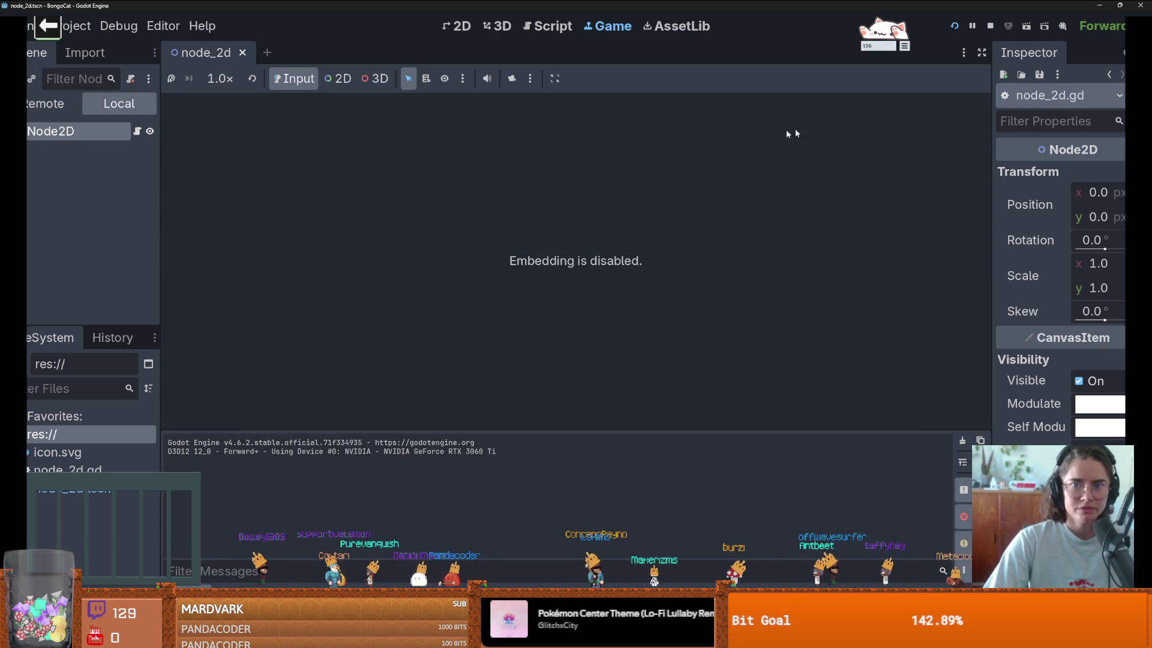
Step: Start adding a node, search 'vi', then cancel the Create Node dialog
key("ctrl+a")
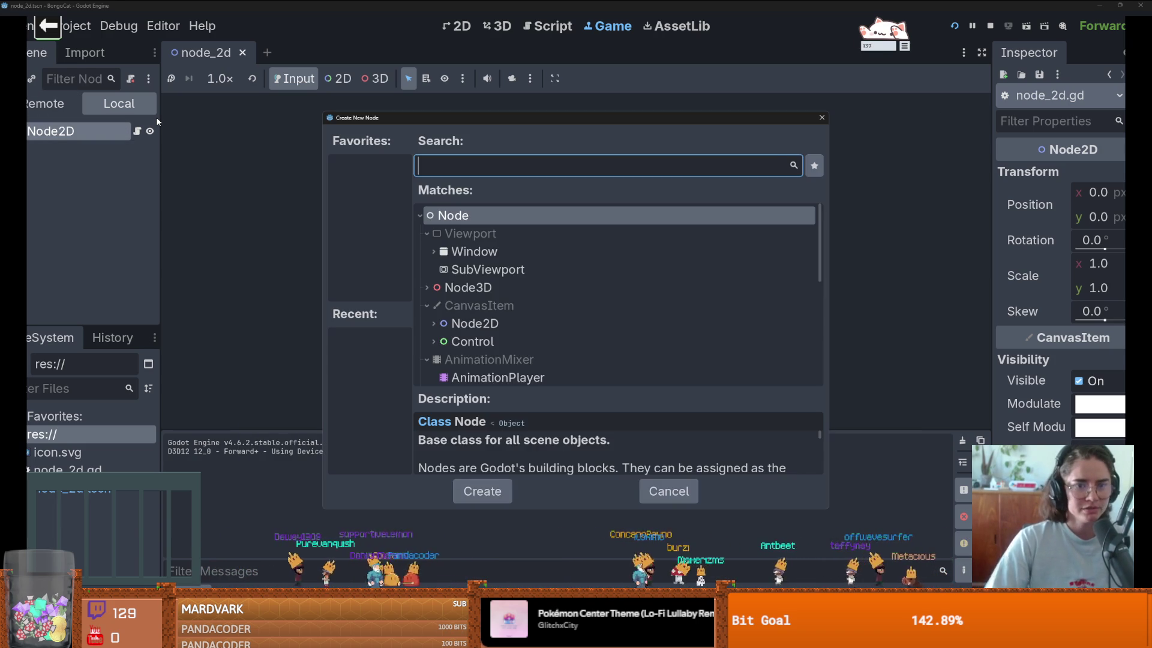
type("vi")
key("BackSpace")
key("BackSpace")
key("Escape")
Step: Enable Rendering > Viewport Transparent Background in Project Settings and run the project
left_click(30, 25)
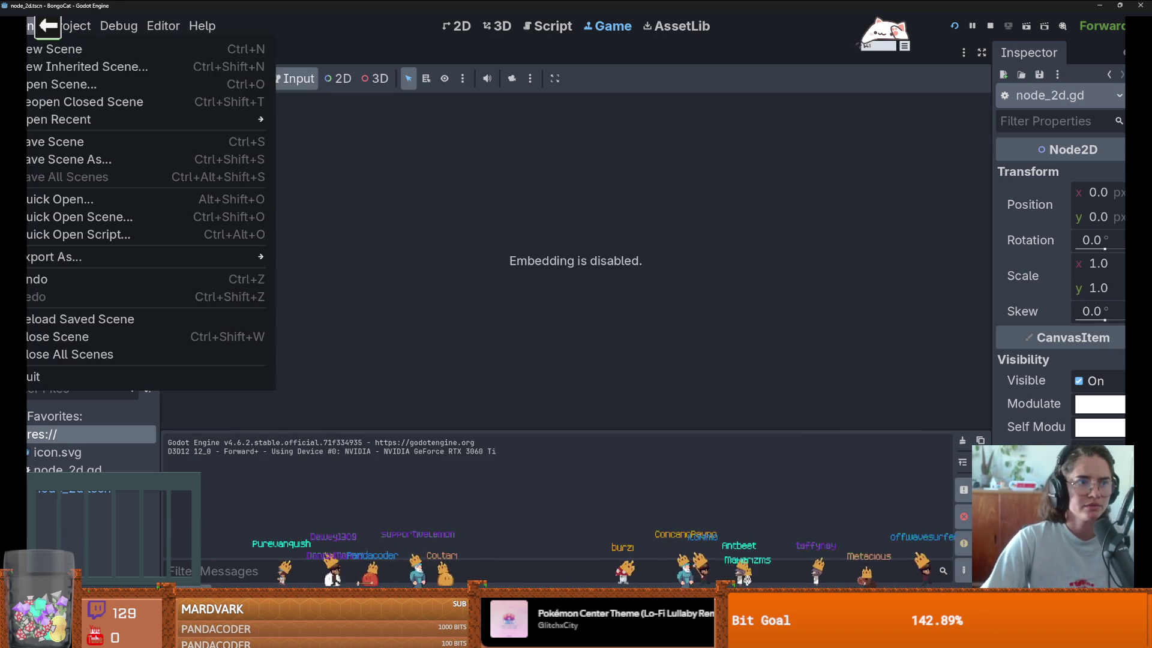
mouse_move(75, 26)
left_click(70, 48)
scroll(558, 345, "down", 5)
mouse_move(512, 289)
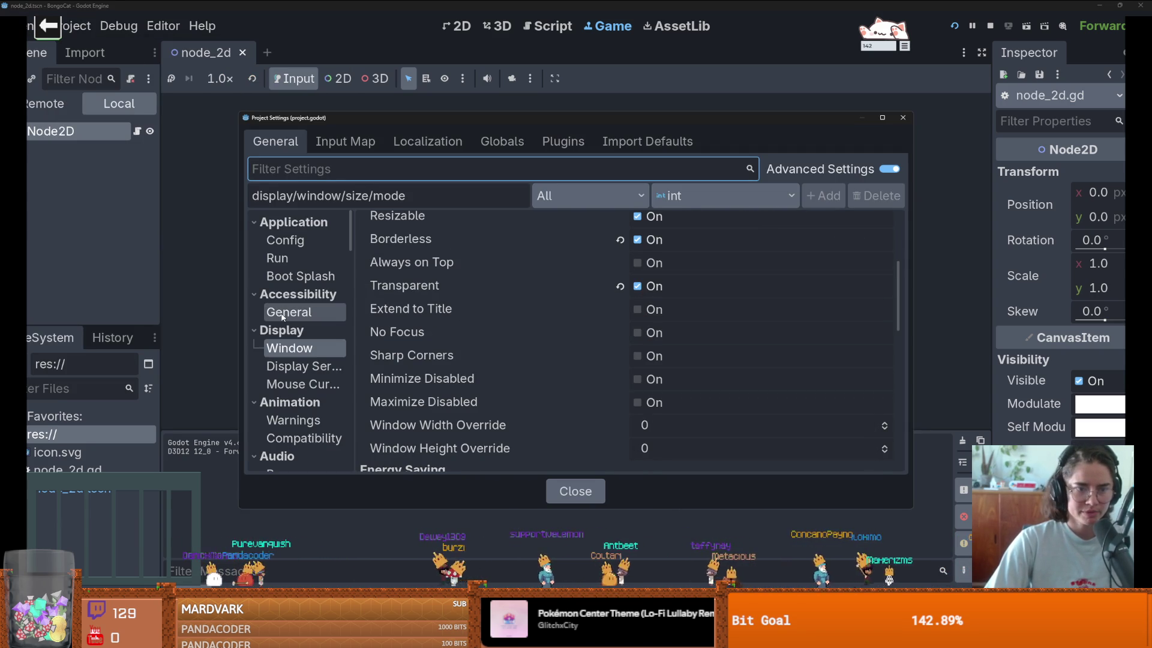
left_click_drag(352, 243, 351, 308)
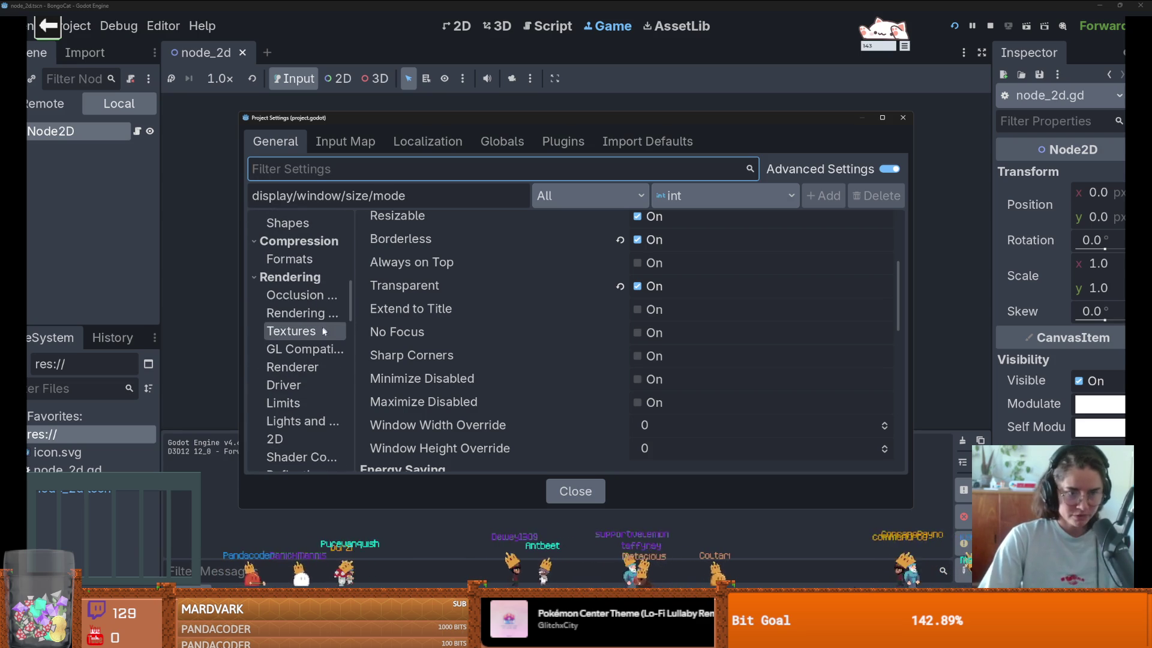
scroll(311, 394, "down", 1)
scroll(313, 405, "down", 3)
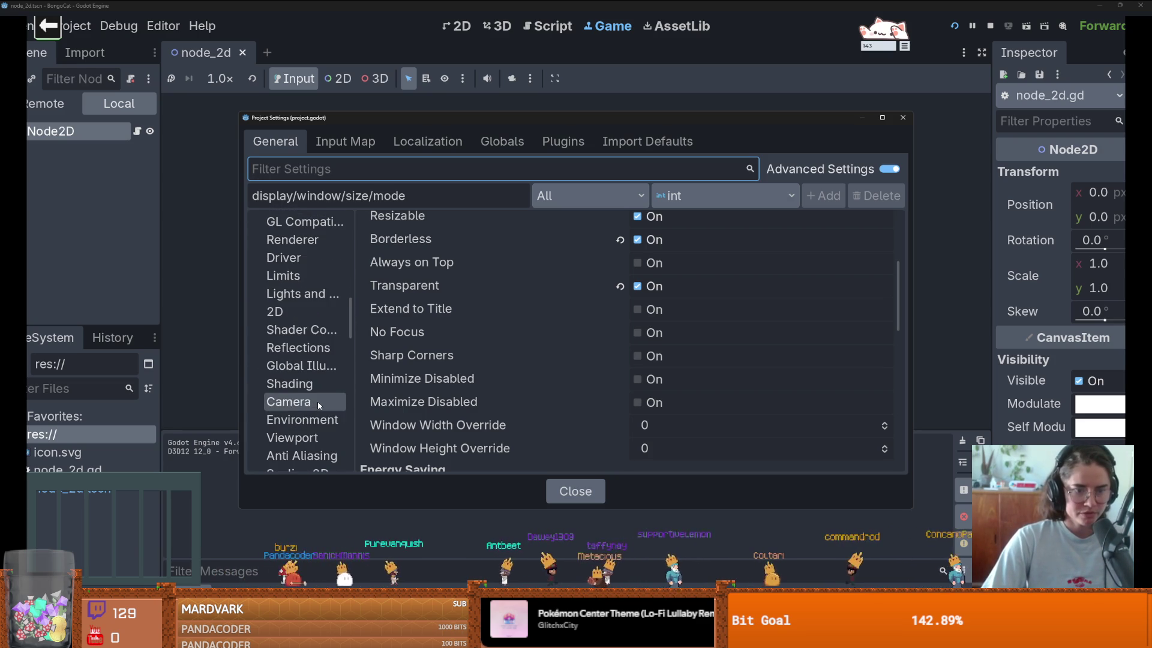
left_click(322, 438)
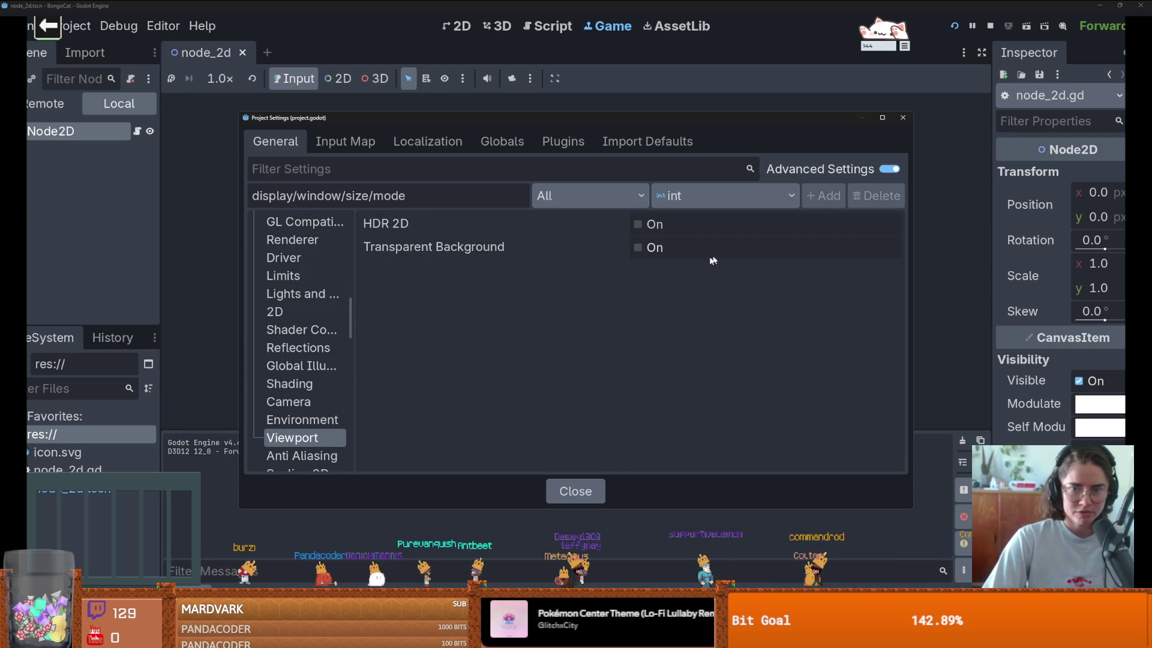
left_click(624, 248)
left_click(900, 117)
left_click(955, 27)
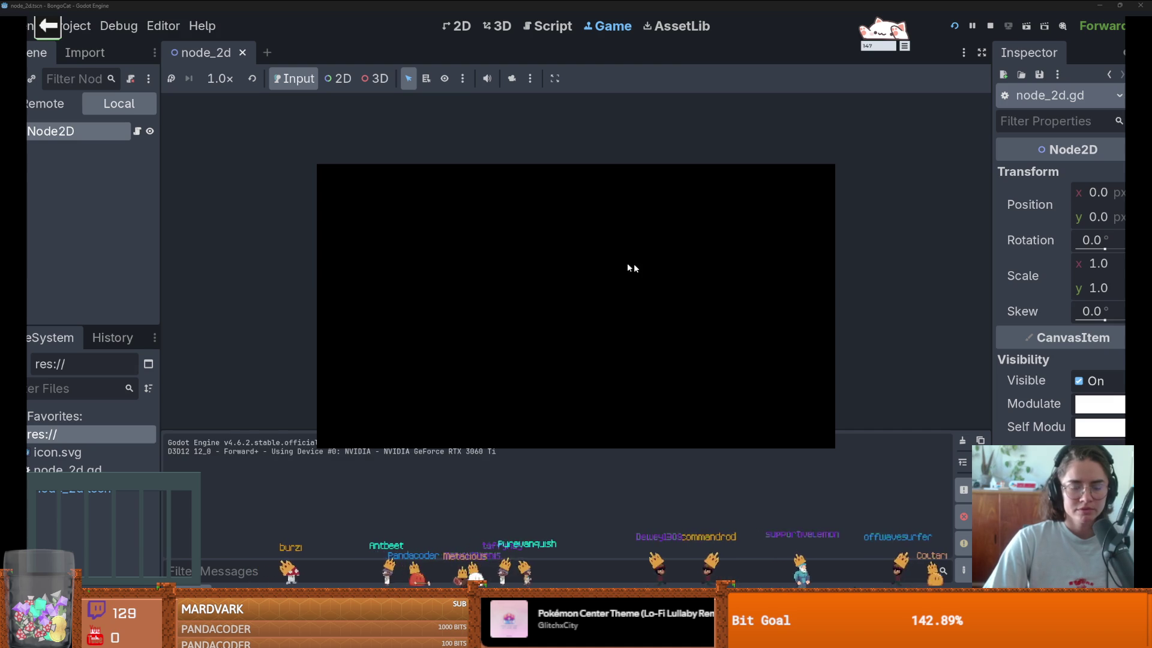
Step: Stop the game and reopen Project Settings at Display > Window
left_click(67, 26)
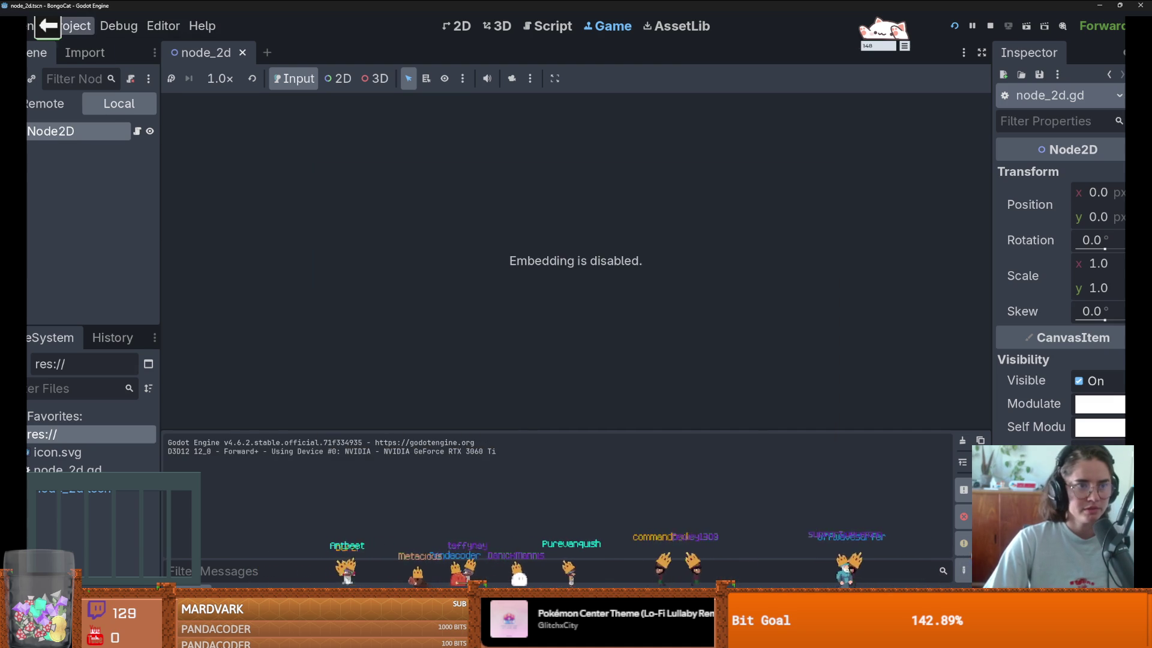
left_click(96, 51)
mouse_move(471, 255)
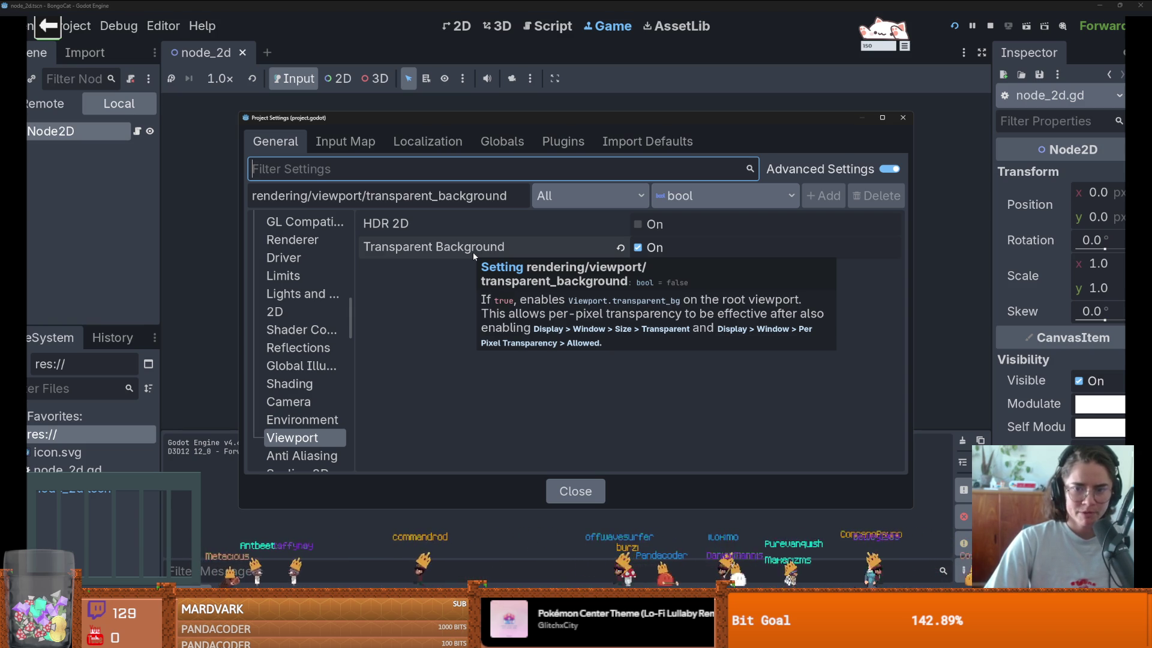
scroll(311, 245, "up", 15)
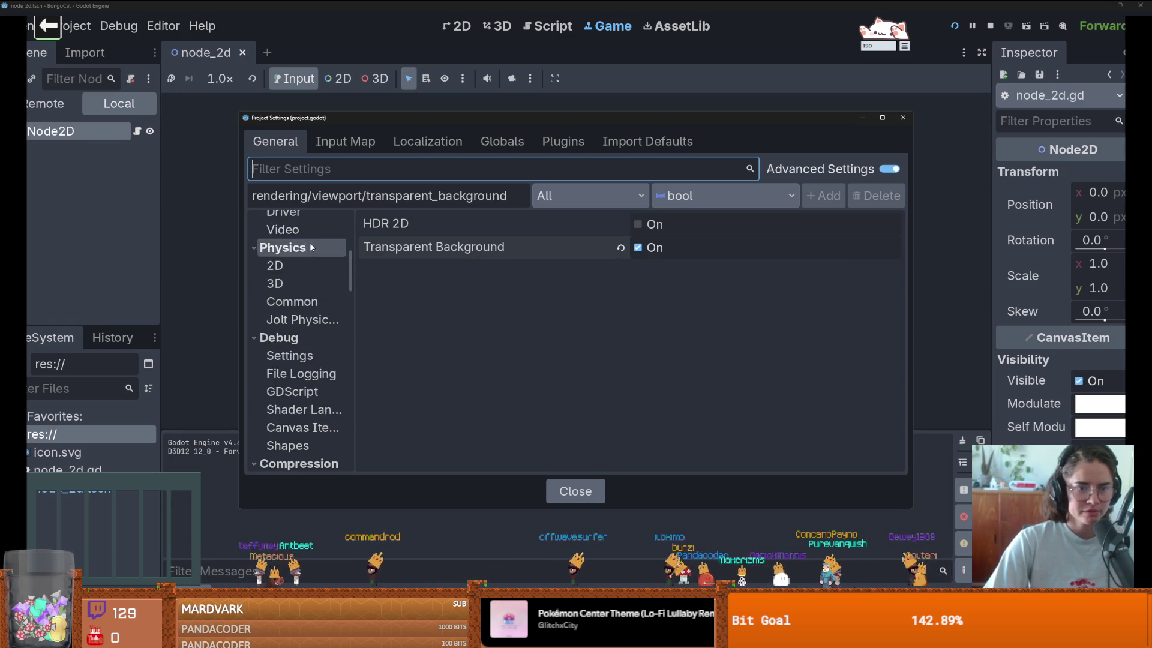
left_click(297, 243)
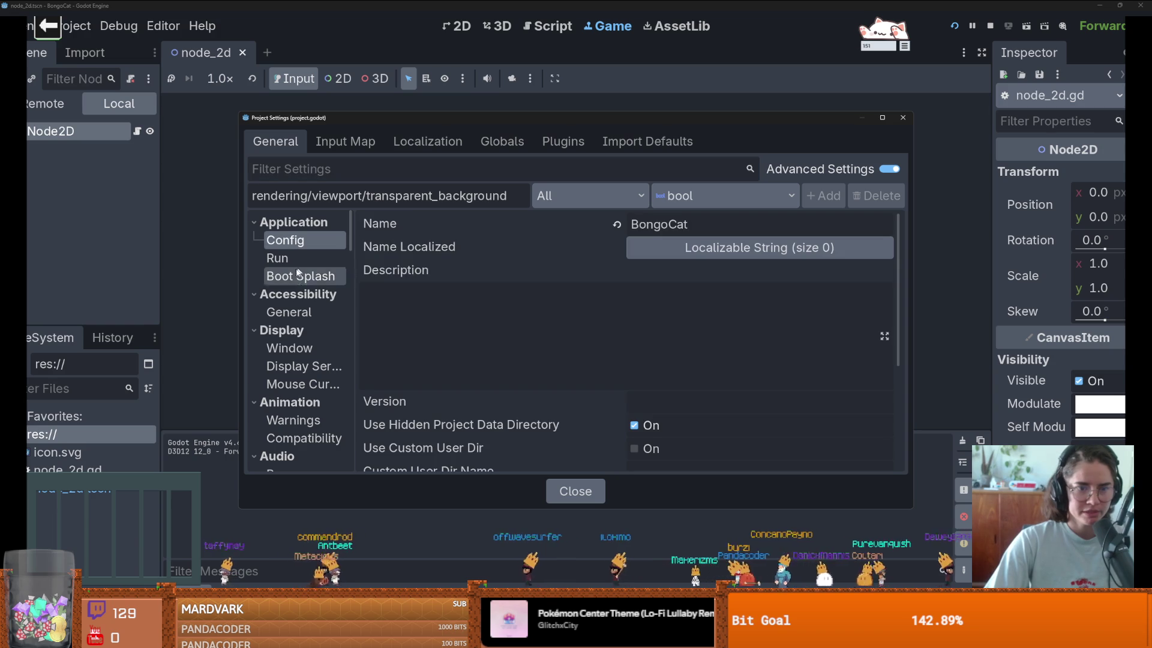
left_click(320, 344)
Step: Turn on Per Pixel Transparency Allowed, then Save & Restart the editor
scroll(574, 359, "down", 3)
scroll(574, 359, "down", 1)
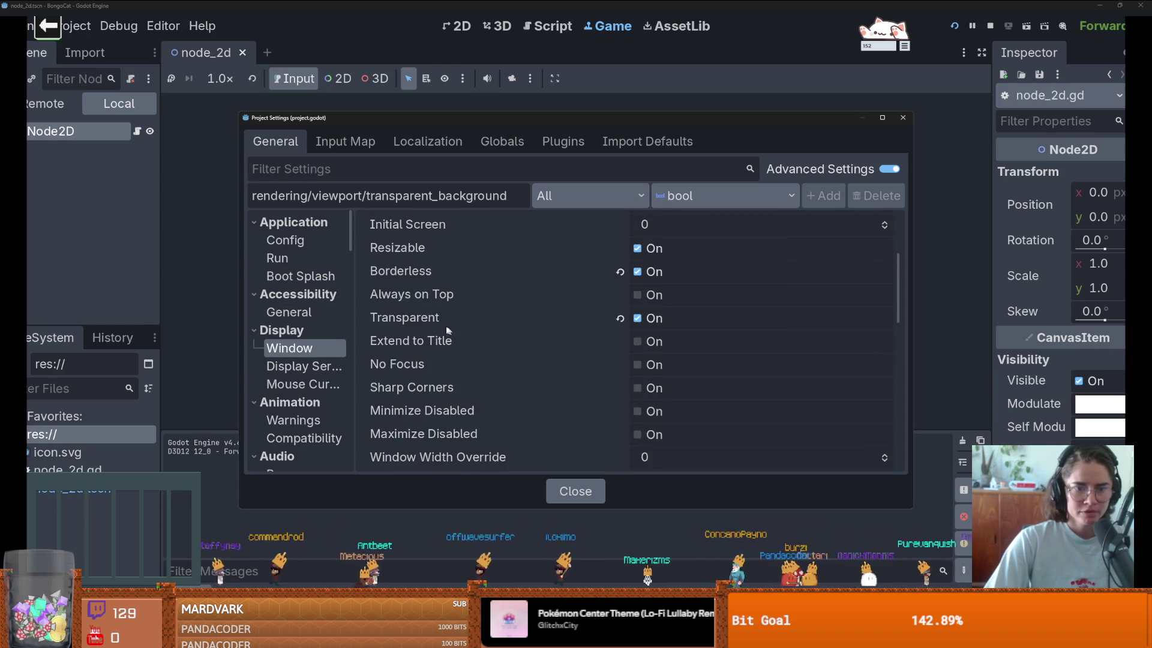
scroll(448, 356, "down", 2)
scroll(432, 368, "up", 3)
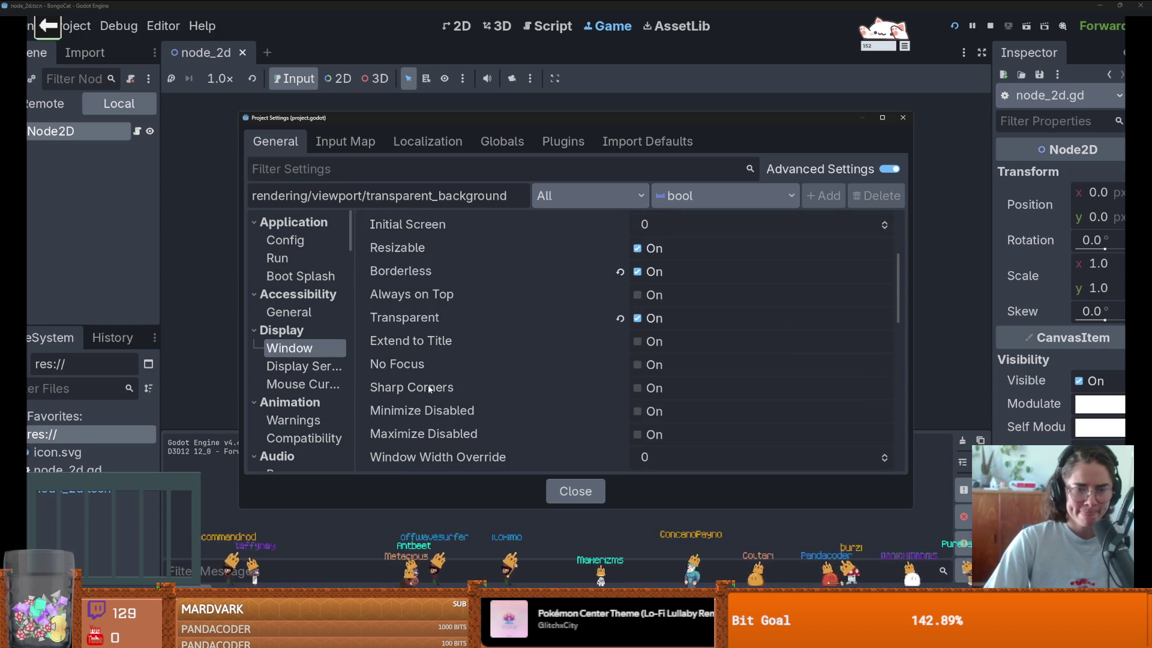
scroll(420, 300, "up", 6)
scroll(437, 324, "down", 10)
scroll(438, 325, "down", 2)
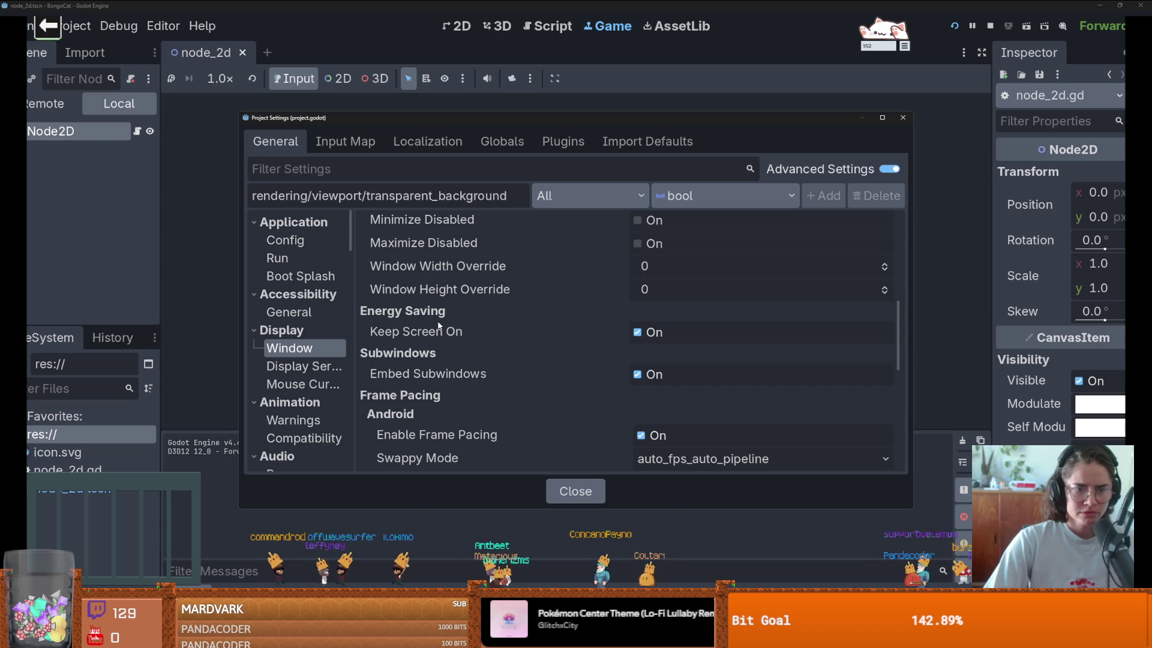
scroll(439, 326, "down", 1)
scroll(443, 326, "up", 6)
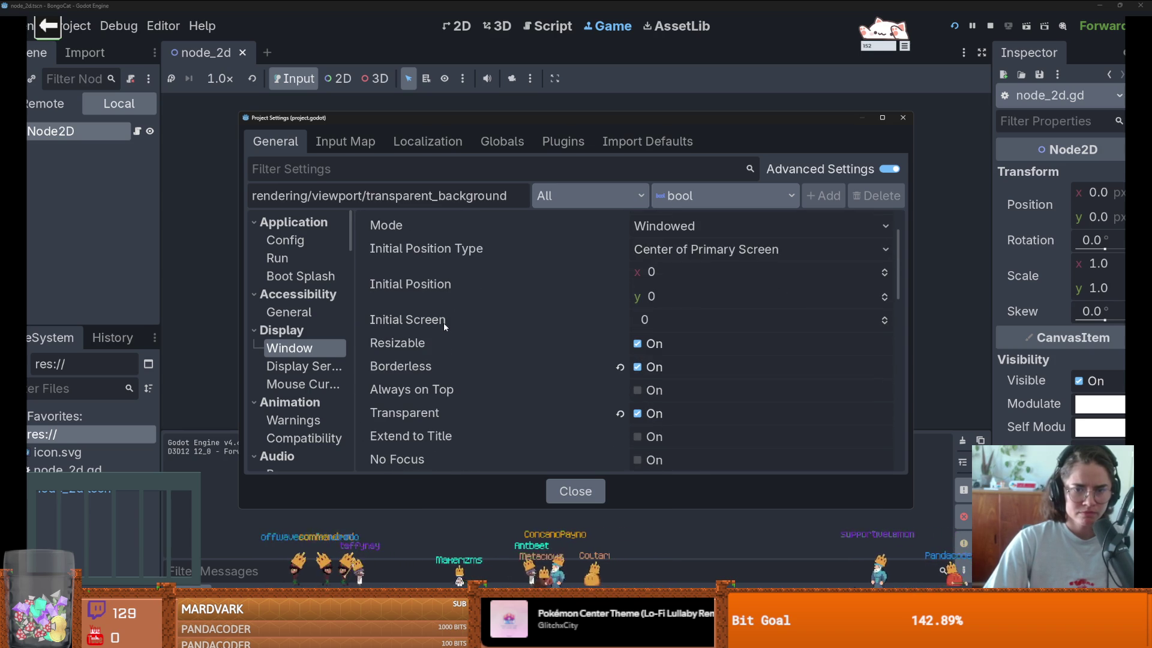
scroll(444, 327, "down", 10)
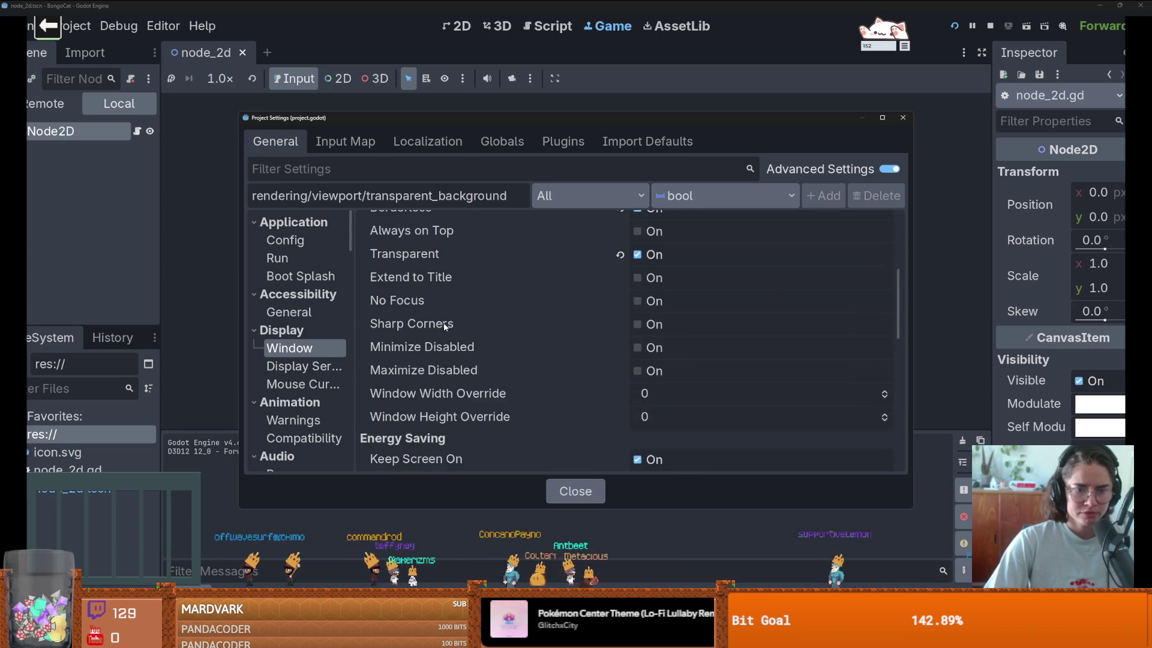
scroll(444, 325, "down", 4)
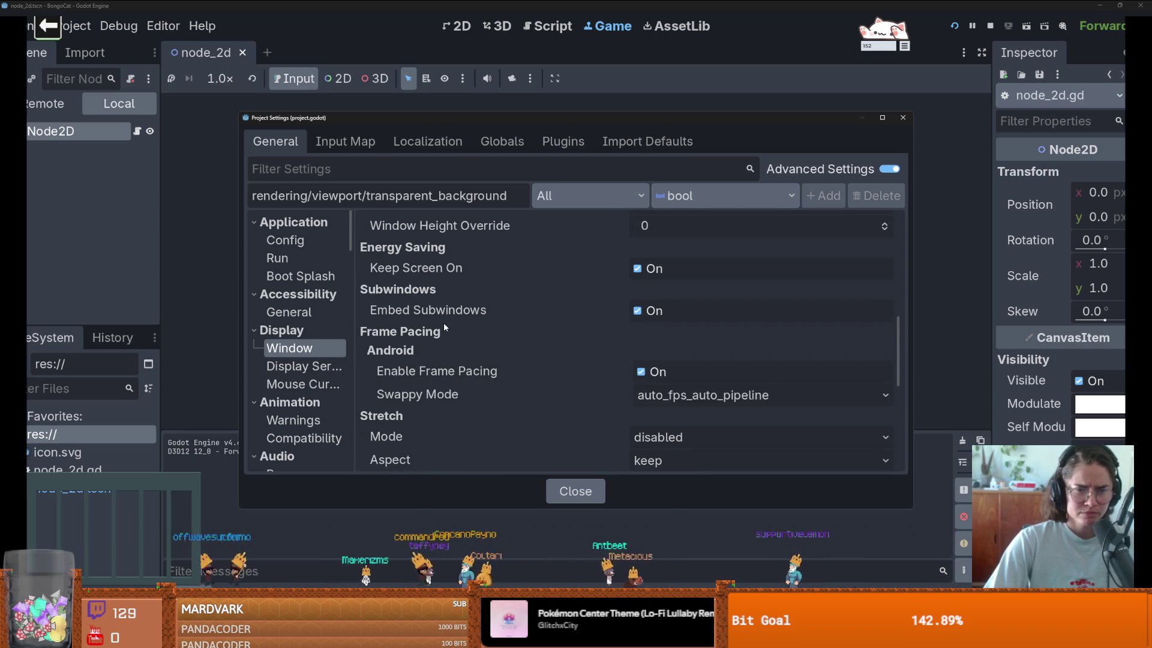
scroll(444, 325, "down", 3)
scroll(444, 325, "down", 5)
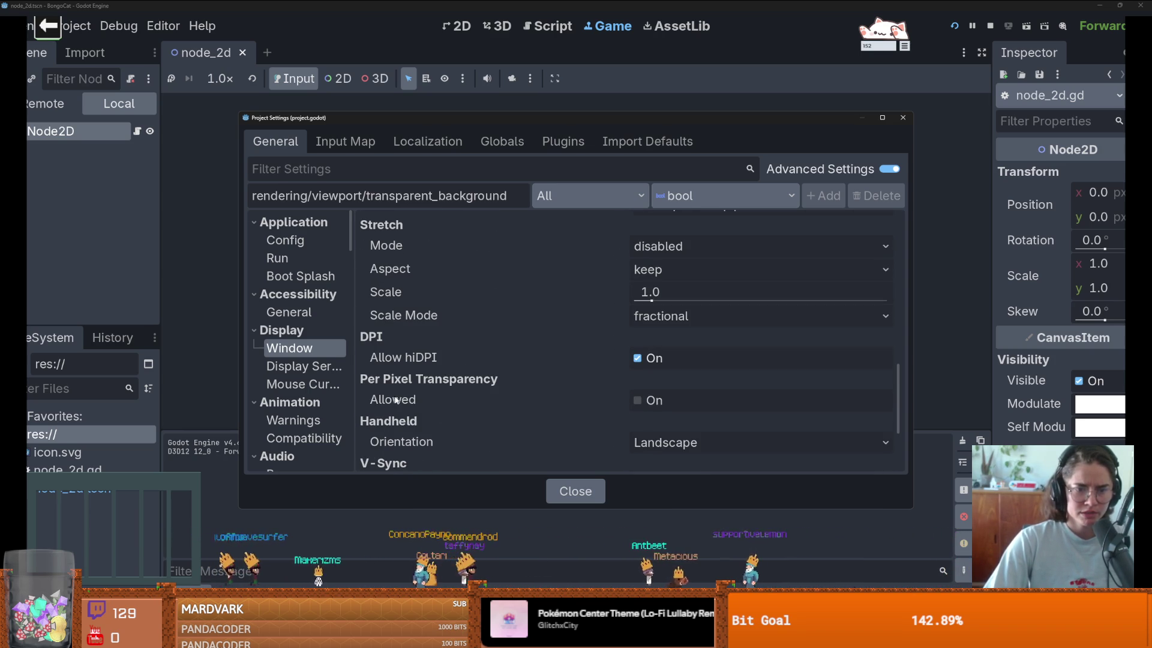
left_click(638, 401)
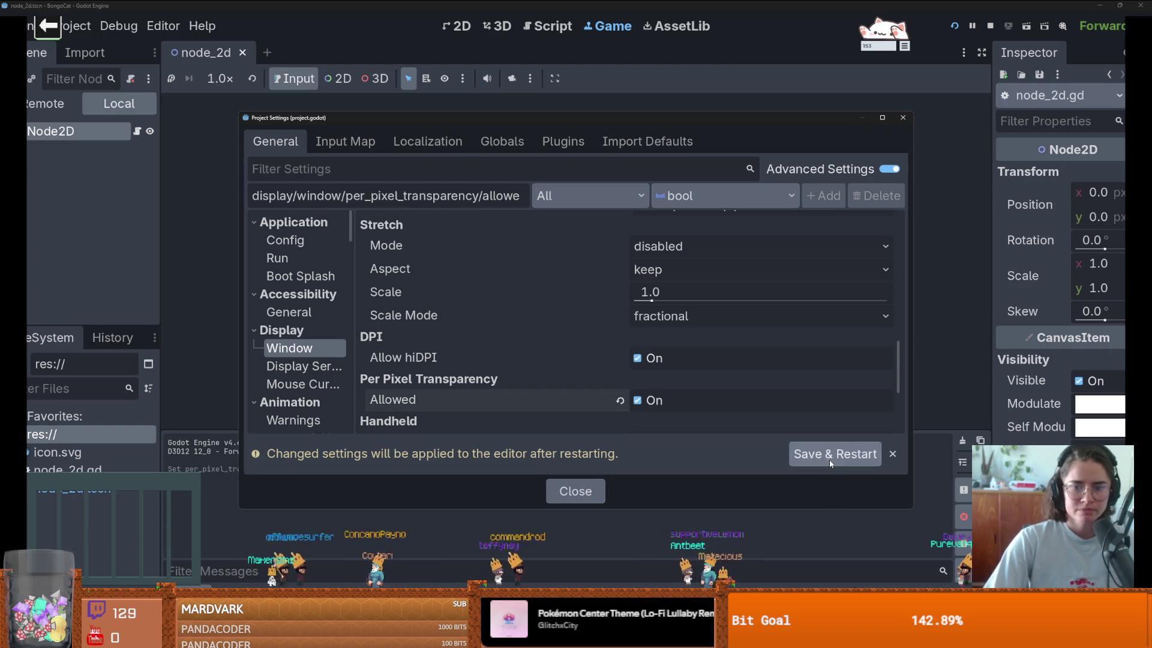
left_click(835, 455)
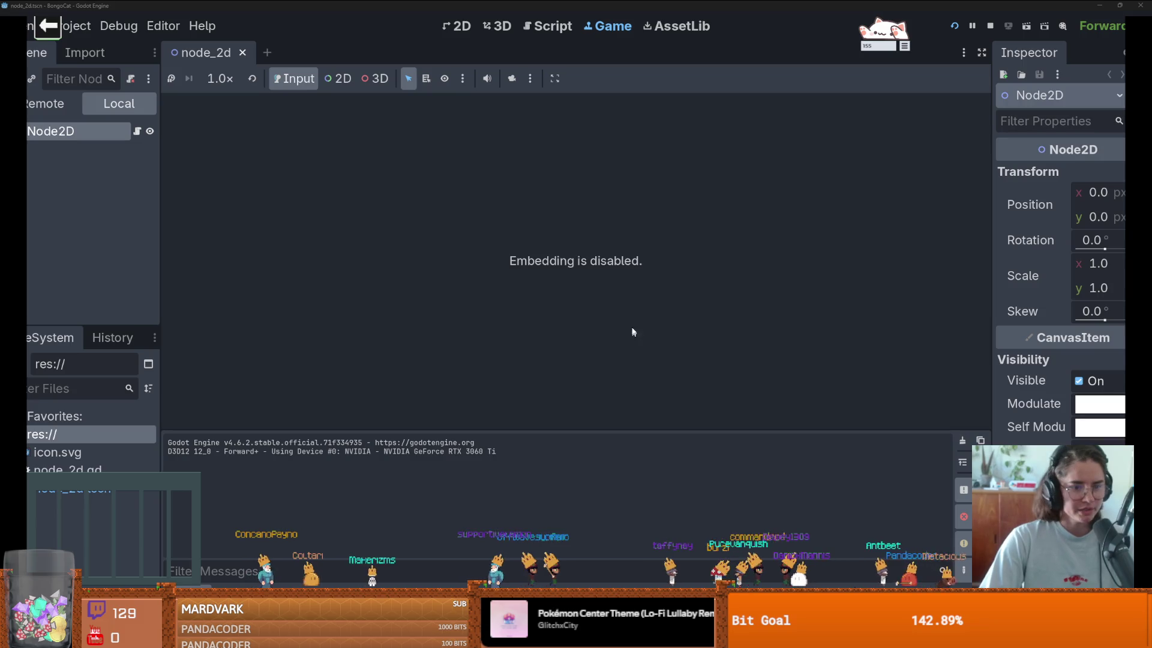
Step: Drop icon.svg into the 2D view as an Icon sprite near (67, 67), then save and run
right_click(92, 131)
left_click(113, 164)
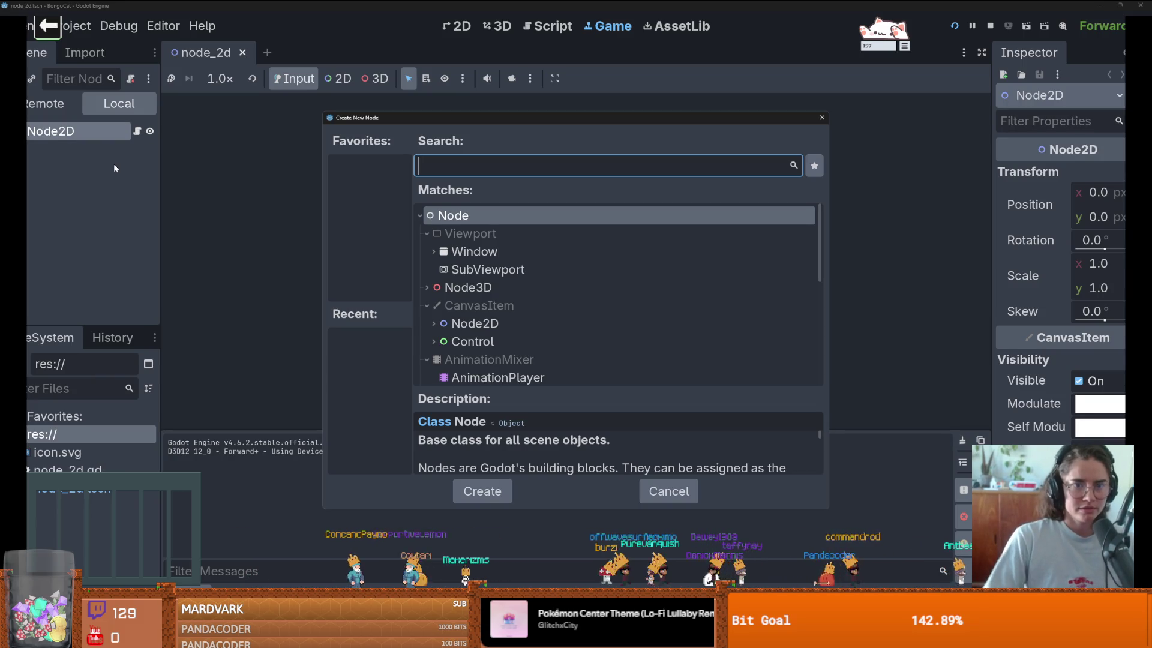
key("Escape")
left_click(457, 26)
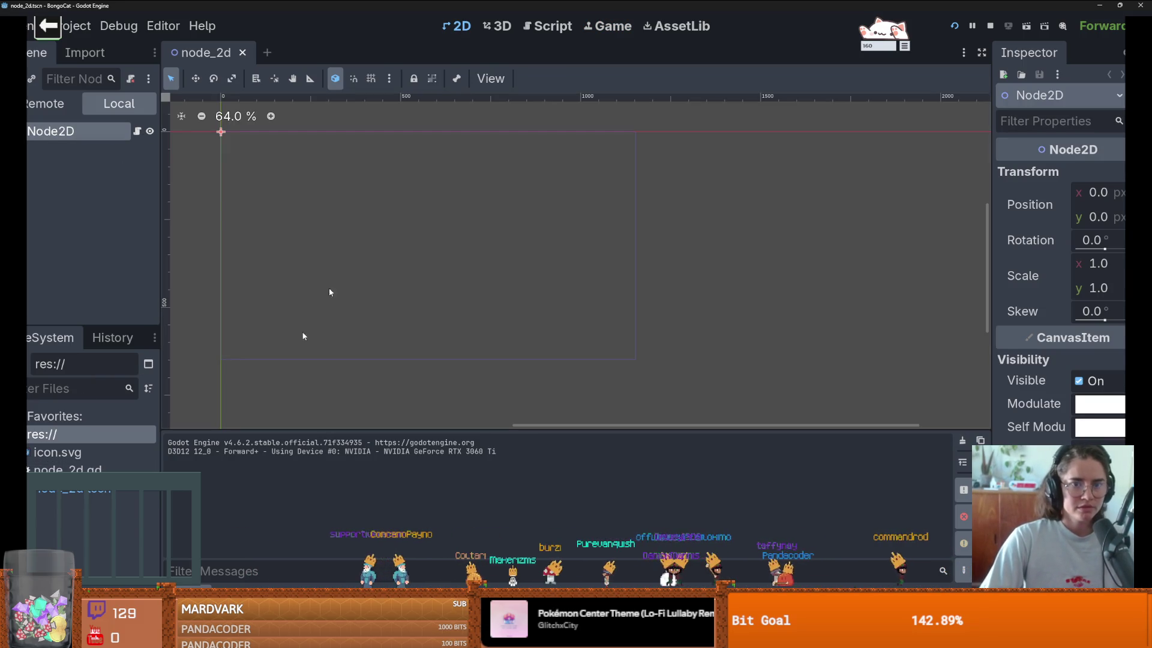
left_click_drag(57, 452, 269, 155)
scroll(350, 205, "up", 4)
scroll(377, 185, "up", 3)
left_click_drag(444, 204, 416, 214)
left_click(971, 26)
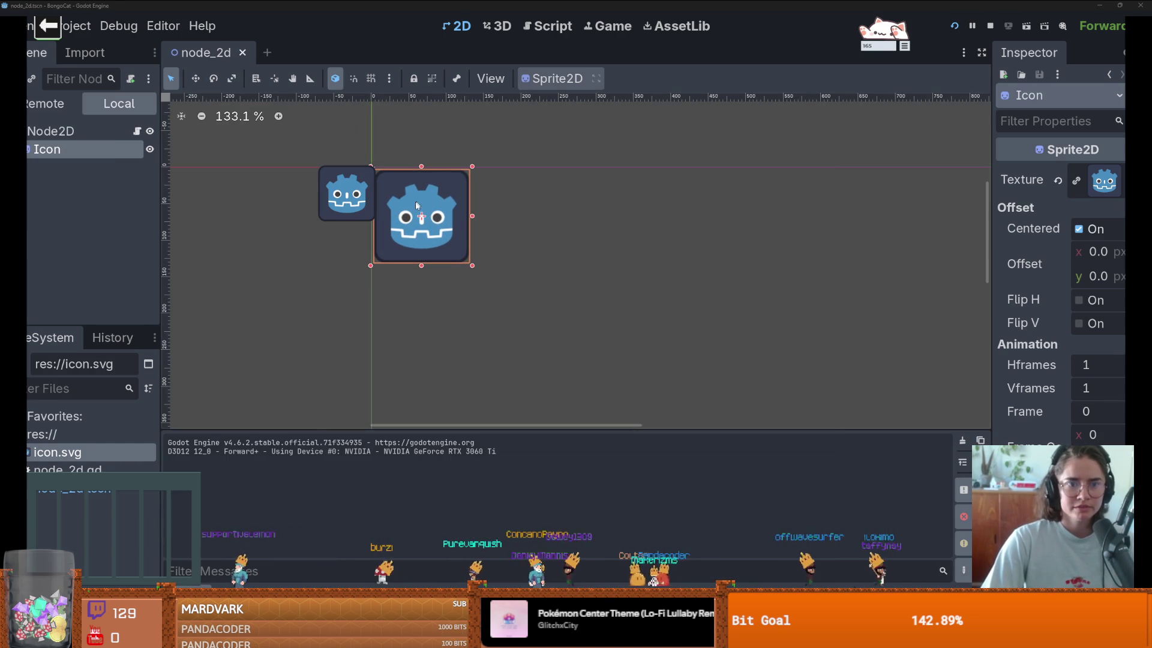
Step: Minimize the editor, check the root folder's context menu, and deselect the Icon sprite
left_click(1099, 5)
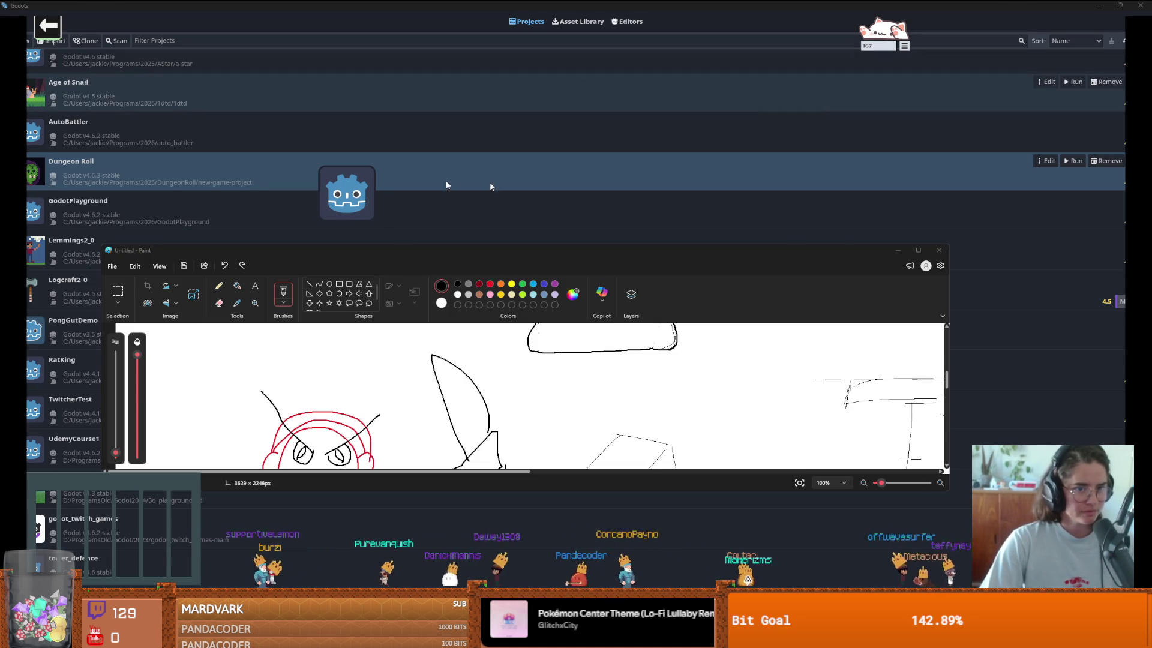
mouse_move(922, 251)
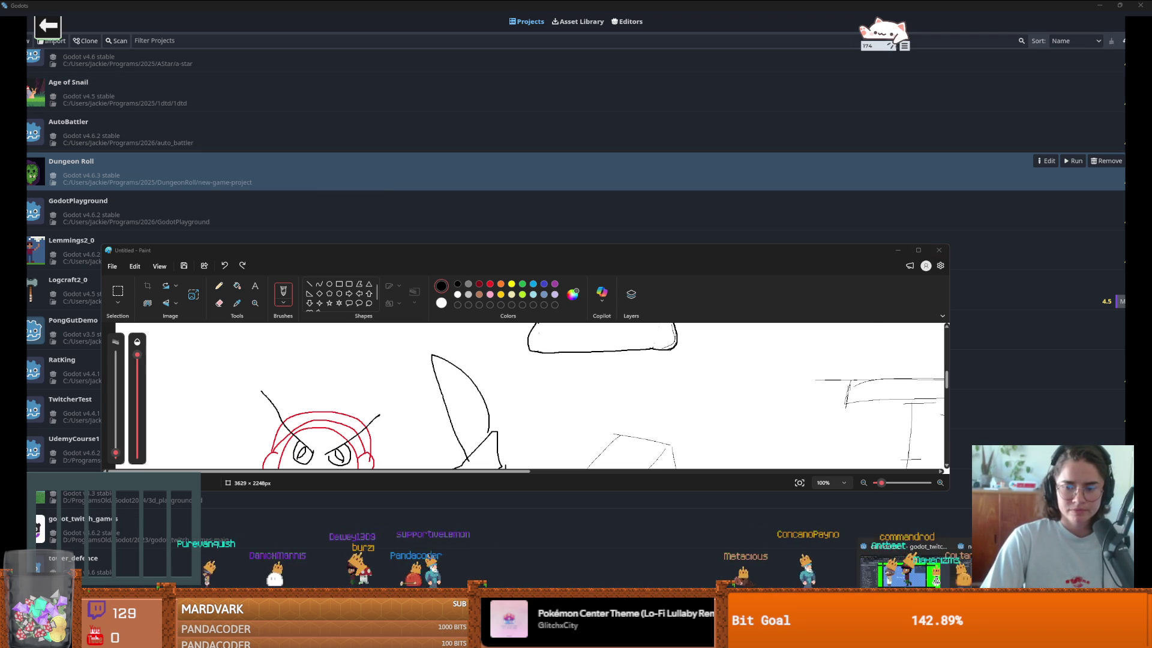
scroll(574, 325, "down", 10)
scroll(528, 246, "up", 4)
scroll(523, 252, "up", 5)
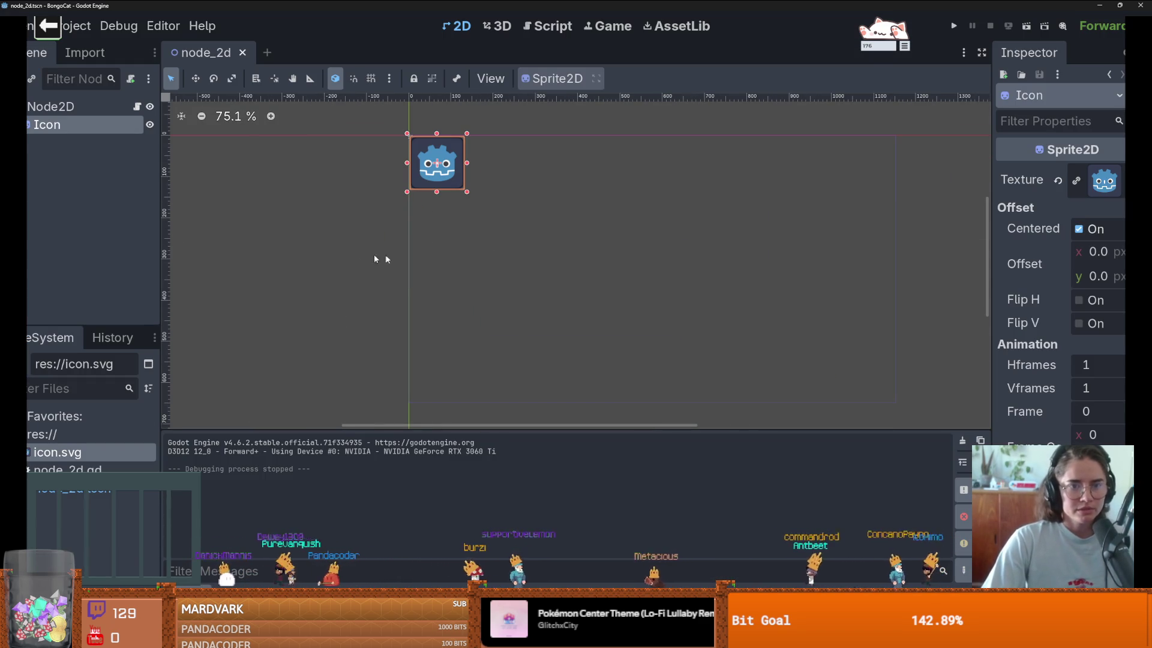
scroll(433, 260, "up", 5)
scroll(430, 287, "down", 2)
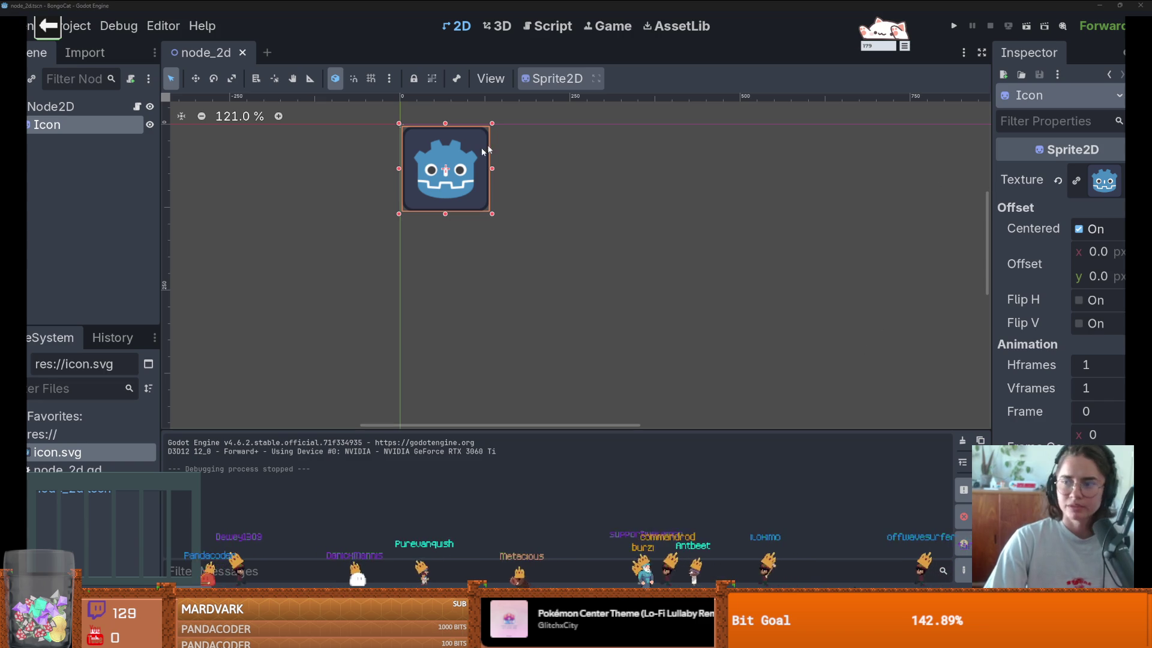
right_click(42, 434)
left_click(363, 403)
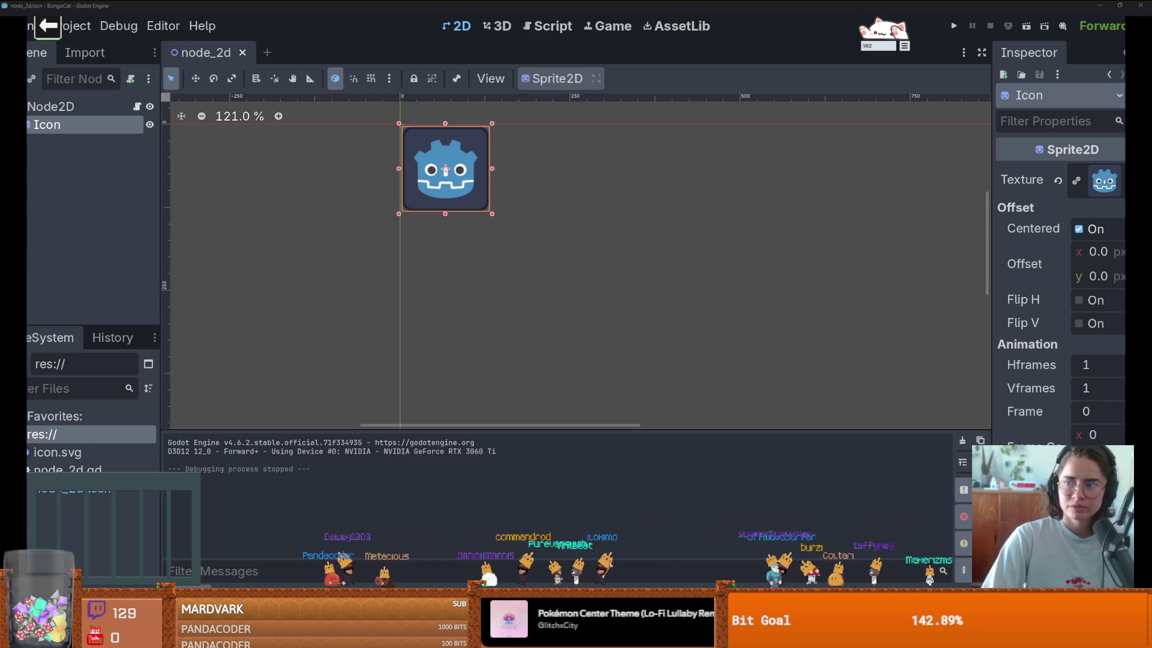
right_click(42, 433)
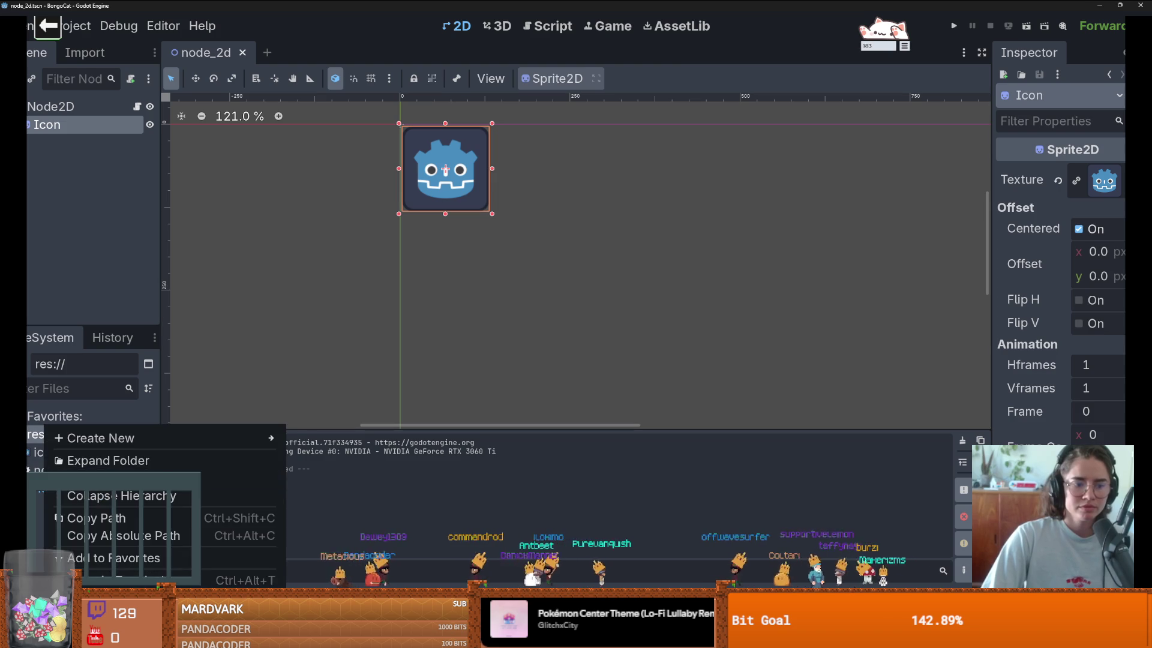
key("Escape")
left_click(714, 249)
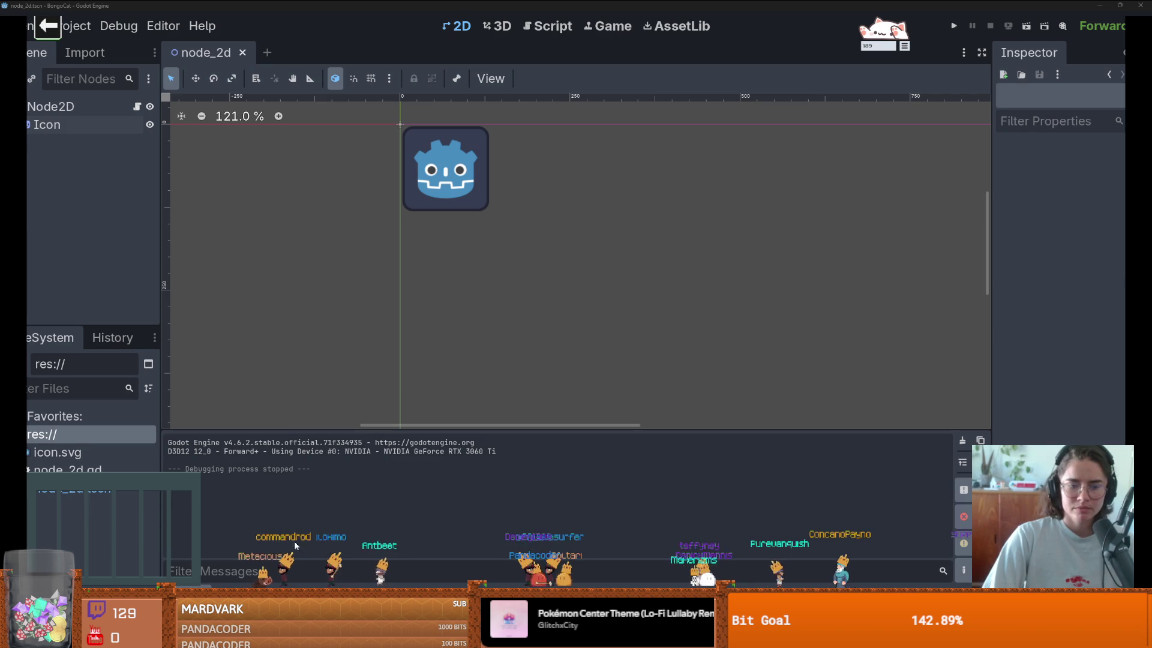
mouse_move(341, 636)
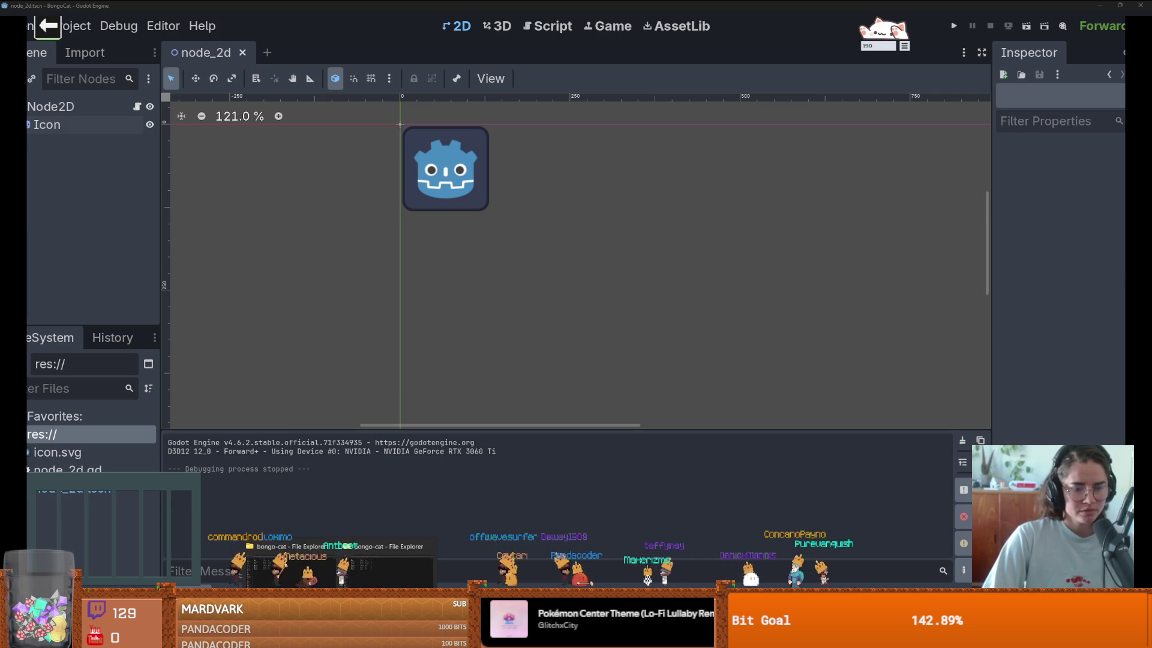
Step: Move icon.svg in the bongo-cat folder window and maximize Aseprite
left_click(341, 636)
mouse_move(144, 126)
left_mouse_down()
mouse_move(159, 150)
mouse_move(192, 129)
left_mouse_up()
key("alt+Tab")
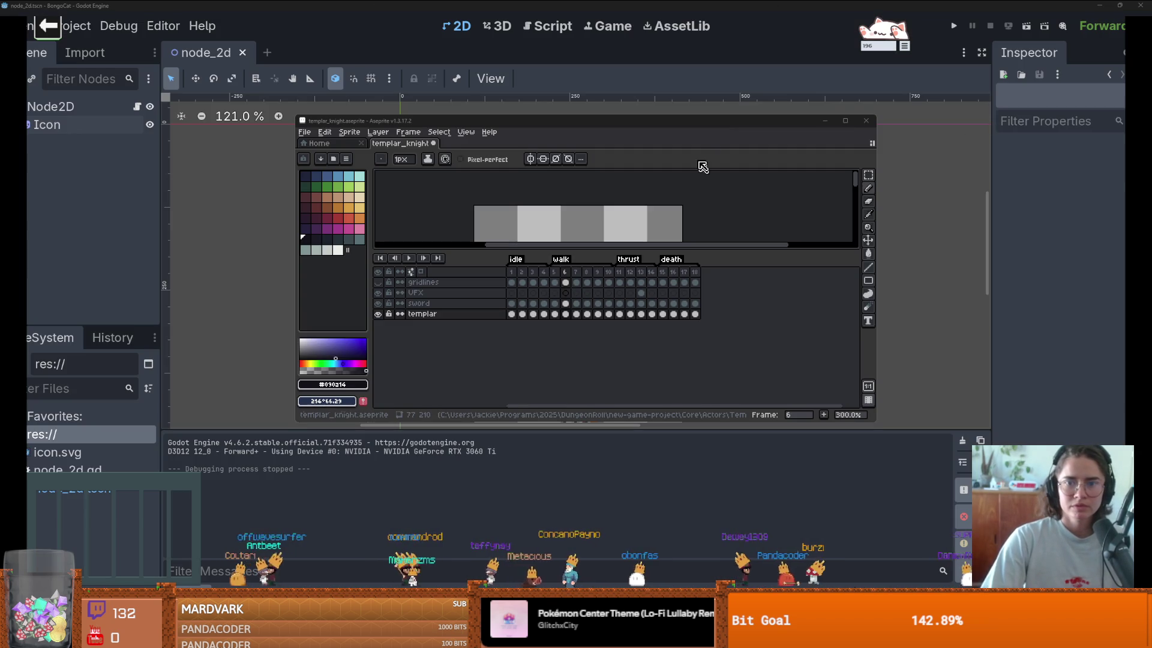
key("super+Up")
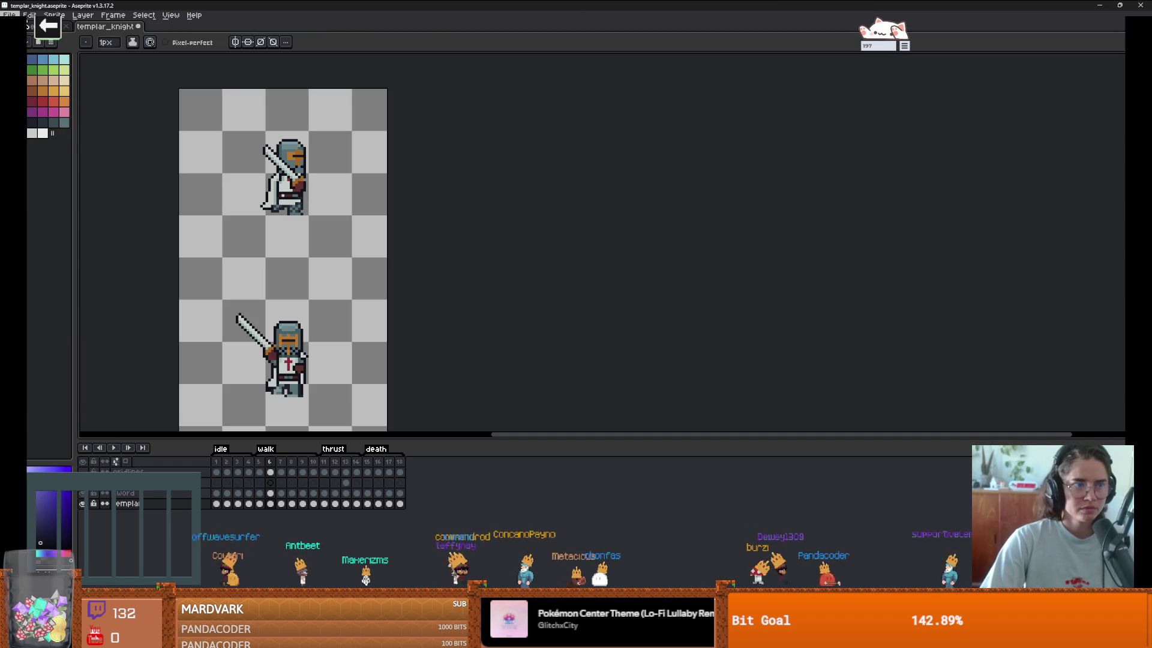
Step: Create a new blank sprite and resize its canvas to 32x28
key("alt+f")
left_click(27, 31)
left_click(543, 406)
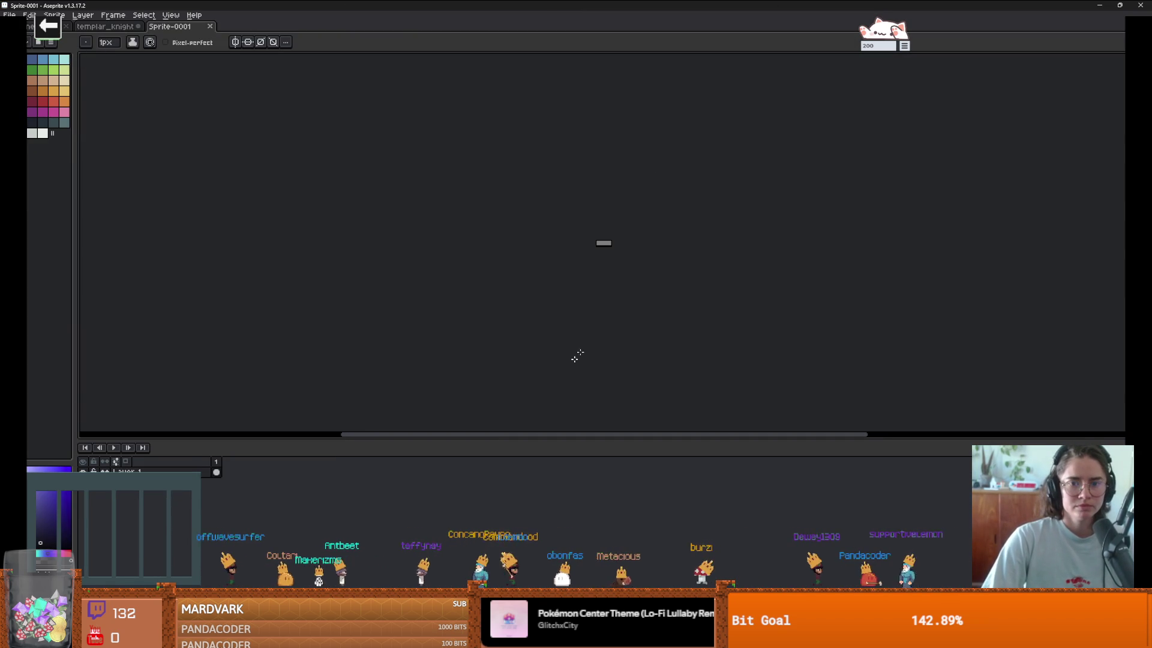
scroll(635, 268, "up", 5)
key("ctrl+alt+c")
left_click_drag(577, 261, 597, 342)
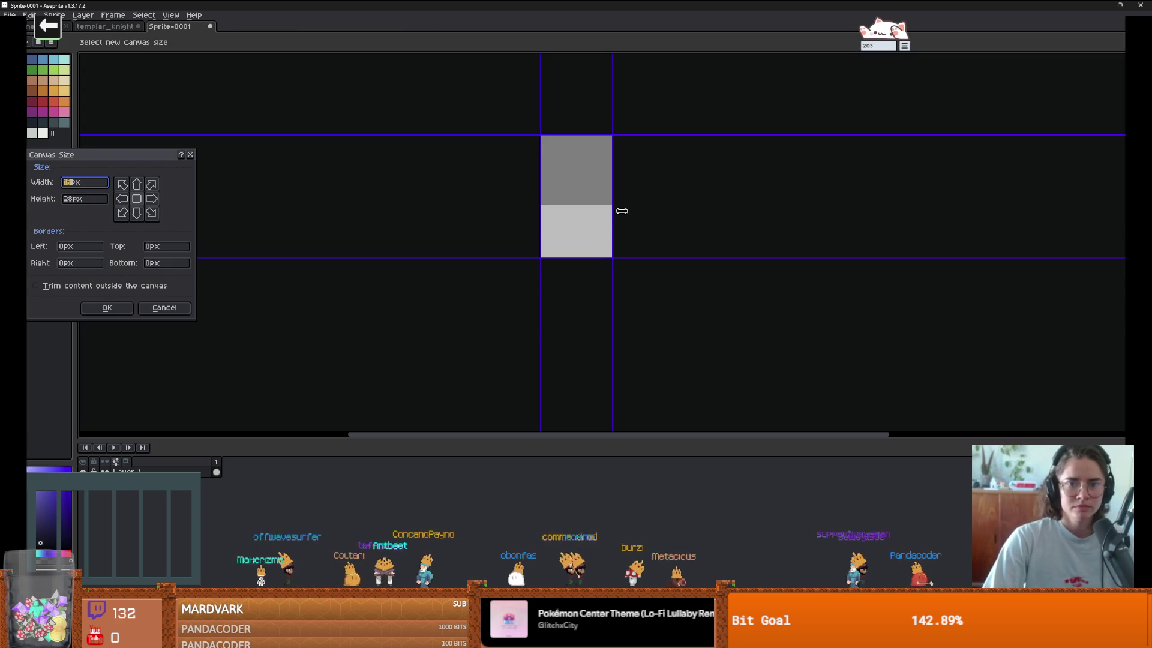
left_click_drag(618, 211, 689, 213)
key("Return")
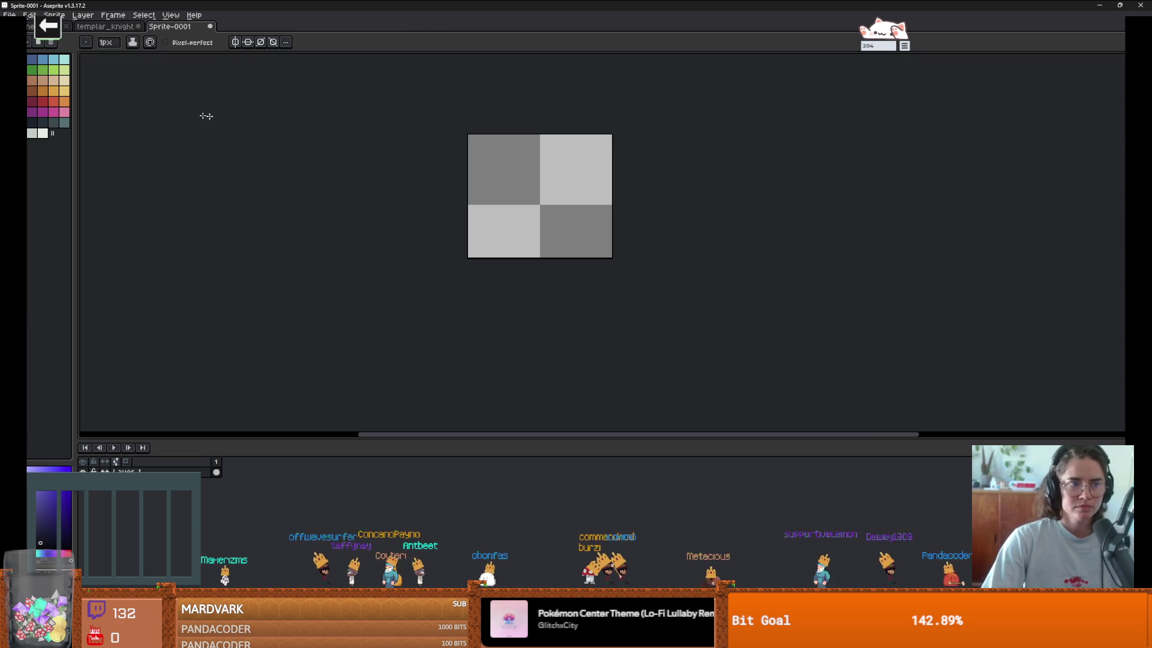
Step: Float the Aseprite window over the Godot editor, enlarge it, and center the canvas
mouse_move(342, 6)
left_mouse_down()
mouse_move(597, 163)
mouse_move(666, 99)
left_mouse_up()
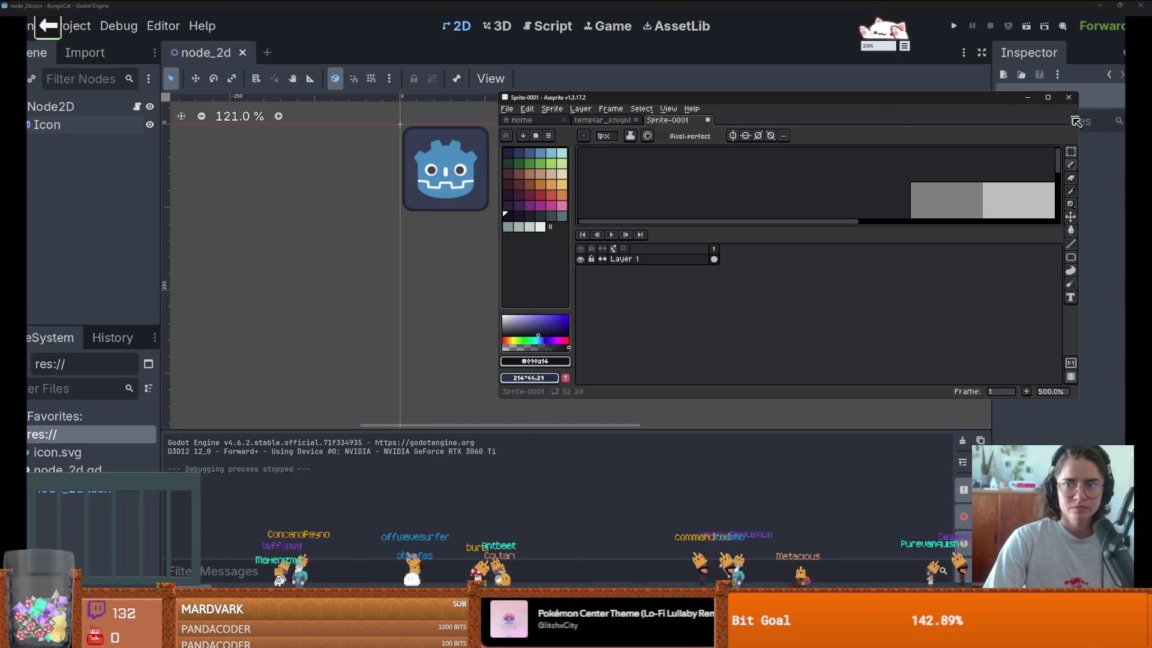
left_click_drag(1074, 121, 1140, 123)
left_click_drag(966, 159, 796, 154)
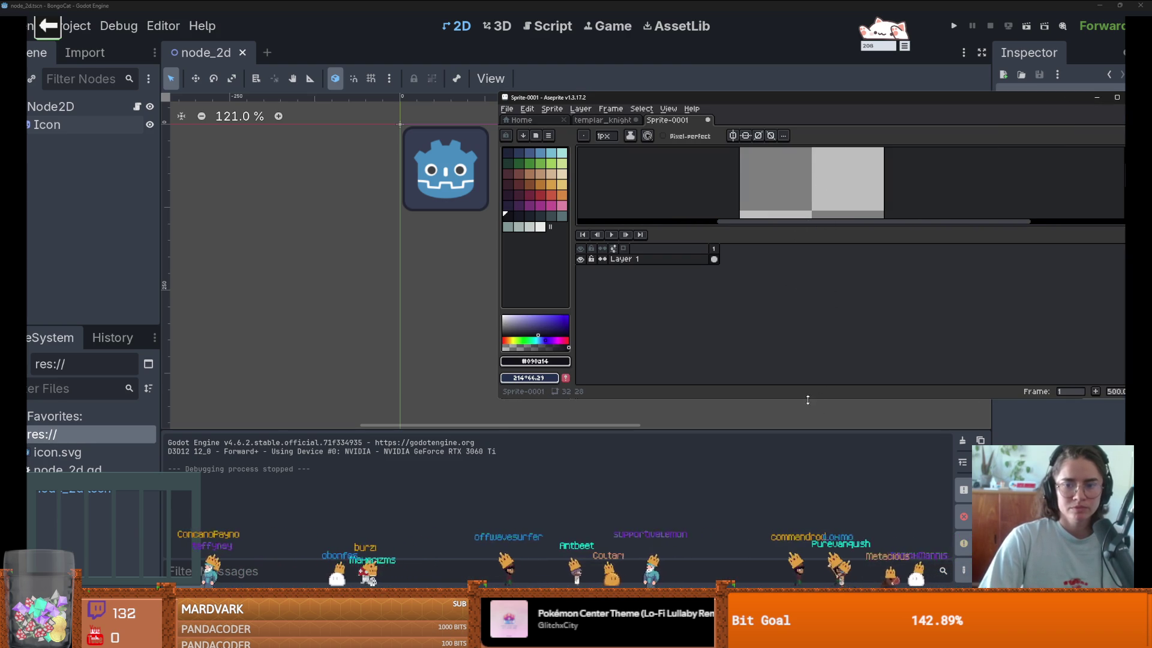
left_click_drag(807, 399, 808, 549)
scroll(867, 231, "up", 1)
left_click_drag(867, 232, 674, 296)
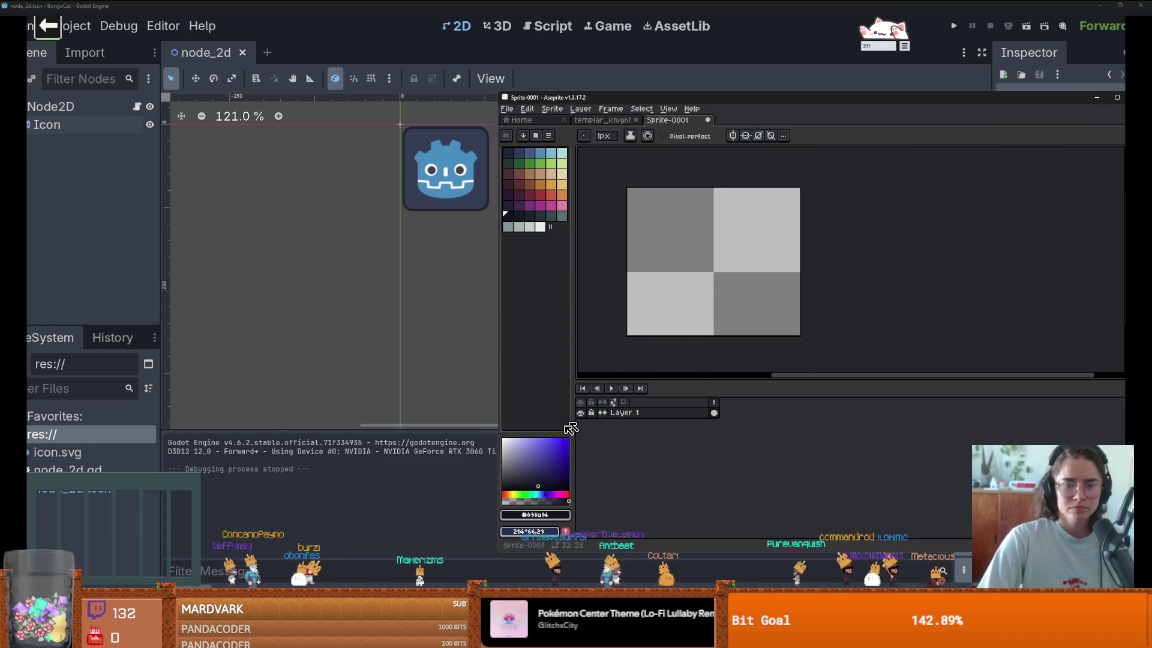
Step: Sample the Godot icon's blue and paint the head body solid blue
left_click(462, 155)
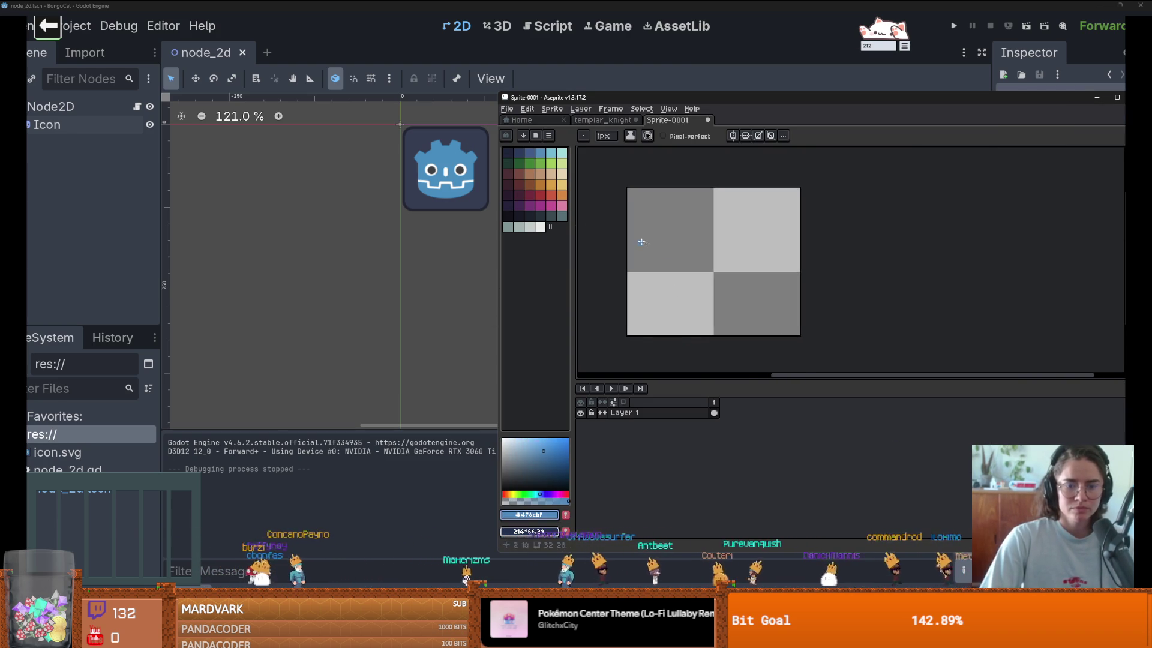
scroll(722, 265, "up", 1)
scroll(729, 264, "down", 1)
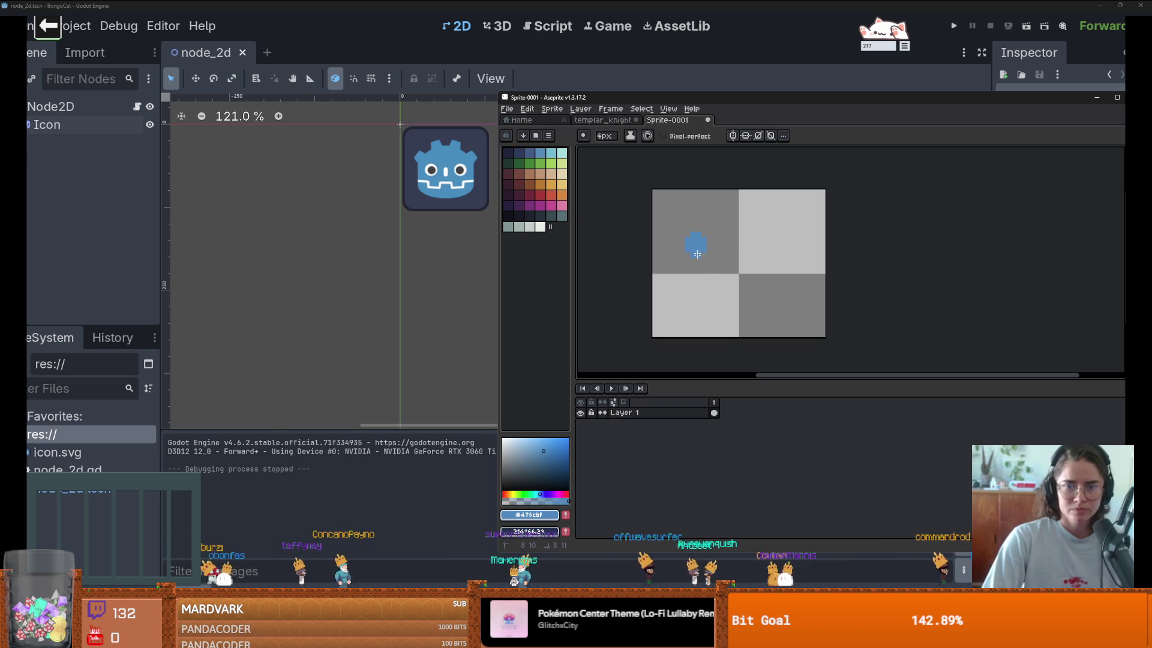
left_click_drag(697, 245, 728, 314)
left_click_drag(795, 251, 811, 218)
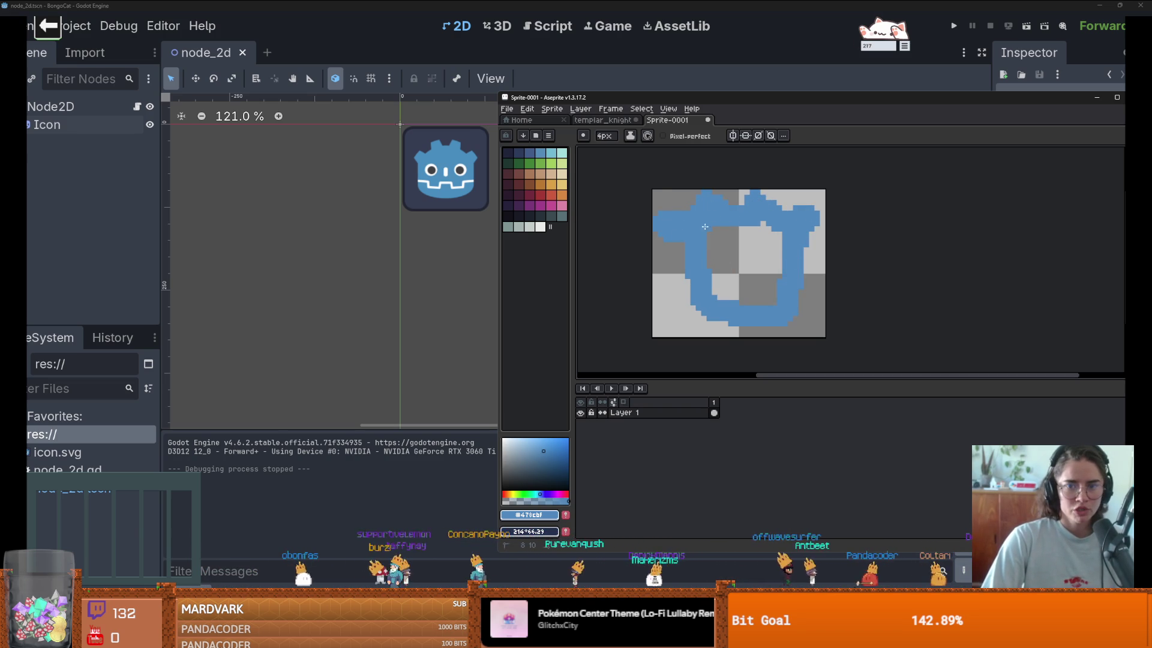
left_click_drag(717, 307, 761, 239)
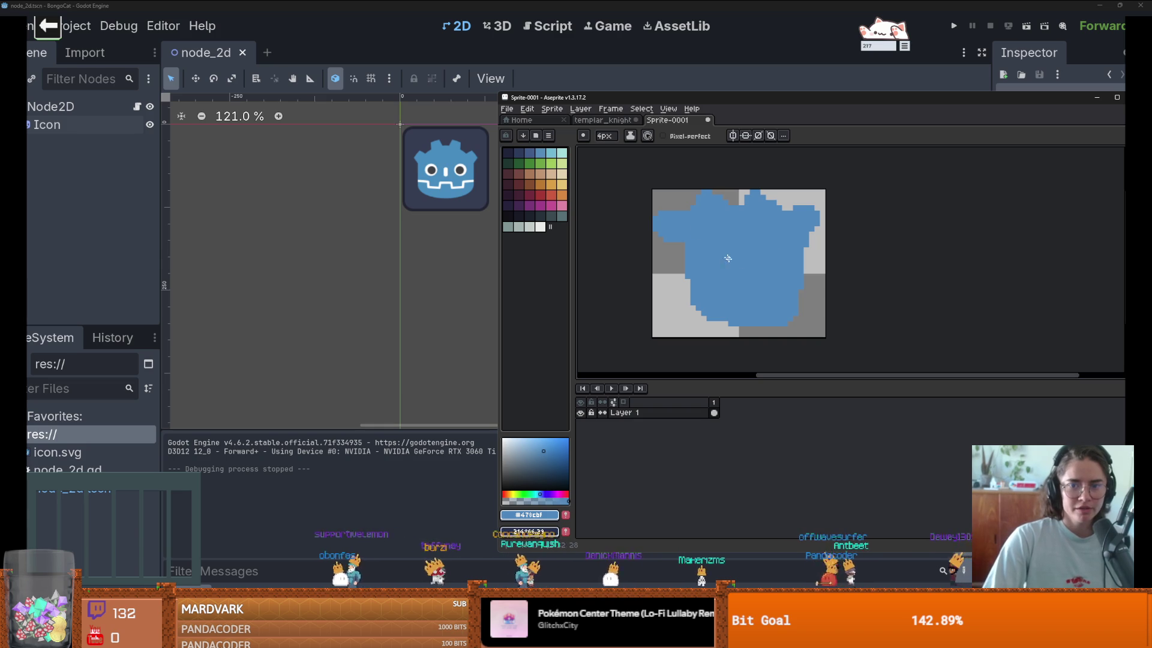
Step: Paint two white eyes and a small white mouth mark with the brush
key("e")
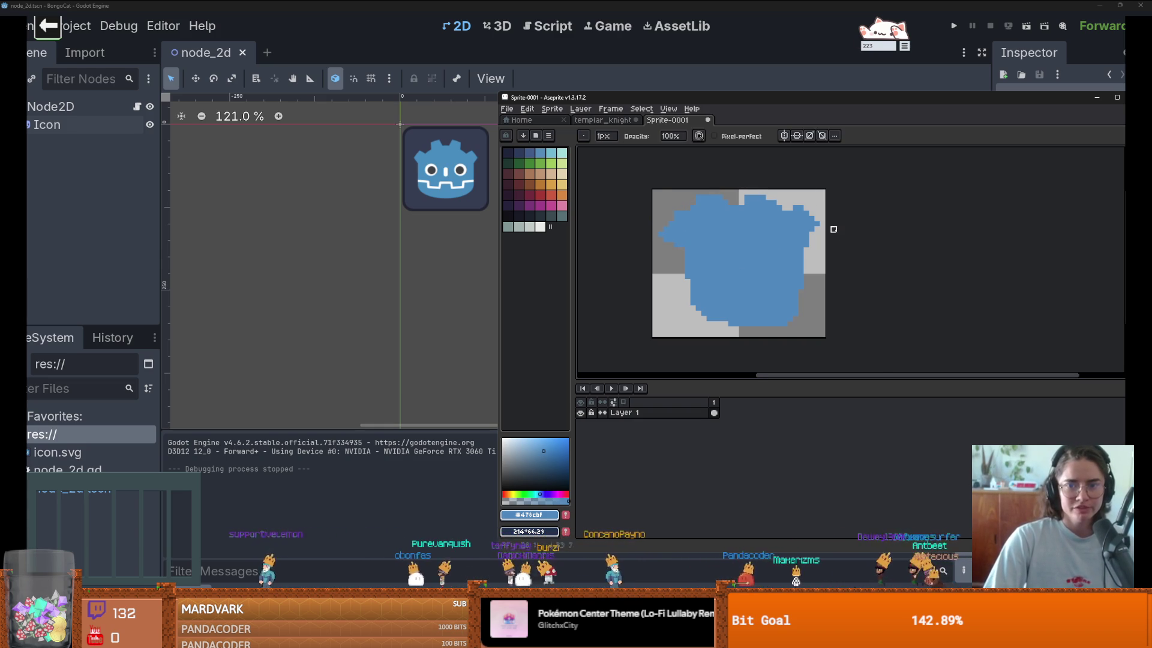
scroll(642, 240, "up", 1)
left_click(540, 226)
key("b")
left_click(743, 254)
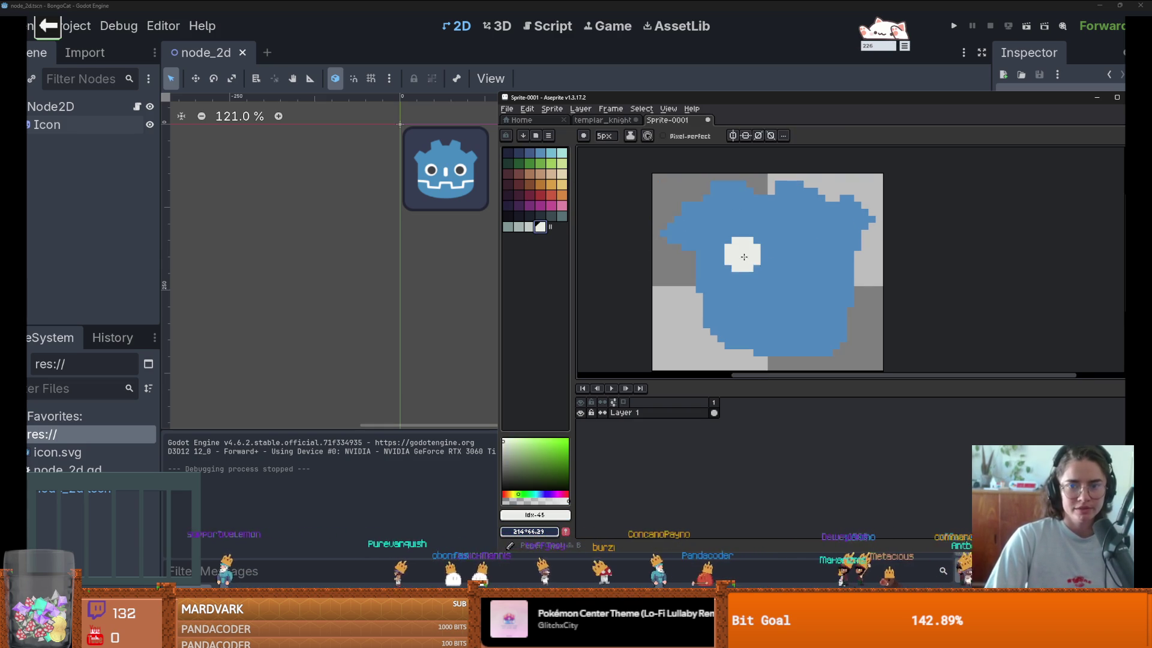
left_click(808, 255)
key("ctrl+z")
left_click(808, 262)
key("minus")
key("minus")
left_click(777, 268)
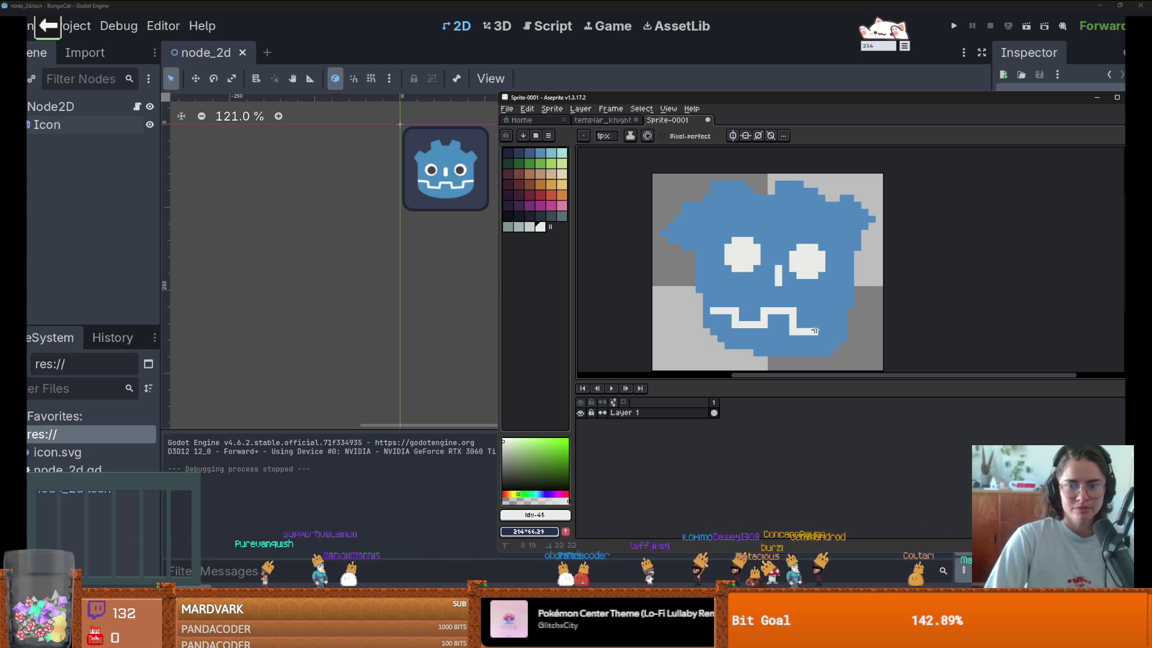
scroll(754, 275, "up", 1)
scroll(691, 252, "down", 3)
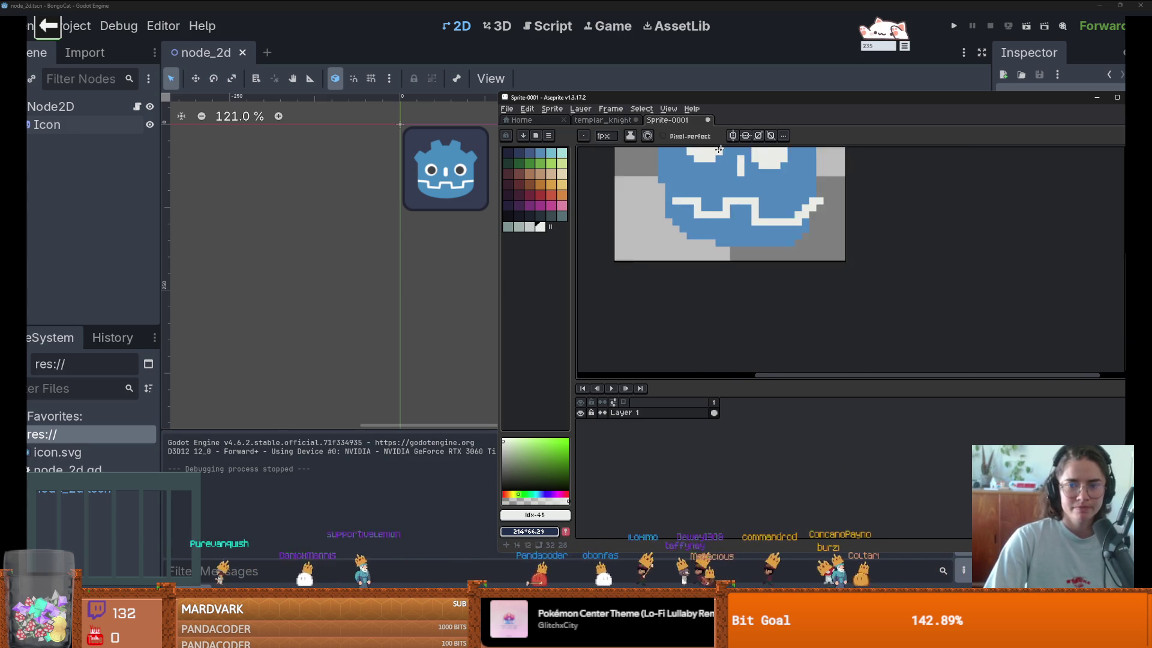
Step: Enlarge the canvas to 45x34 by adding 4px bottom, 8px right, 5px left, 2px top
key("ctrl+alt+c")
left_click_drag(736, 282, 735, 310)
left_click_drag(794, 256, 839, 256)
left_click_drag(623, 218, 595, 221)
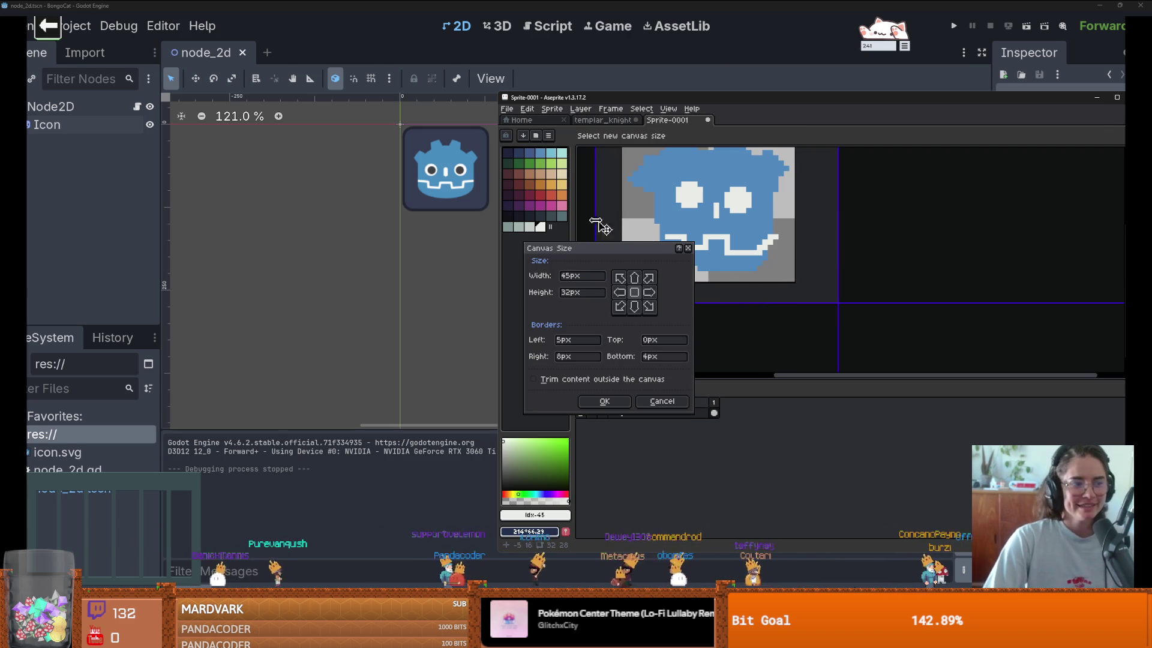
left_click_drag(685, 191, 685, 172)
left_click(605, 401)
scroll(719, 199, "up", 1)
scroll(719, 199, "down", 1)
Step: Paint a near-black pupil in the eye and shrink the brush to 1px
left_click(509, 216)
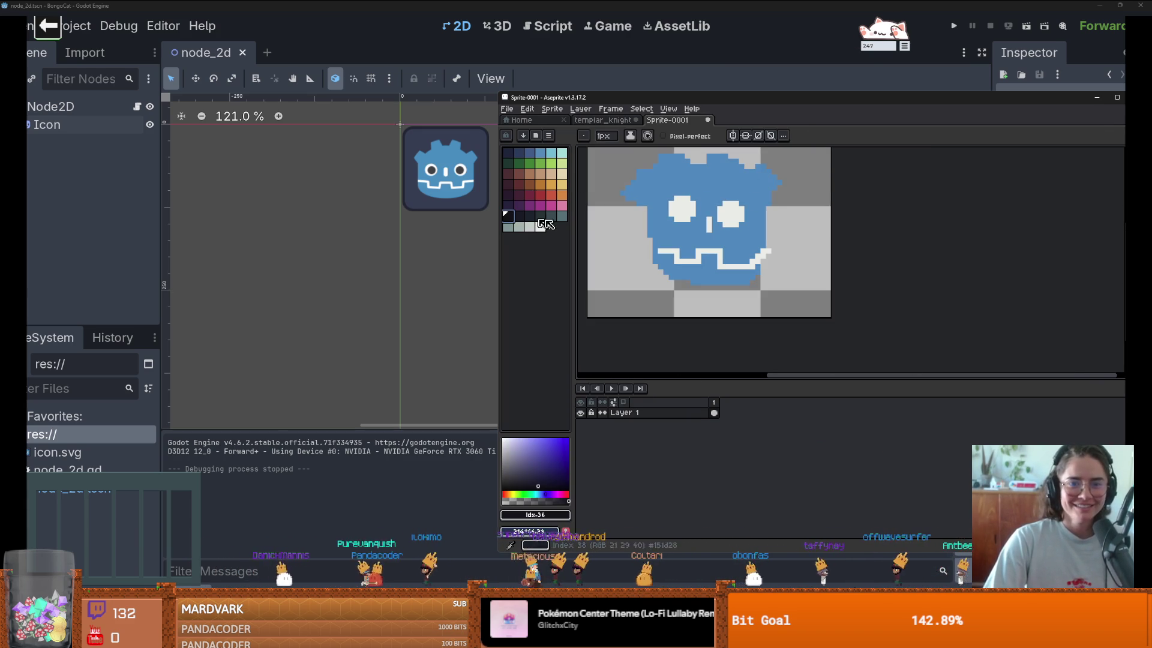
scroll(704, 204, "up", 1)
left_click(667, 214)
scroll(756, 229, "down", 1)
scroll(836, 309, "up", 1)
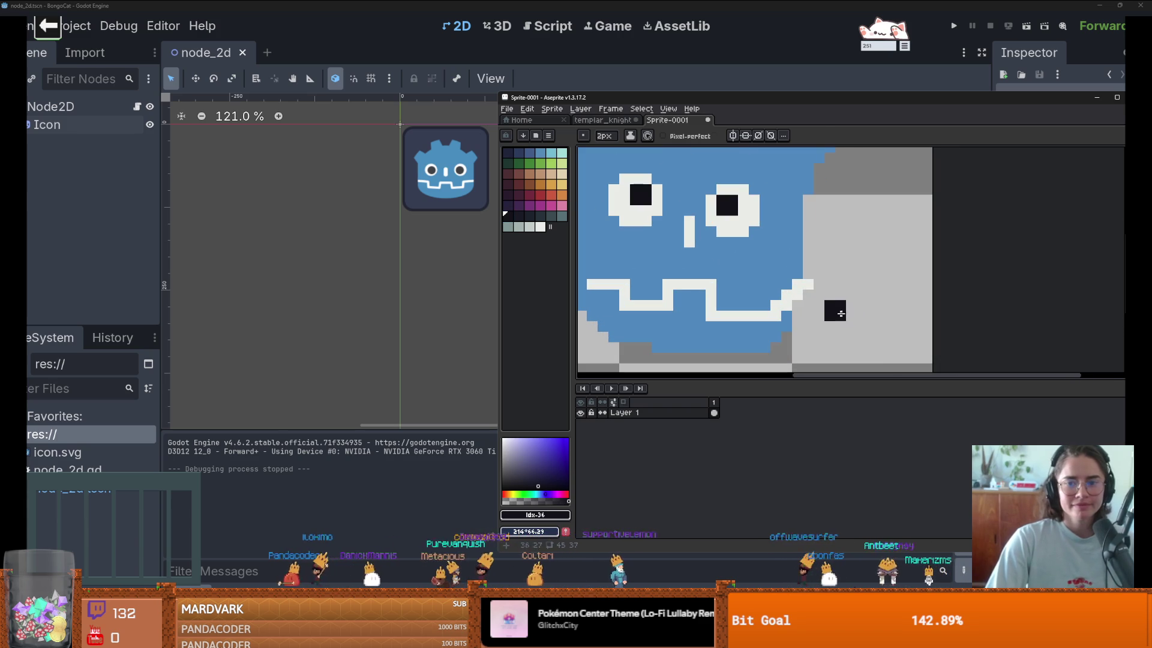
key("minus")
scroll(819, 273, "down", 1)
scroll(819, 273, "down", 1)
scroll(742, 261, "up", 1)
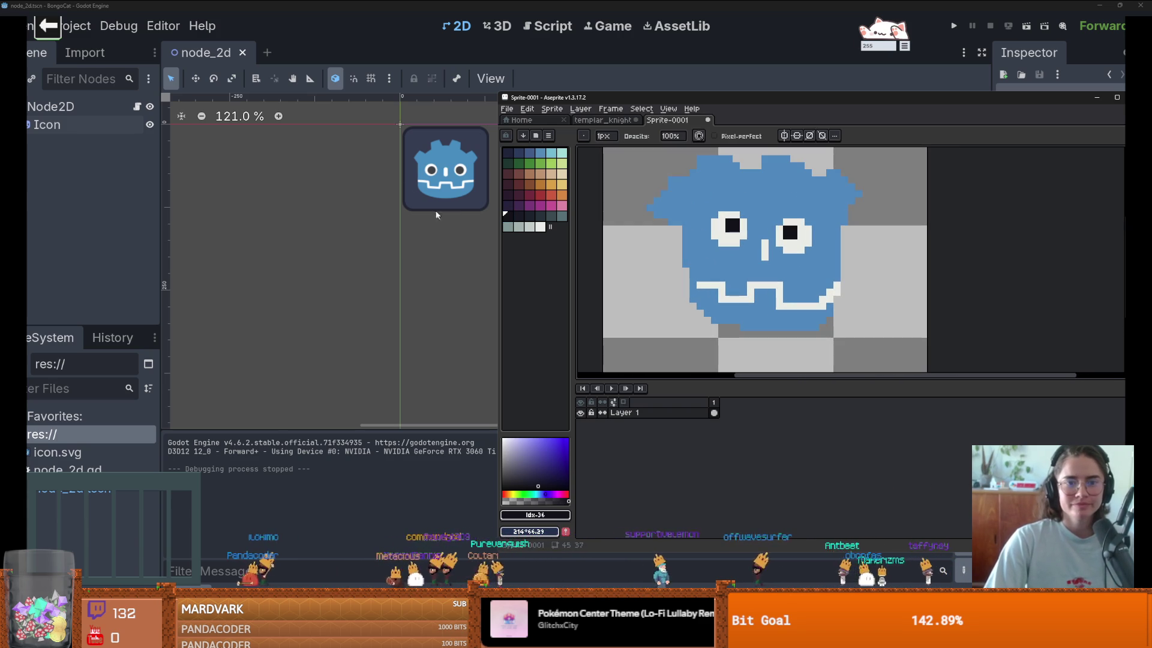
Step: On a new layer, paint two dark-blue arms with a 7px brush, then undo them
left_click(529, 153)
key("shift+n")
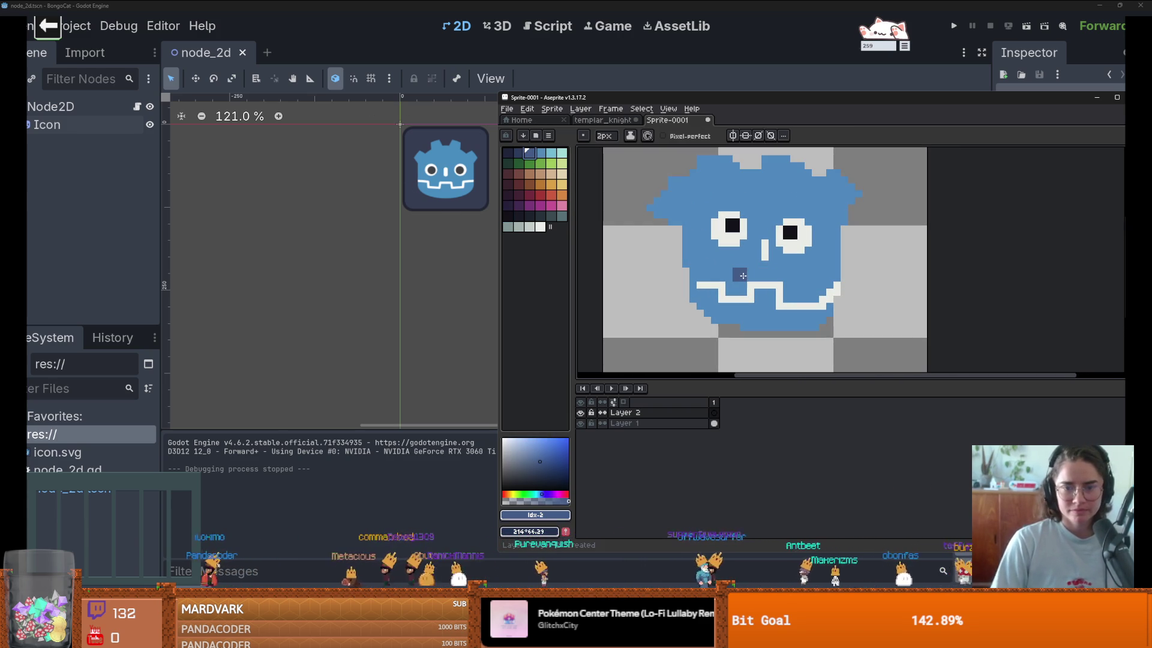
key("plus")
key("plus")
key("plus")
left_click_drag(836, 308, 810, 285)
left_click_drag(693, 298, 635, 251)
scroll(691, 228, "down", 1)
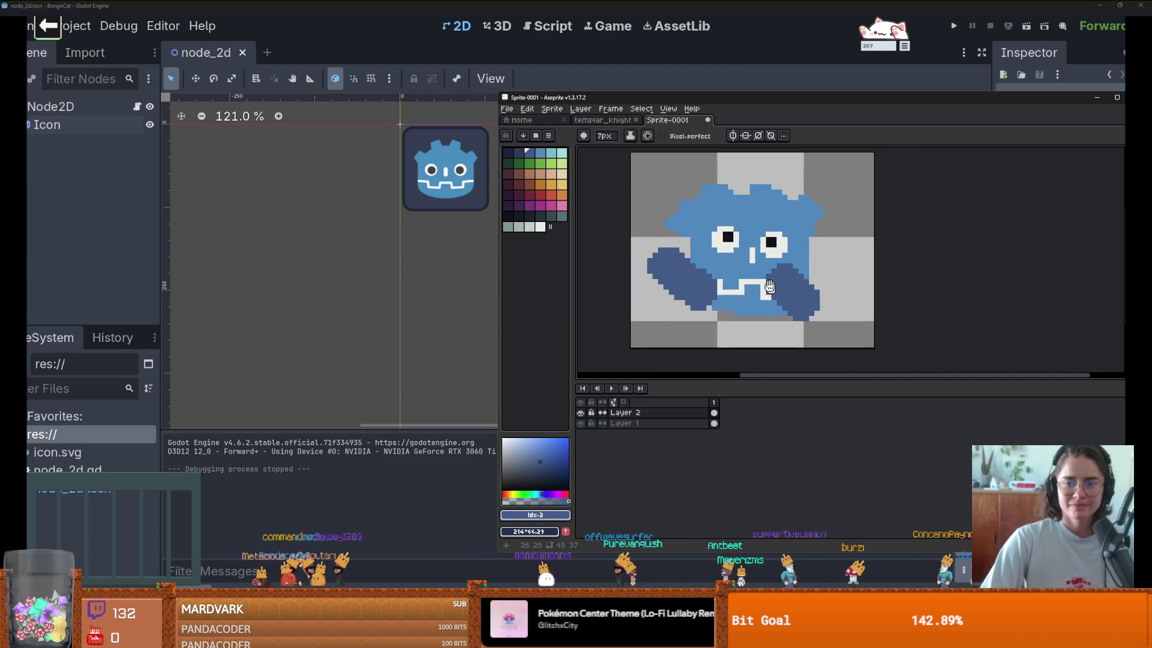
key("ctrl+z")
key("ctrl+z")
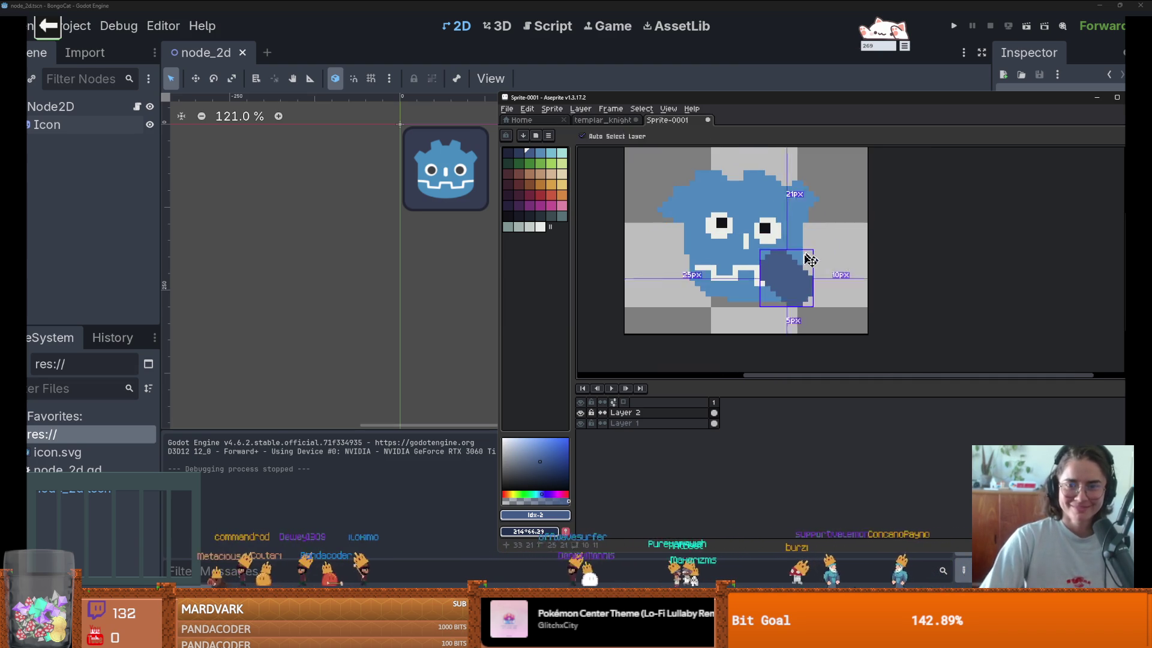
Step: With a 4px brush, paint a light-blue bump at the lower right and extend it leftward
scroll(799, 286, "up", 1)
key("minus")
key("minus")
key("minus")
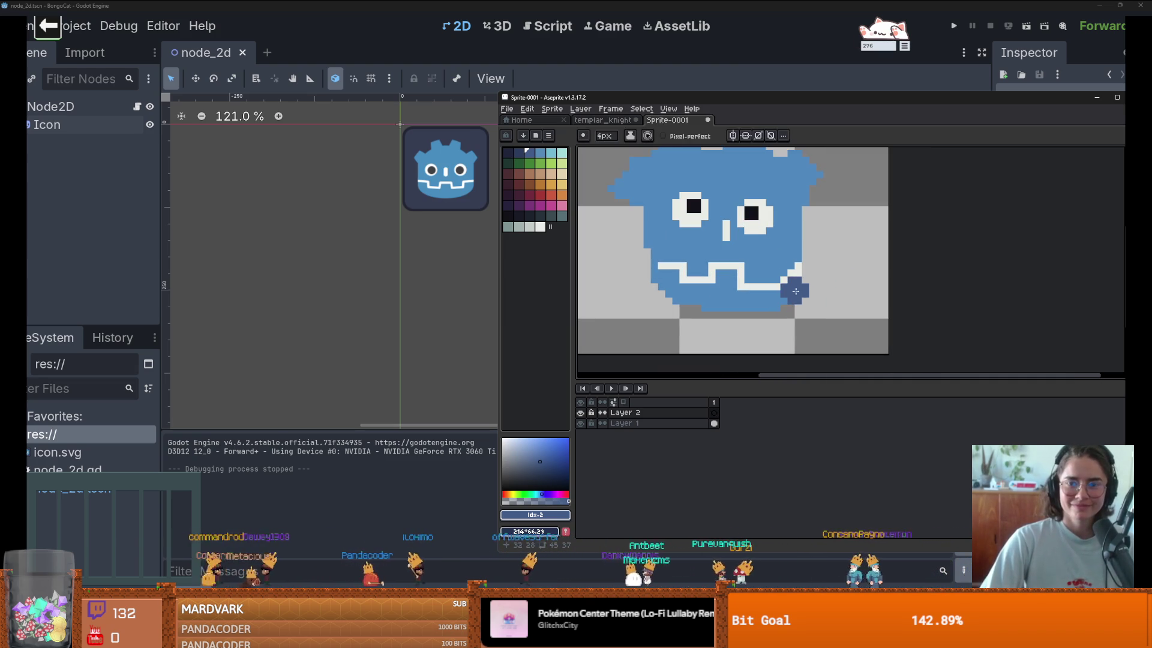
left_click(808, 293, "alt")
left_click_drag(808, 293, 807, 291)
mouse_move(672, 289)
left_mouse_down()
mouse_move(625, 302)
mouse_move(643, 294)
mouse_move(611, 225)
left_mouse_up()
left_click(519, 152)
Step: Paint a dark navy arm on the right with a 5px brush and add a second frame
key("plus")
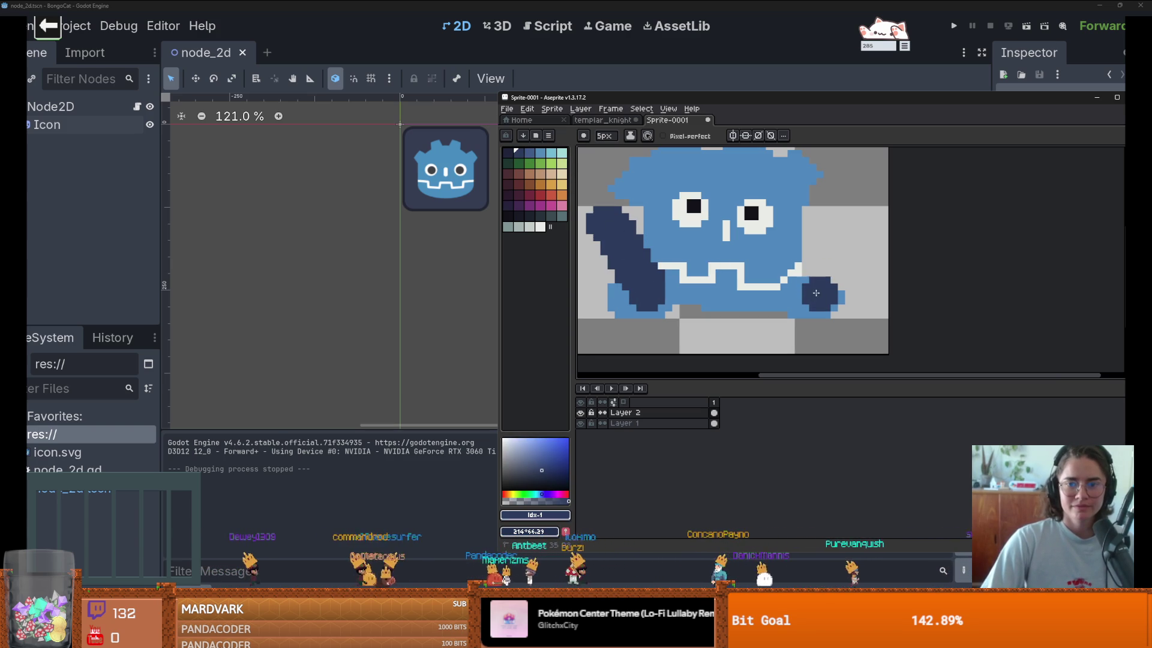
left_click_drag(831, 302, 791, 247)
scroll(789, 240, "down", 2)
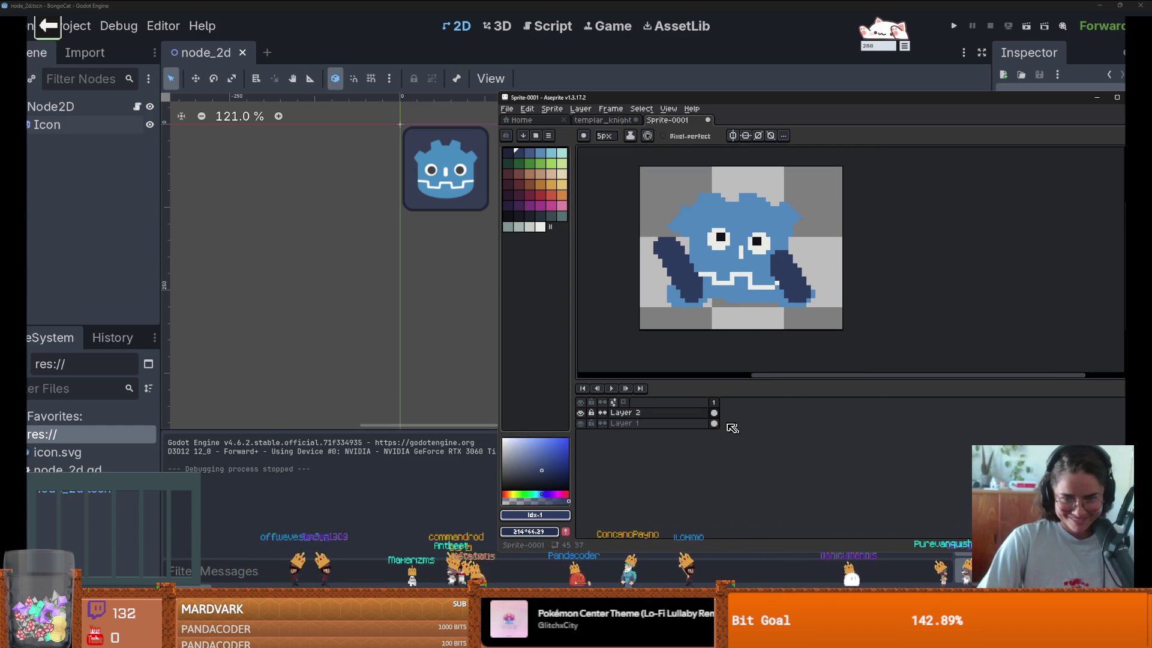
key("alt+n")
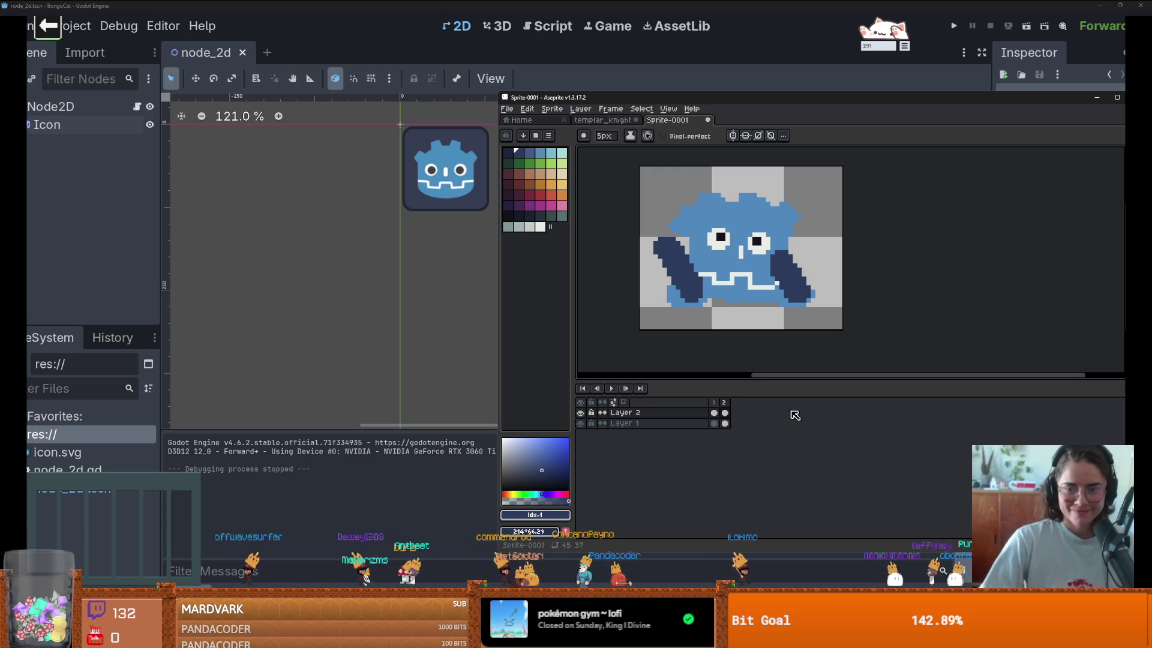
left_click_drag(793, 281, 763, 212)
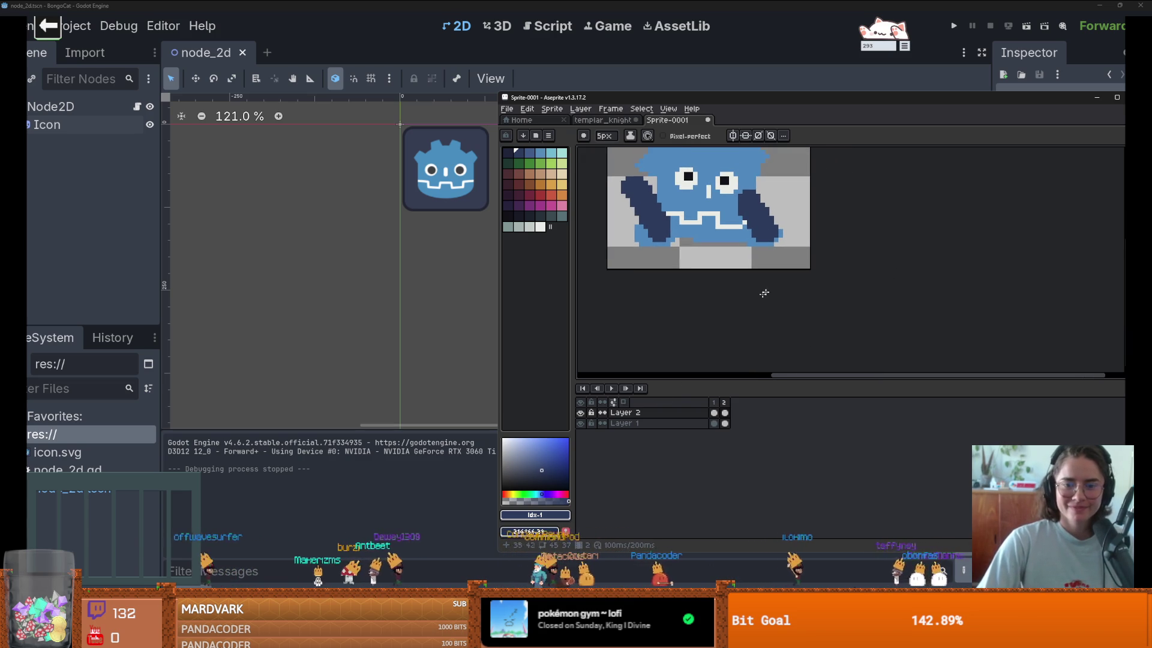
left_click(580, 413)
left_click(581, 413)
scroll(763, 263, "up", 2)
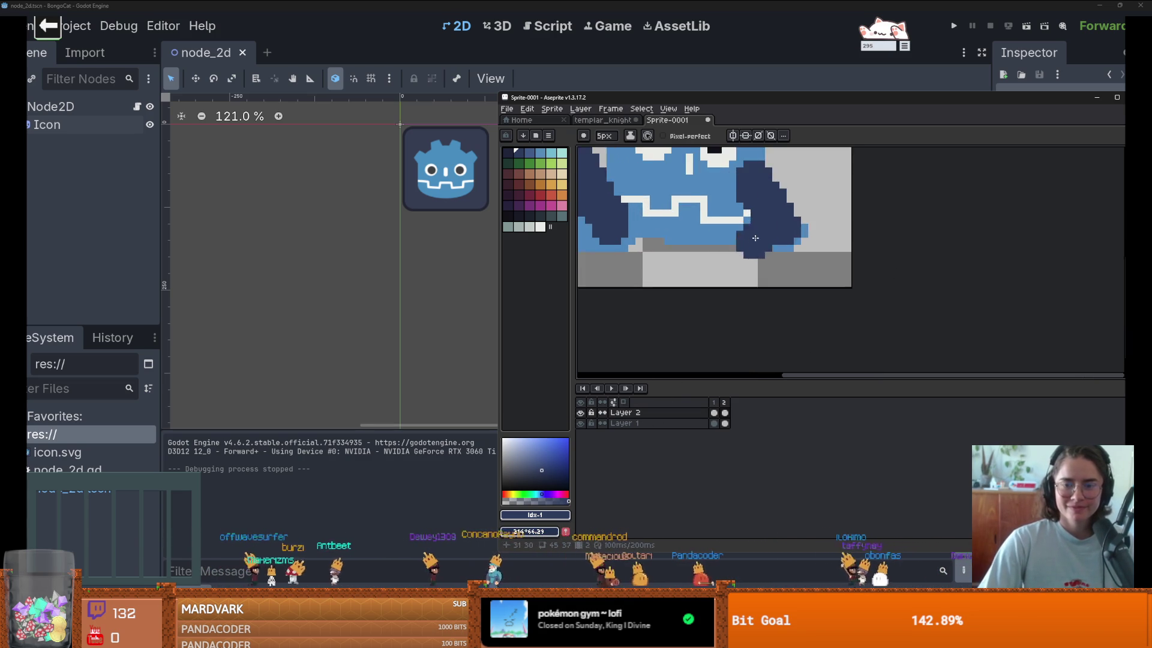
Step: On frame 2, erase the raised right arm and paint a dark paw reaching down-left
key("b")
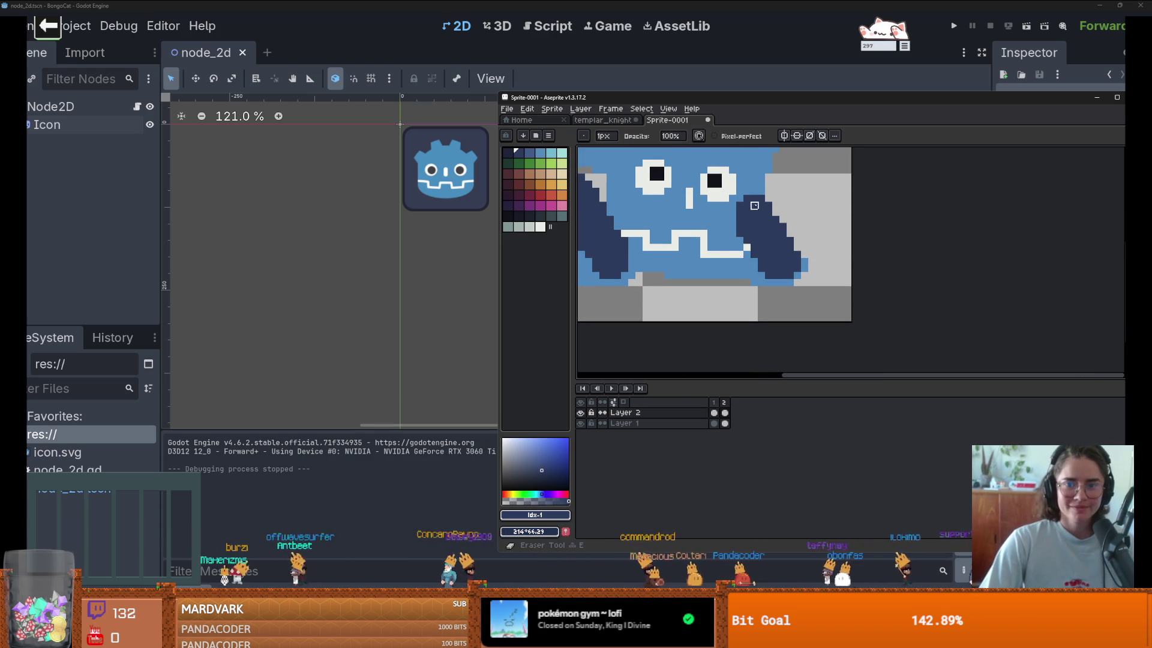
key("e")
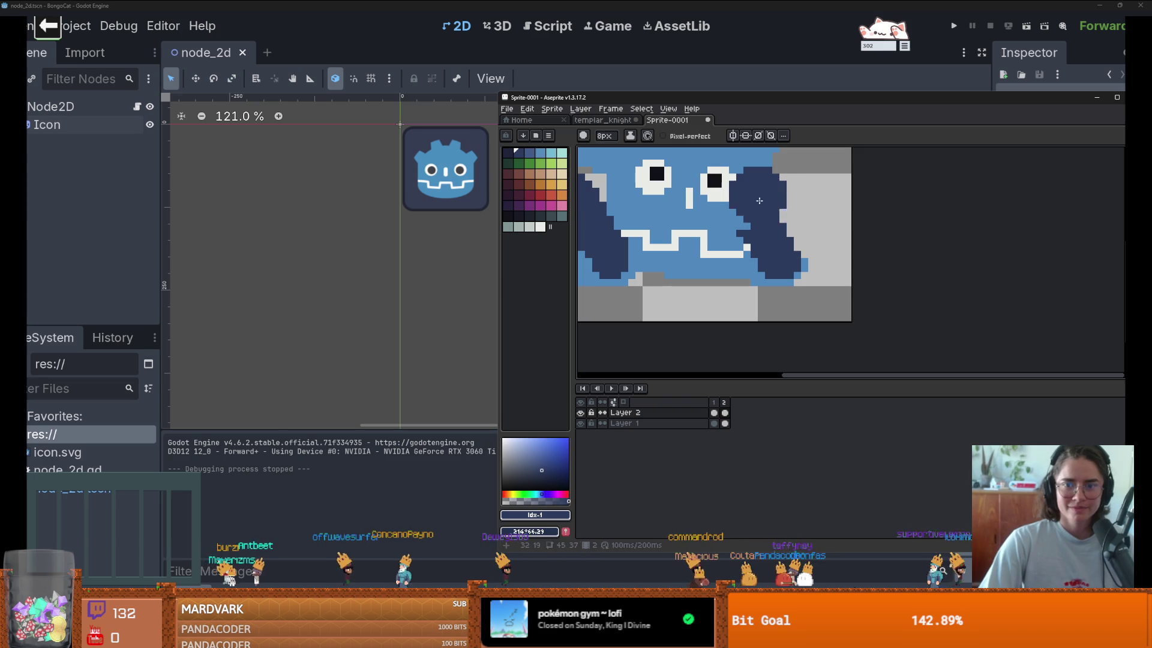
key("e")
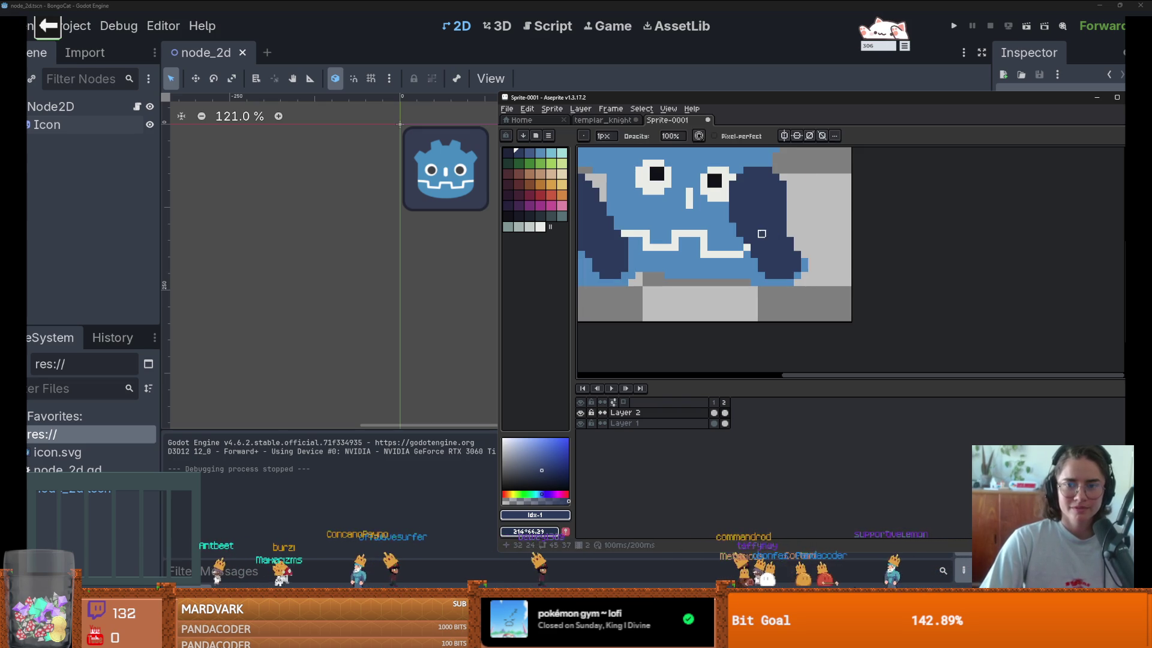
mouse_move(791, 207)
left_mouse_down()
mouse_move(762, 228)
mouse_move(805, 206)
left_mouse_up()
key("b")
left_click(774, 258)
left_click_drag(778, 259, 719, 289)
Step: Paint a dark arm extending down from the right hand in frame 2
scroll(753, 255, "down", 2)
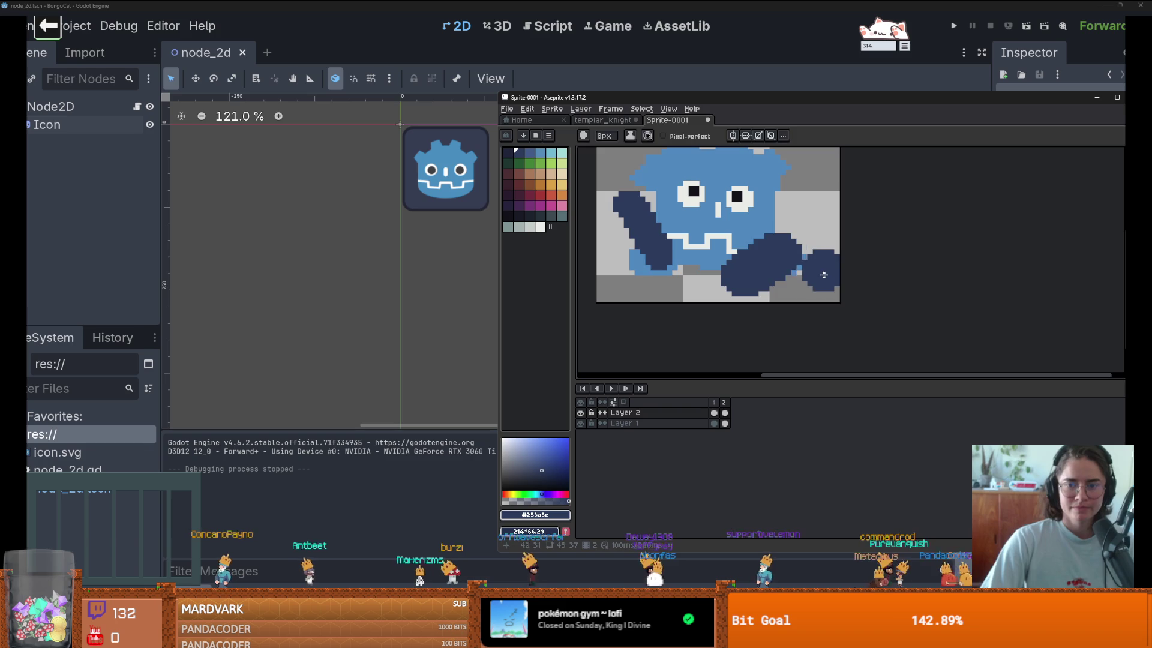
key("z")
key("ctrl+v")
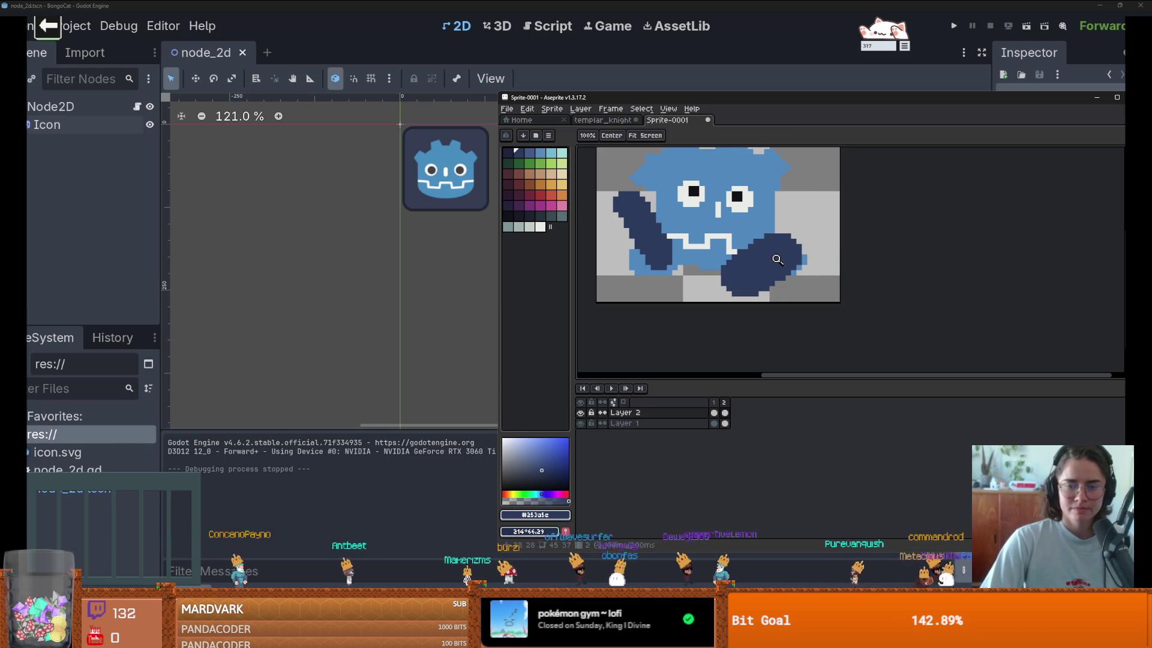
key("ctrl+z")
key("b")
mouse_move(784, 254)
left_mouse_down()
mouse_move(786, 243)
mouse_move(743, 278)
left_mouse_up()
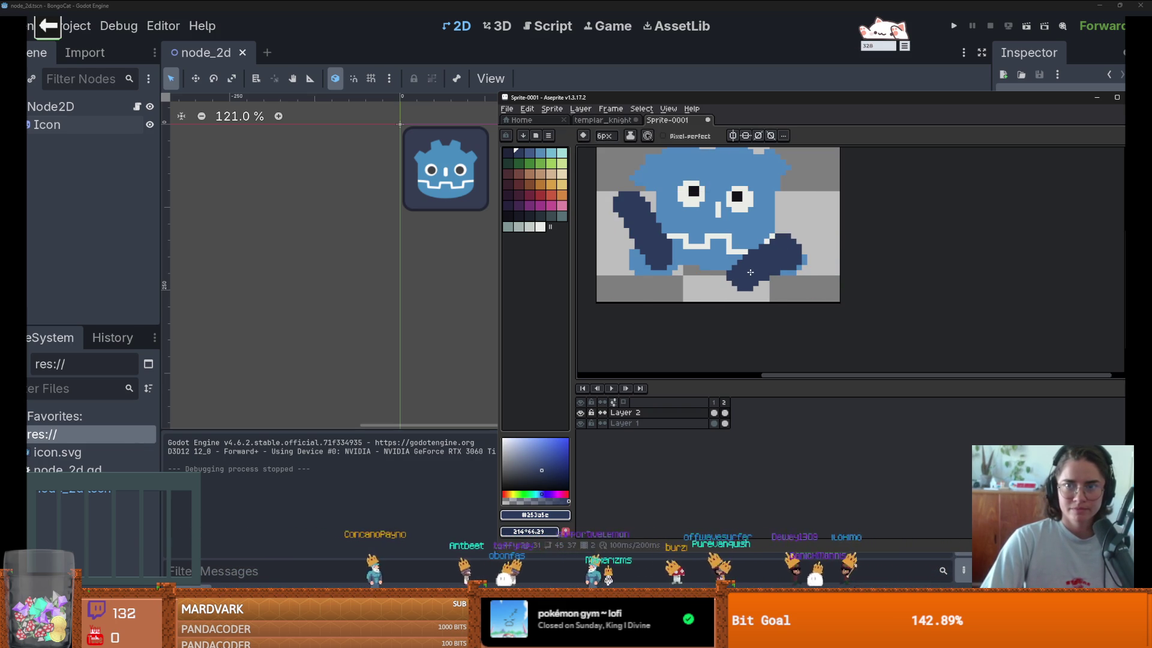
scroll(751, 273, "up", 1)
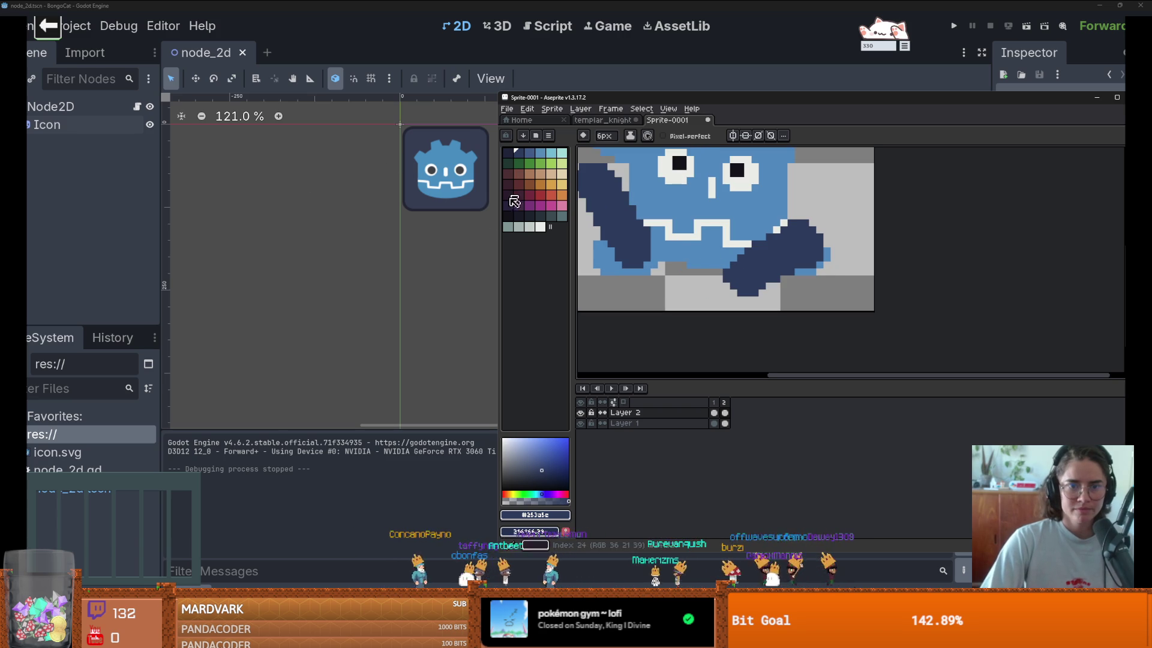
Step: Pick a dark detail colour, use a 3px brush, and extend the canvas 2px down to 45x39
left_click(507, 215)
key("minus")
key("minus")
key("minus")
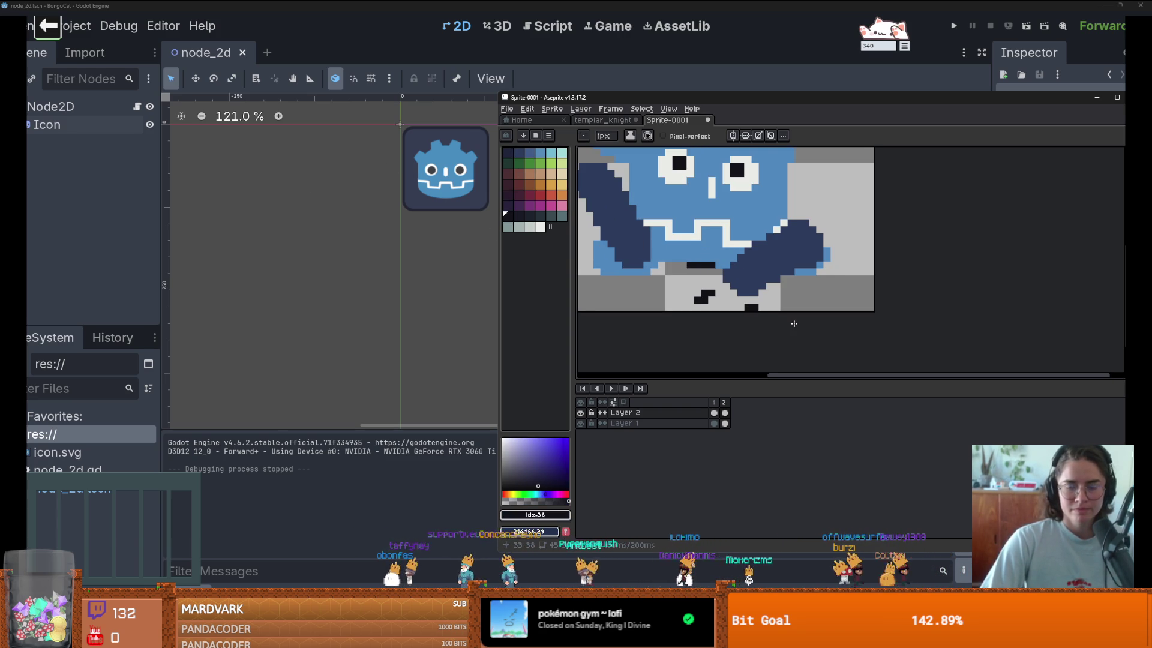
scroll(794, 323, "down", 2)
key("ctrl+alt+c")
left_click_drag(742, 288, 742, 297)
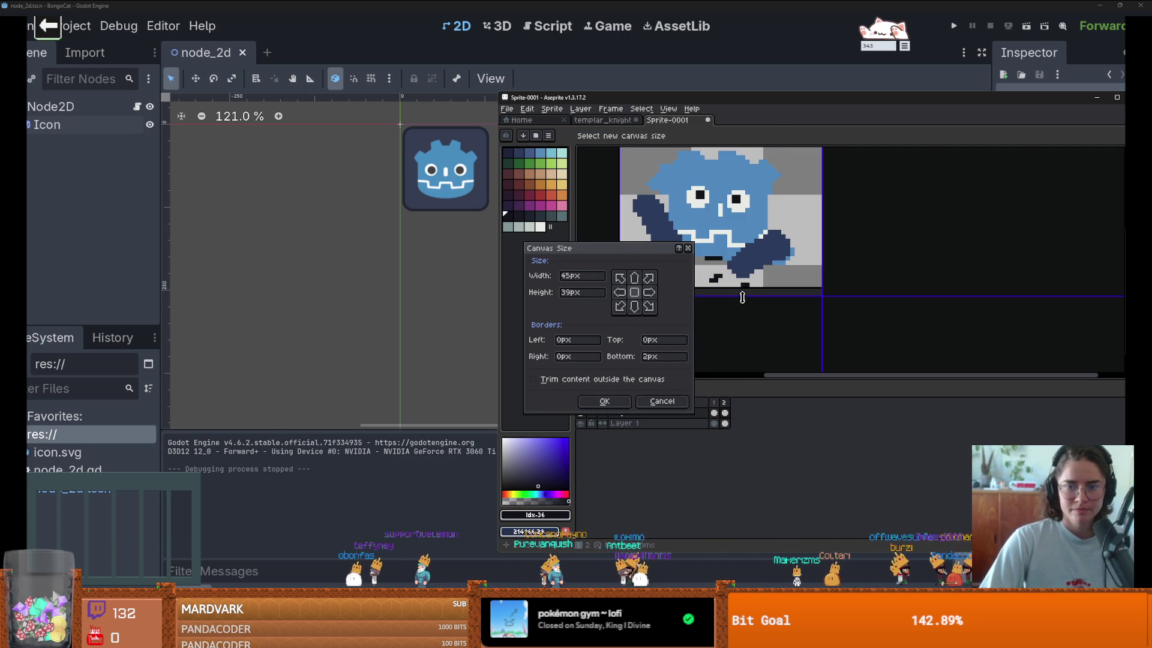
key("Return")
scroll(739, 285, "up", 2)
Step: Return to the single-pixel pencil and add a third frame to the paw animation
key("b")
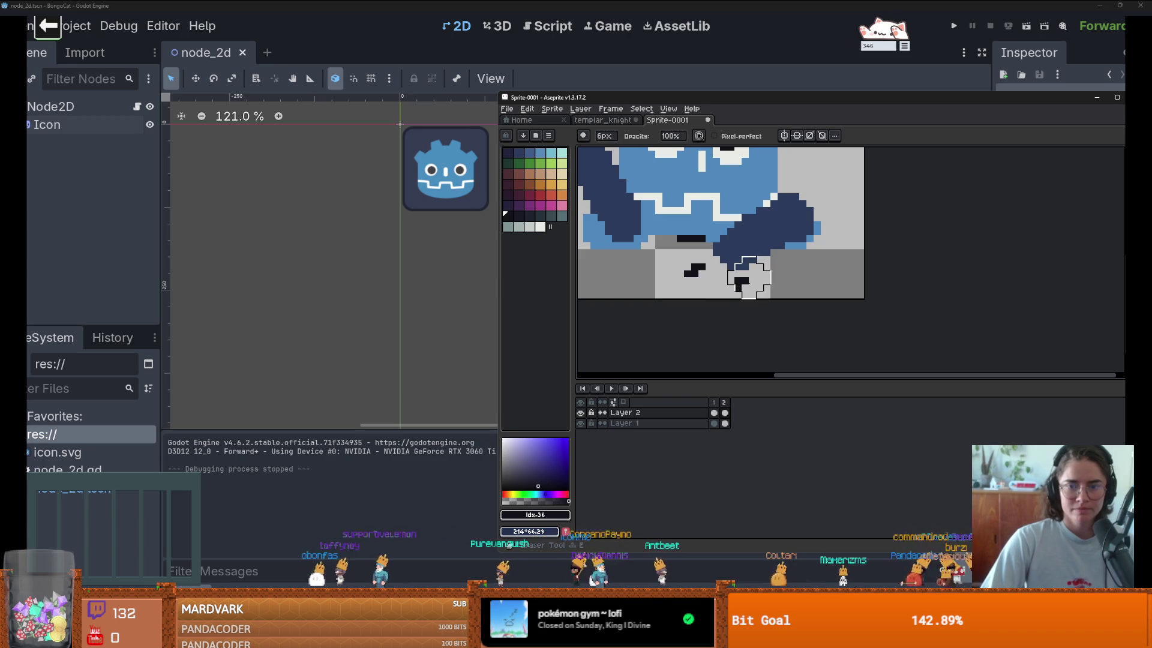
key("b")
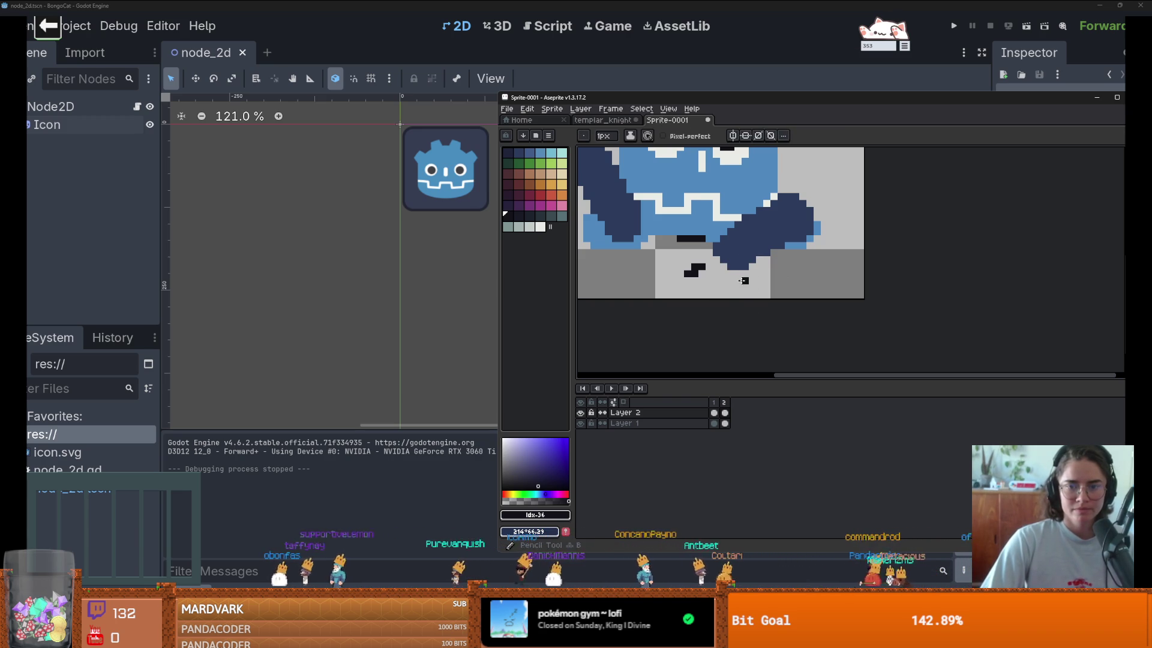
scroll(746, 285, "down", 1)
scroll(746, 285, "up", 1)
scroll(781, 281, "down", 1)
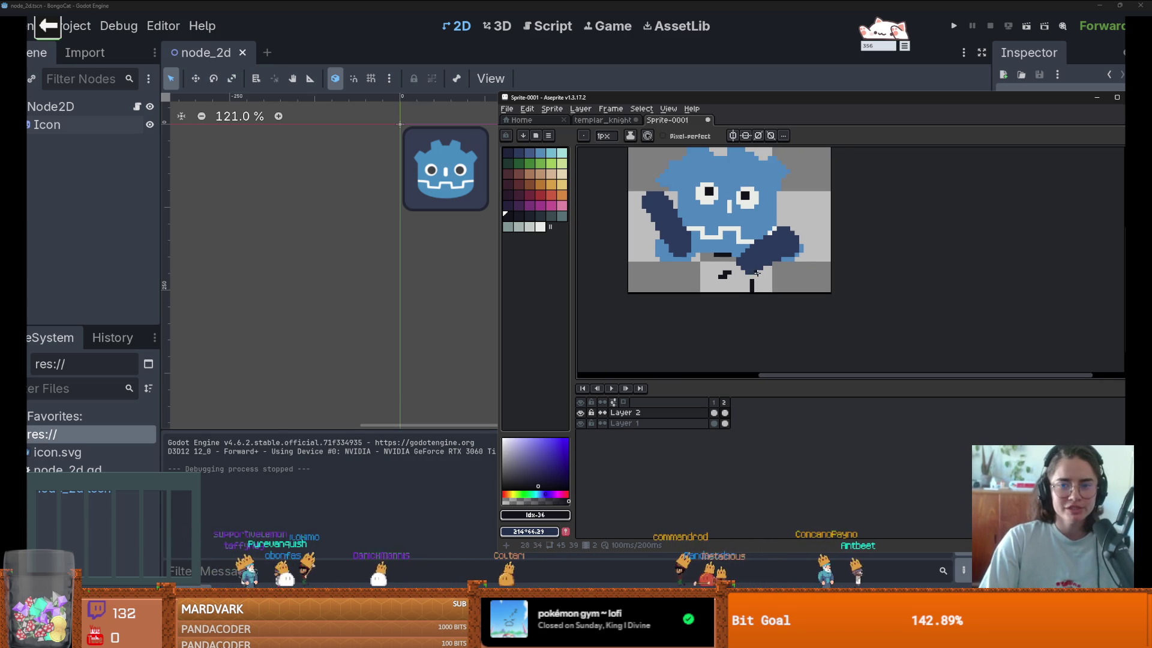
scroll(730, 277, "up", 1)
scroll(713, 290, "down", 1)
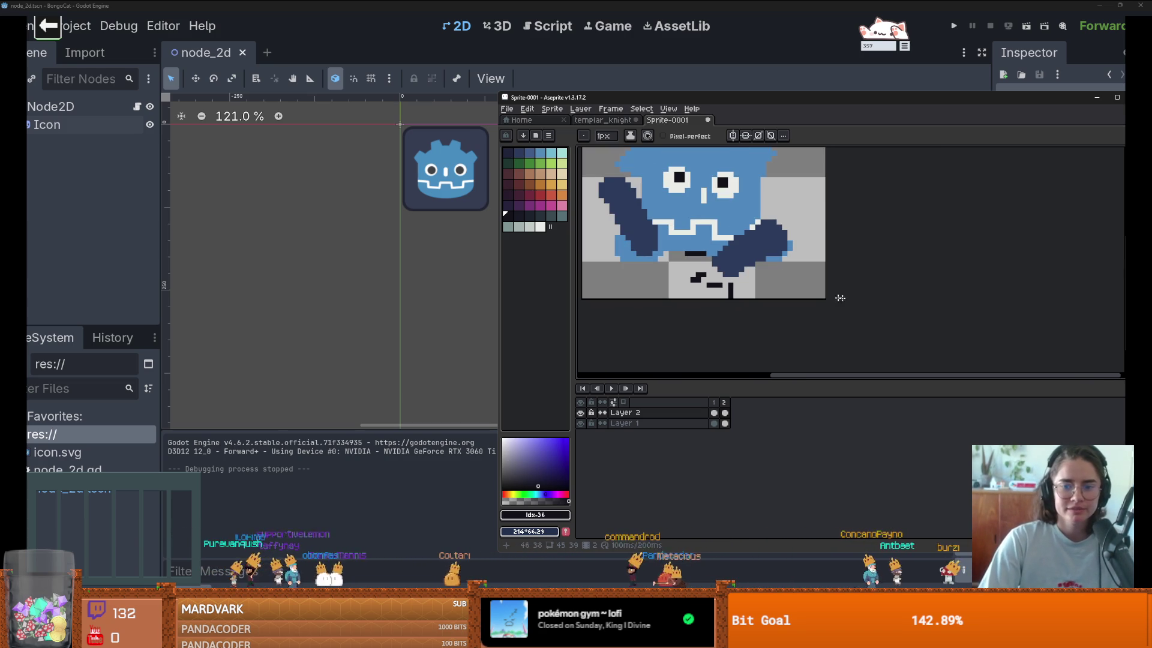
key("alt+n")
scroll(684, 257, "up", 1)
scroll(718, 257, "down", 1)
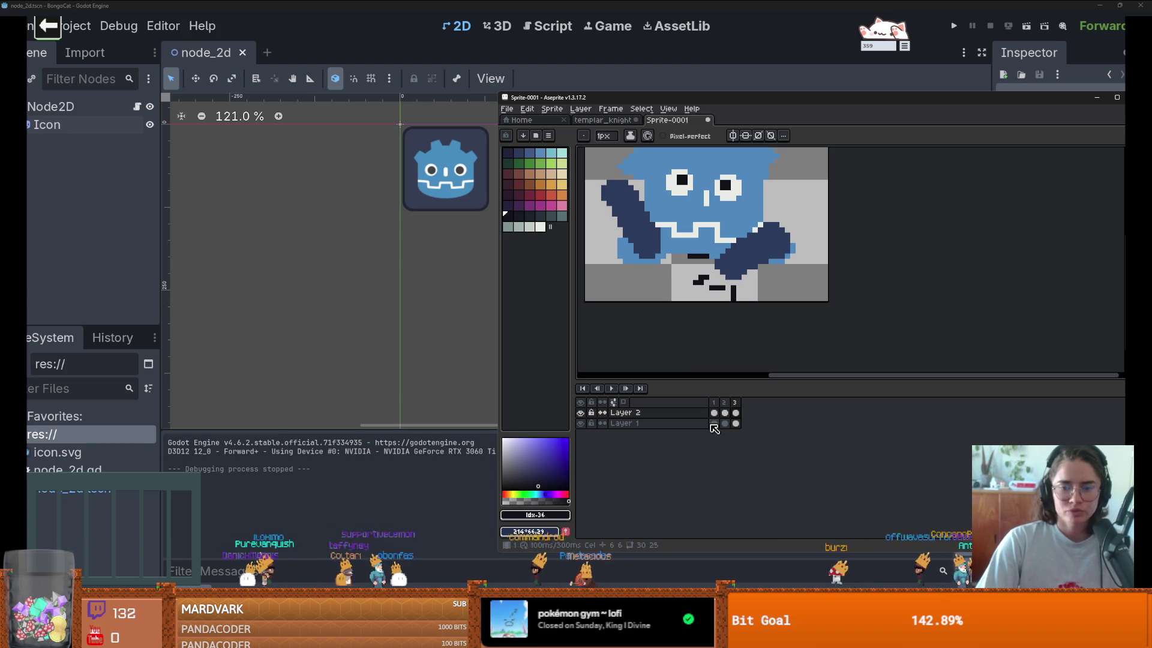
Step: Go to frame 3 and erase the raised dark-blue arm
left_click(714, 413)
left_click(580, 413)
left_click(580, 413)
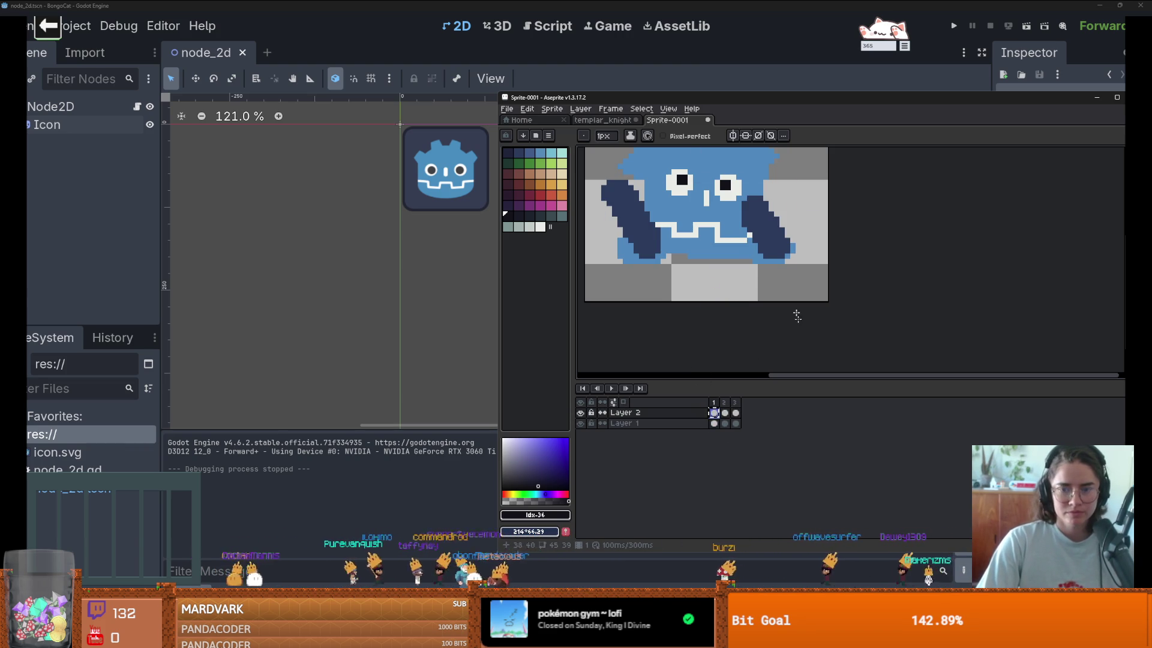
left_click(735, 414)
key("e")
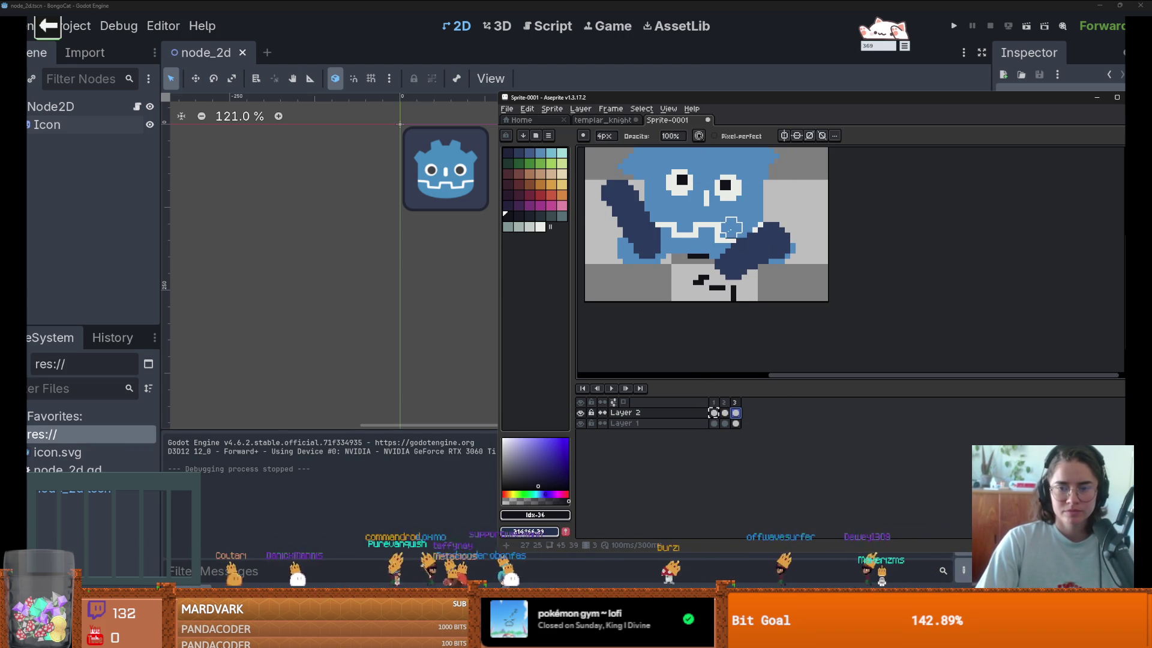
key("m")
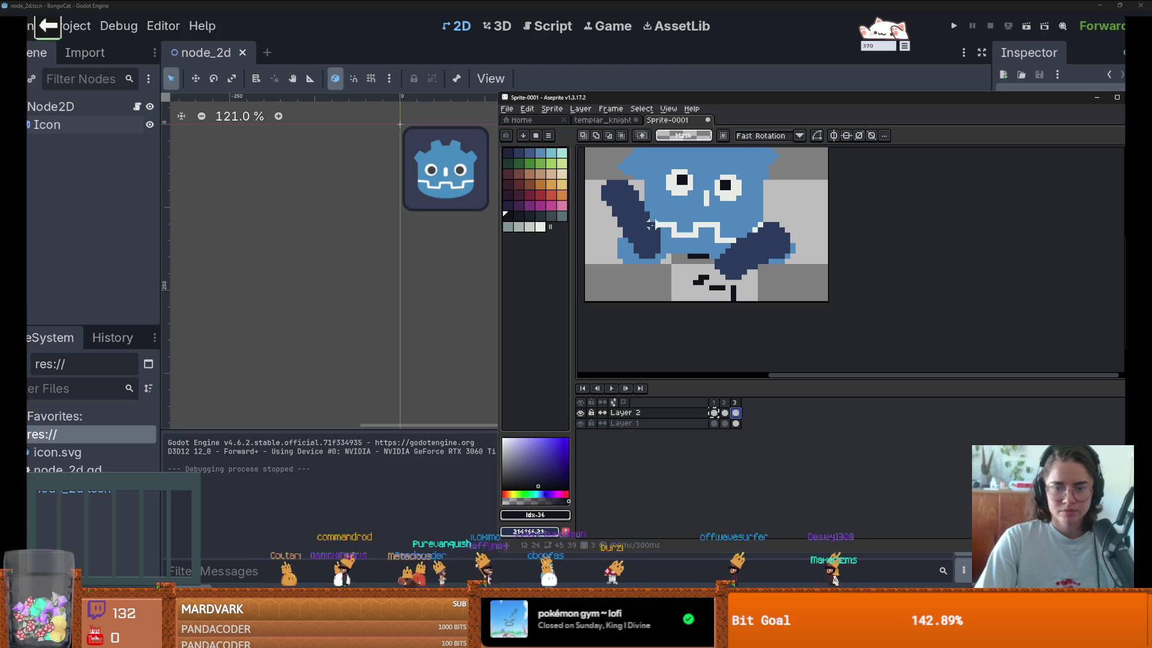
key("e")
mouse_move(615, 190)
left_mouse_down()
mouse_move(617, 167)
mouse_move(656, 259)
left_mouse_up()
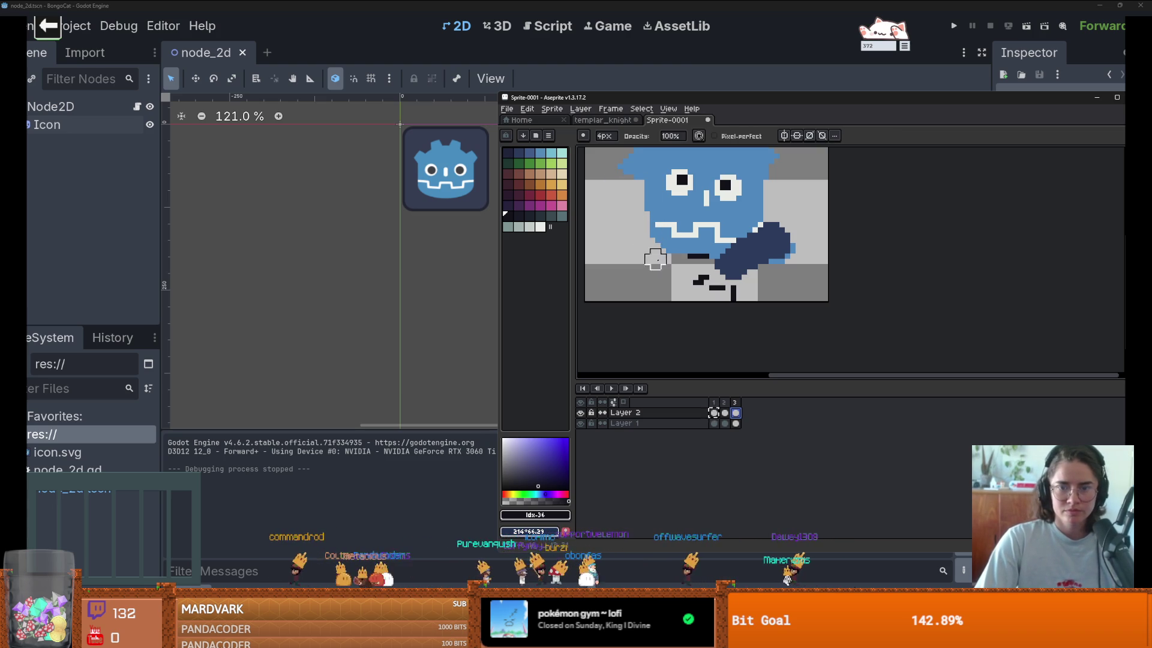
Step: Move the remaining dark-blue arm down-left and widen the canvas on its left side
key("m")
left_click_drag(713, 198, 805, 302)
left_click_drag(767, 268, 658, 273)
left_click_drag(578, 284, 711, 285)
left_click_drag(719, 268, 697, 268)
key("Return")
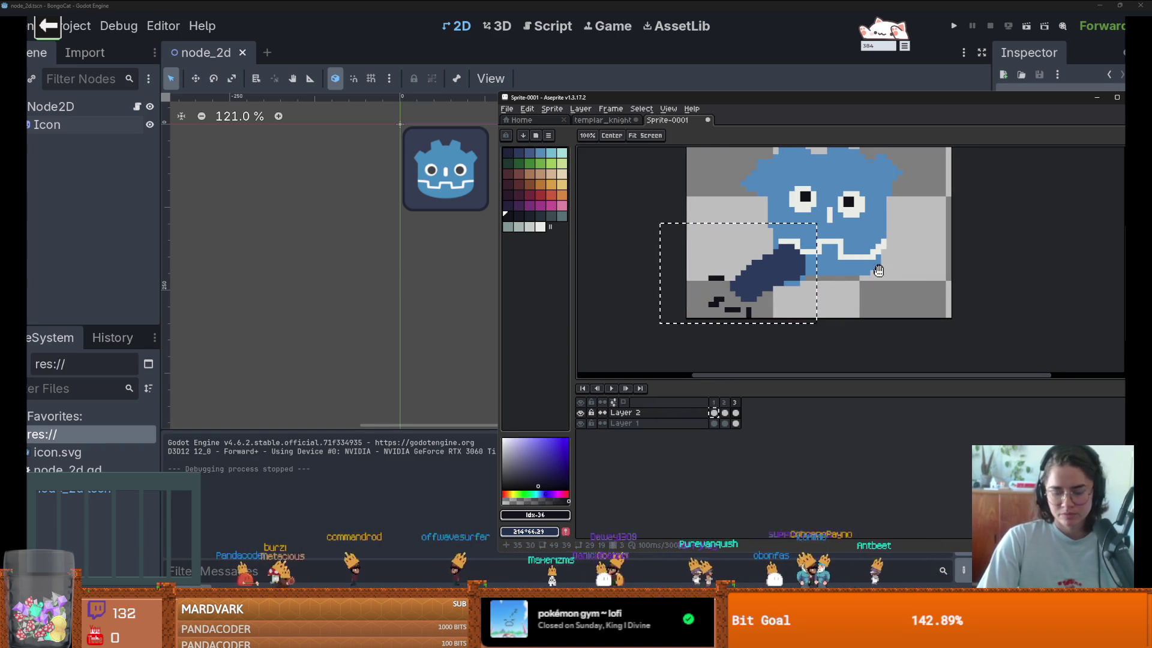
Step: Select the lower-left area and compare the poses in frames 2 and 3
mouse_move(694, 230)
left_mouse_down()
mouse_move(781, 330)
mouse_move(769, 297)
mouse_move(785, 277)
left_mouse_up()
left_click(725, 404)
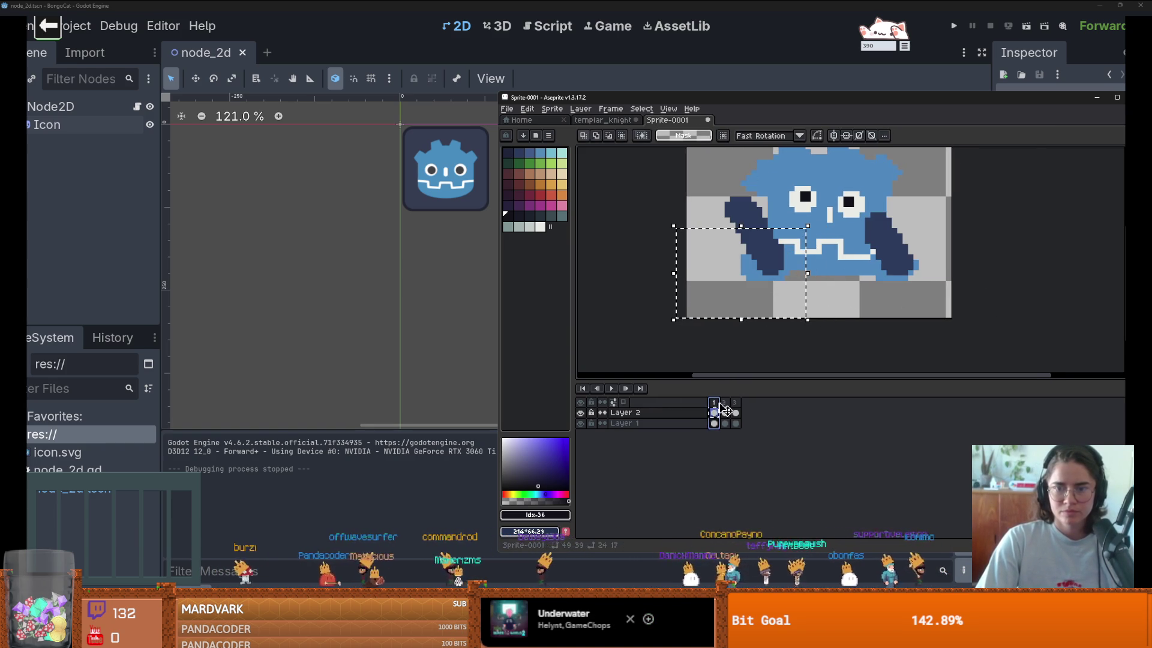
left_click(736, 413)
key("Left")
key("Right")
Step: Paste the copied arm into the frame and step through all three frames to check the motion
key("Right")
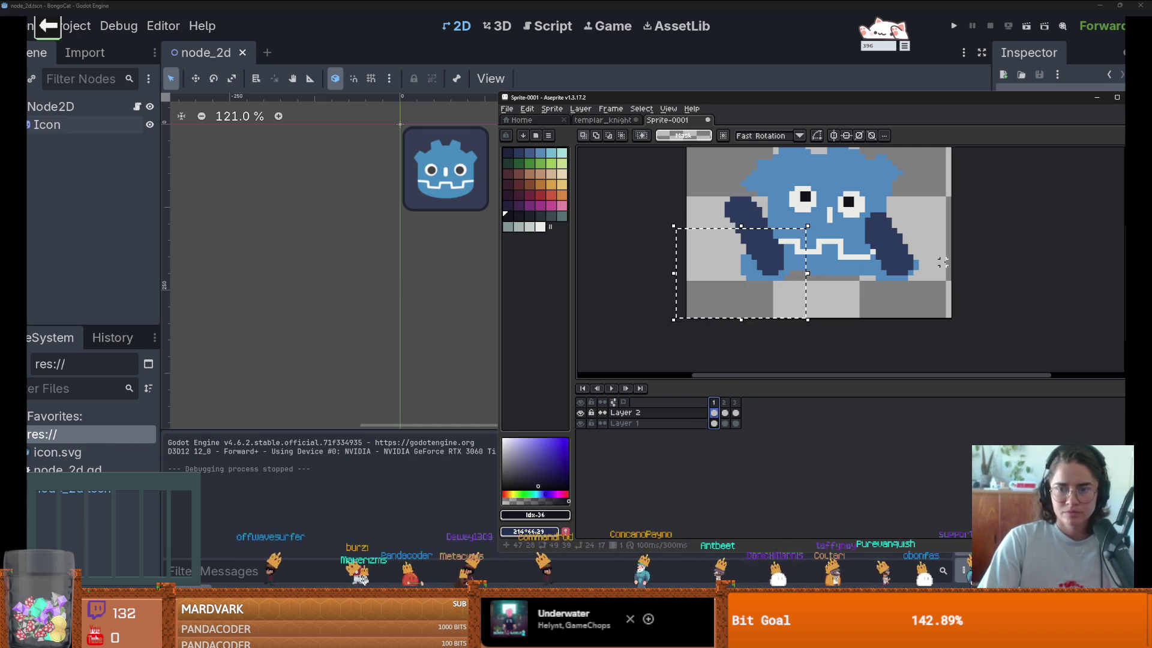
left_click_drag(842, 195, 943, 293)
key("Right")
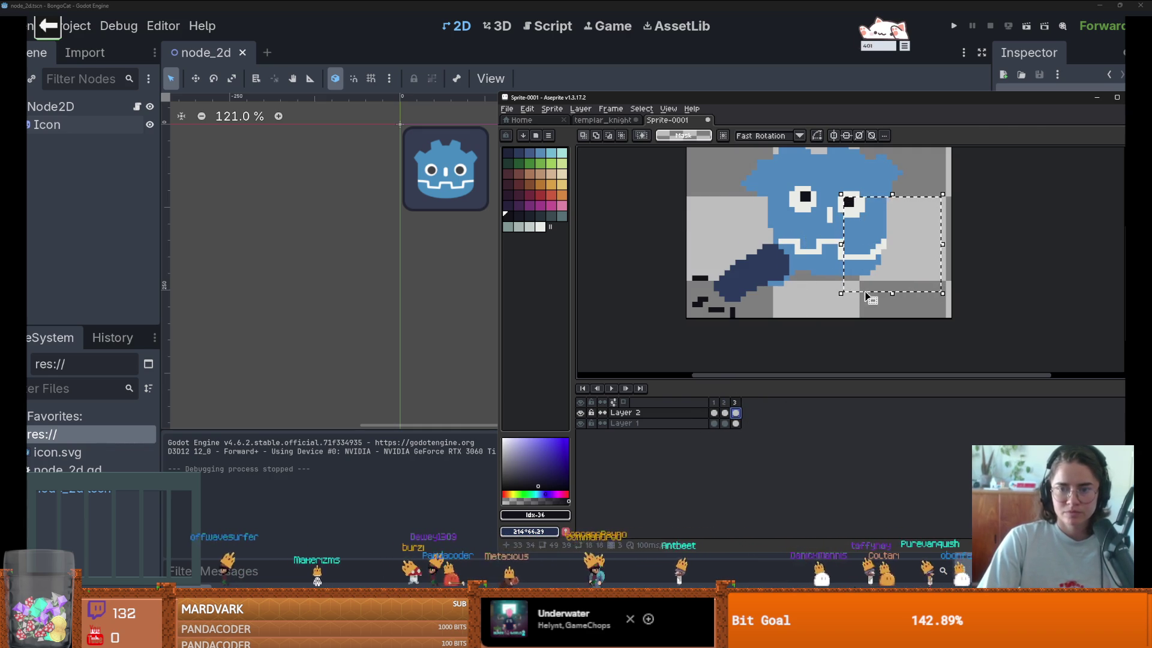
key("ctrl+v")
key("ctrl+d")
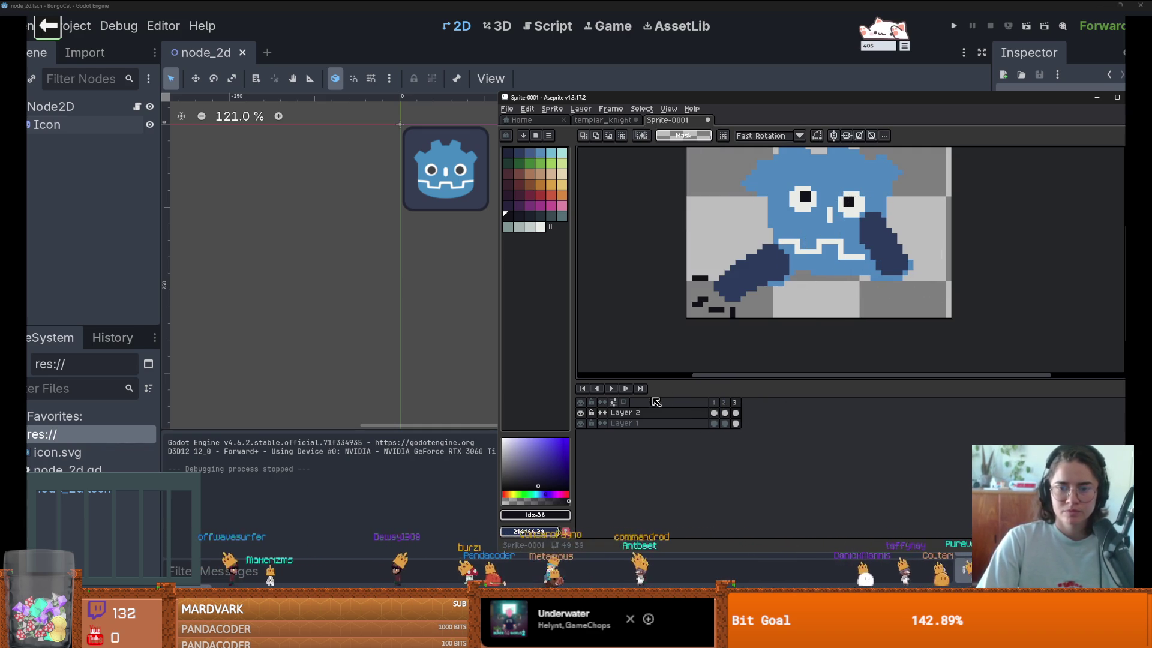
left_click(714, 402)
left_click(724, 406)
left_click(735, 408)
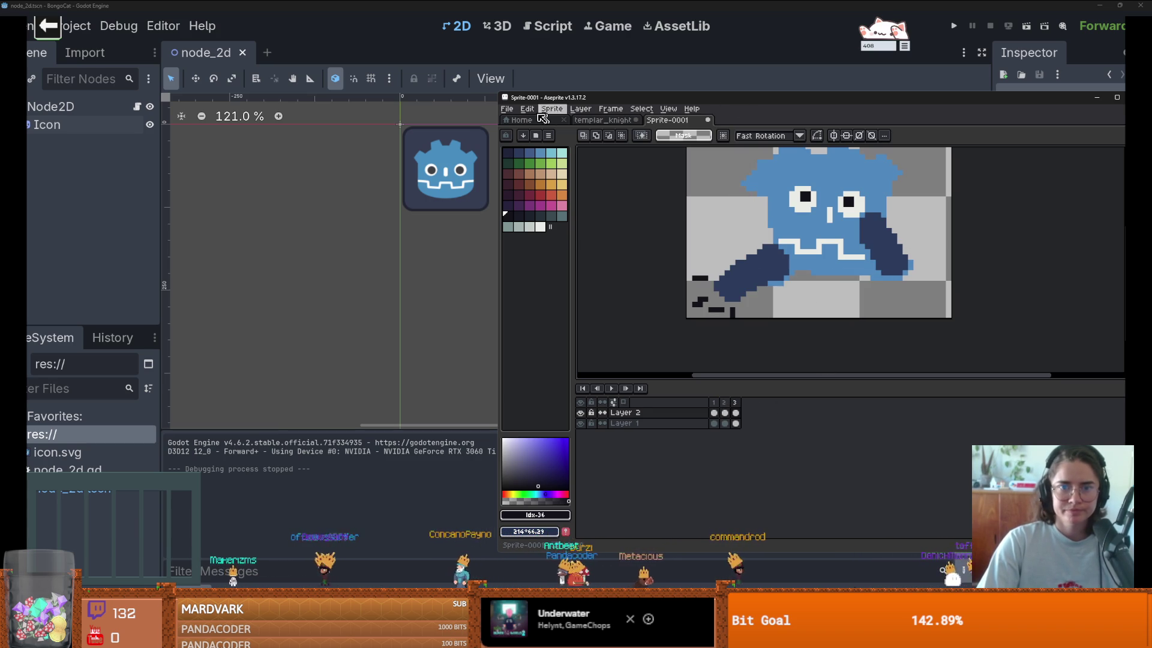
Step: Start a sprite sheet export and choose a file for its output
left_click(507, 110)
mouse_move(540, 197)
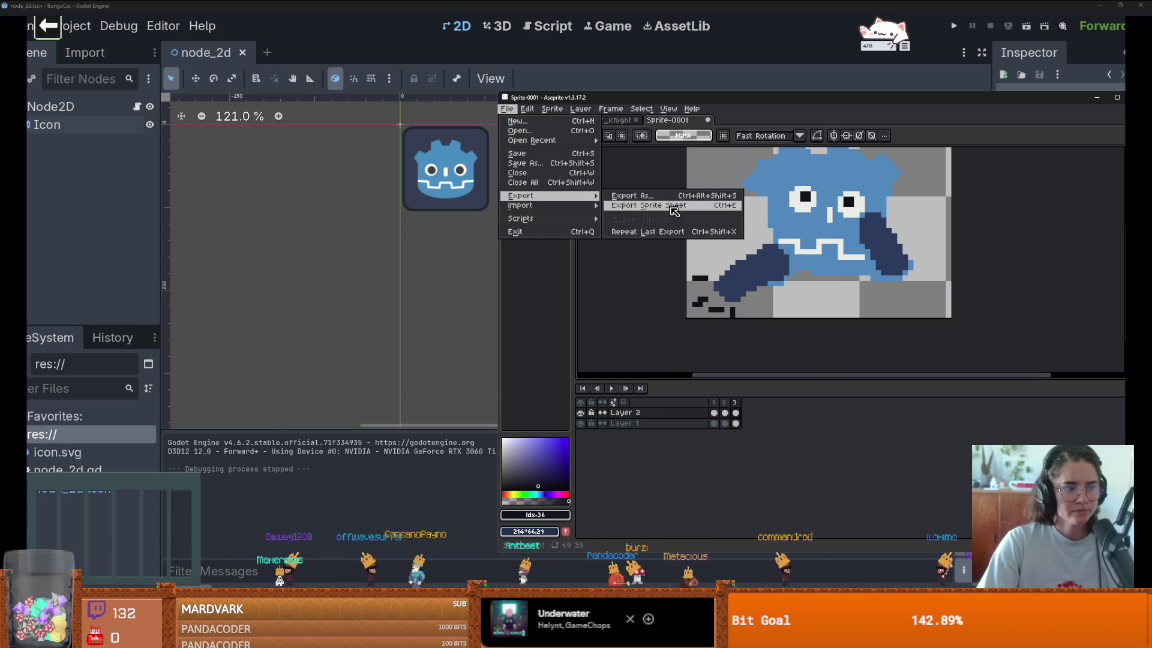
left_click(673, 207)
left_click(844, 231)
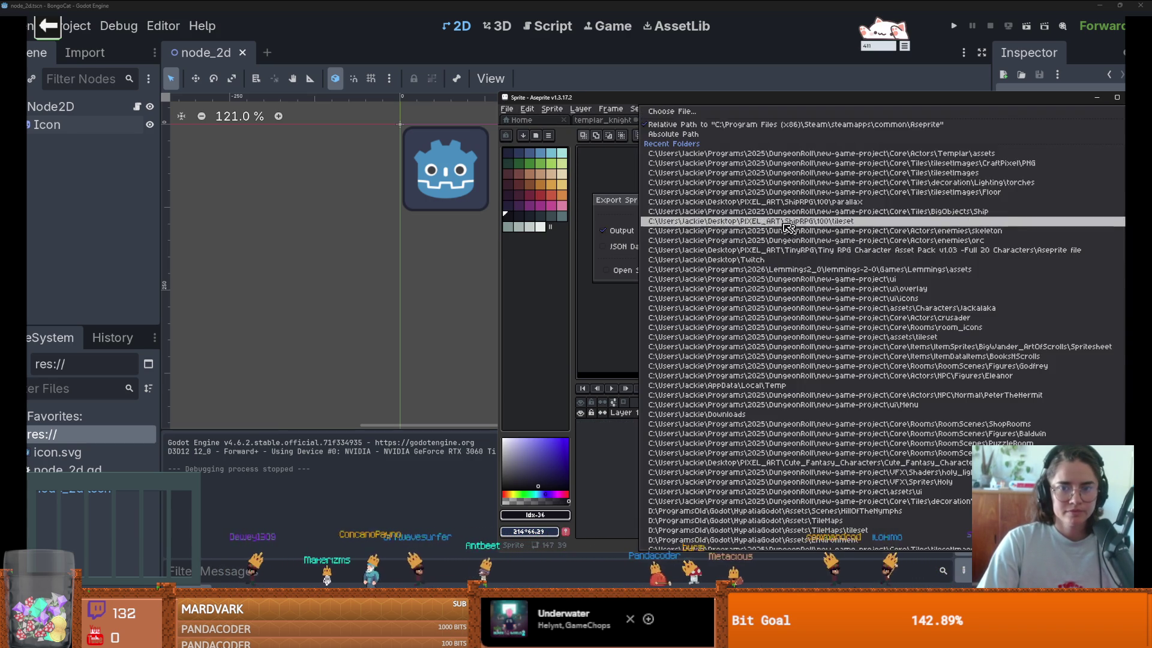
left_click(705, 112)
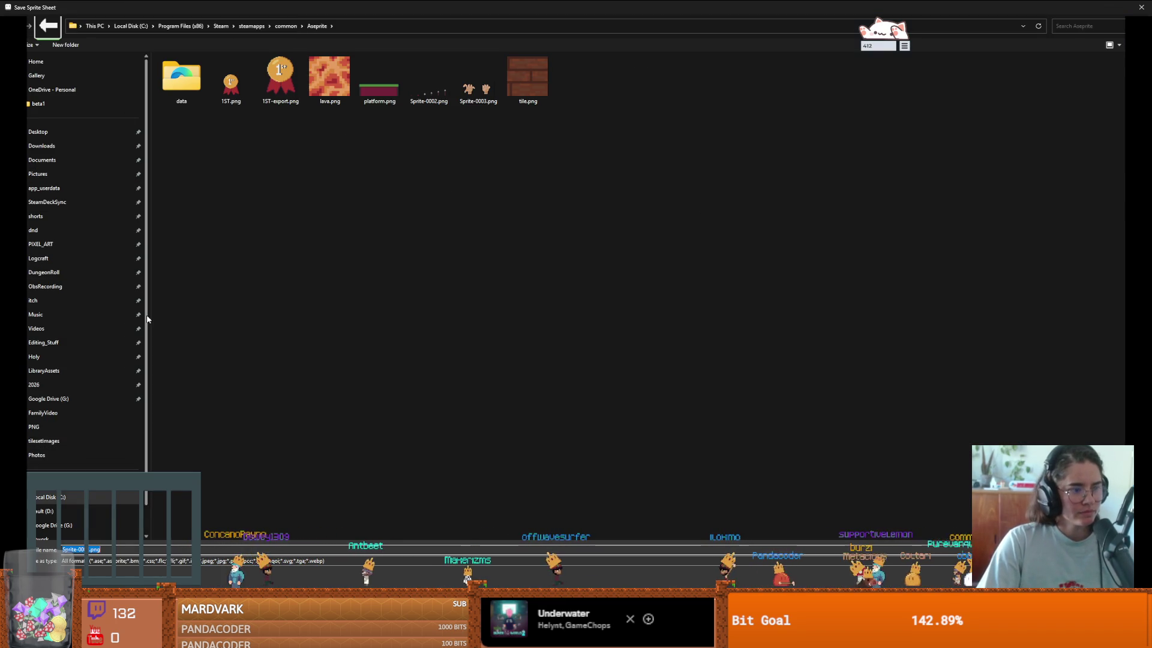
Step: Save the sheet as bongo_godot in 2026\bongoCat\bongo-cat and export it
scroll(63, 380, "down", 1)
scroll(63, 378, "up", 1)
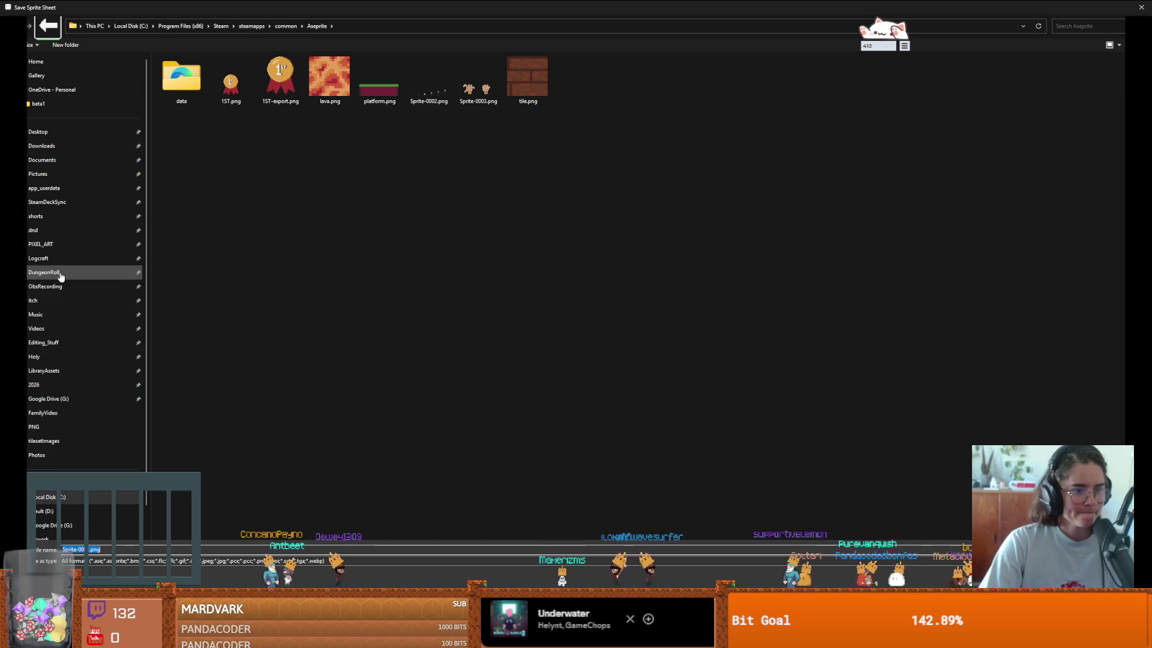
left_click(37, 273)
double_click(192, 84)
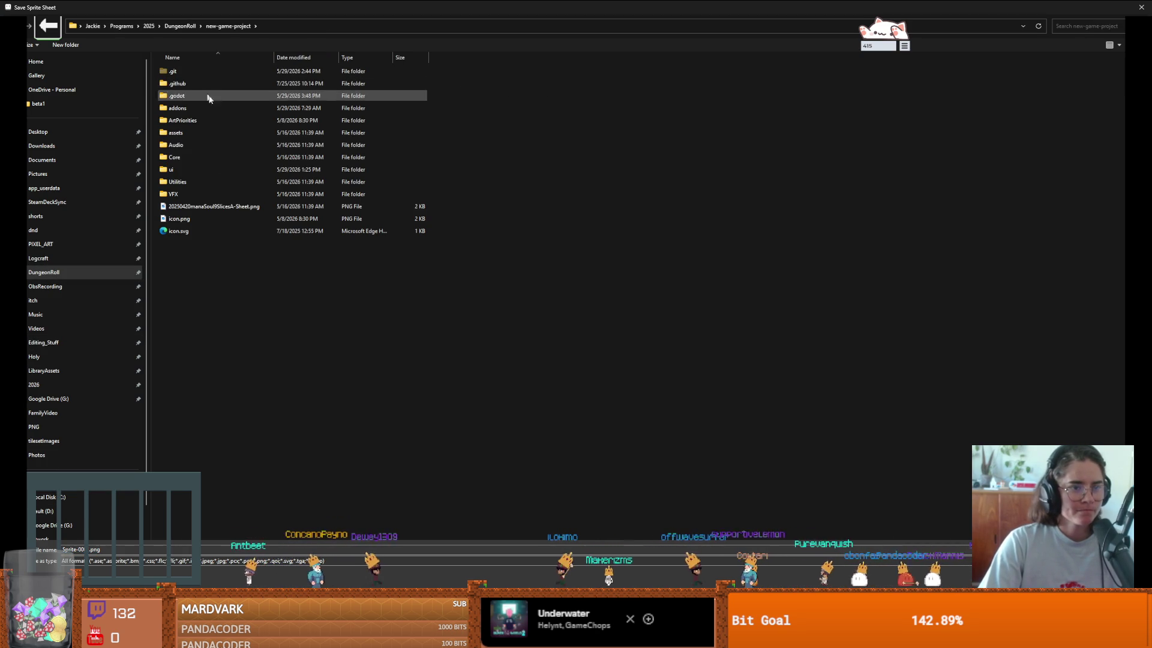
left_click(180, 26)
left_click(148, 26)
left_click(123, 26)
double_click(180, 84)
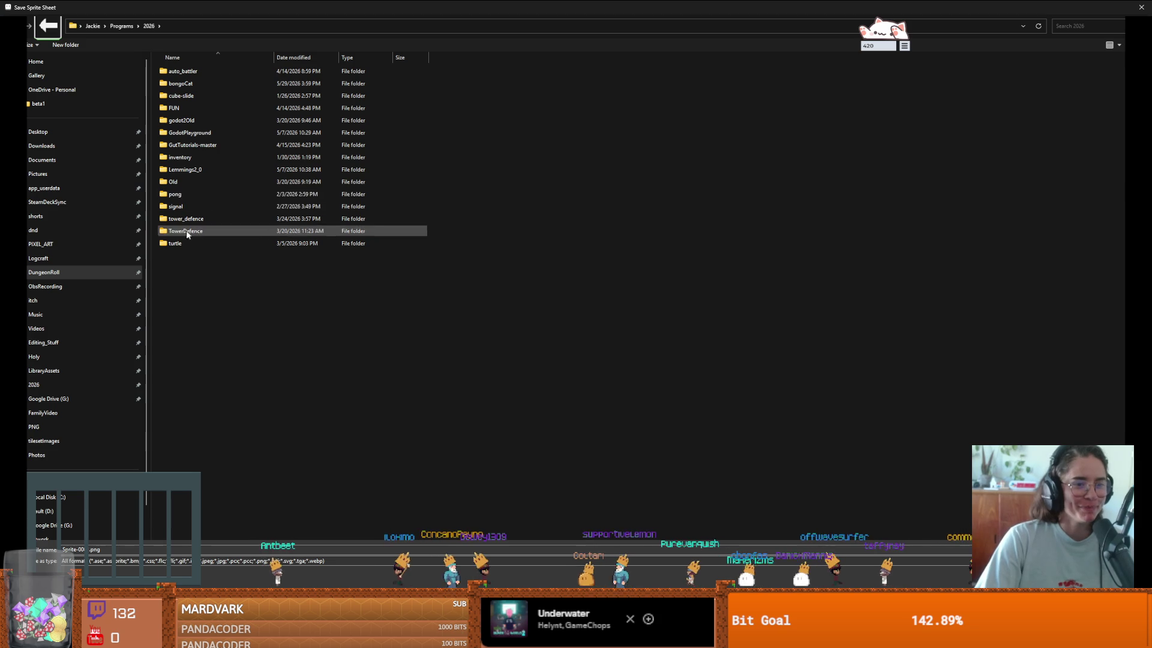
double_click(181, 84)
double_click(196, 75)
left_click(122, 550)
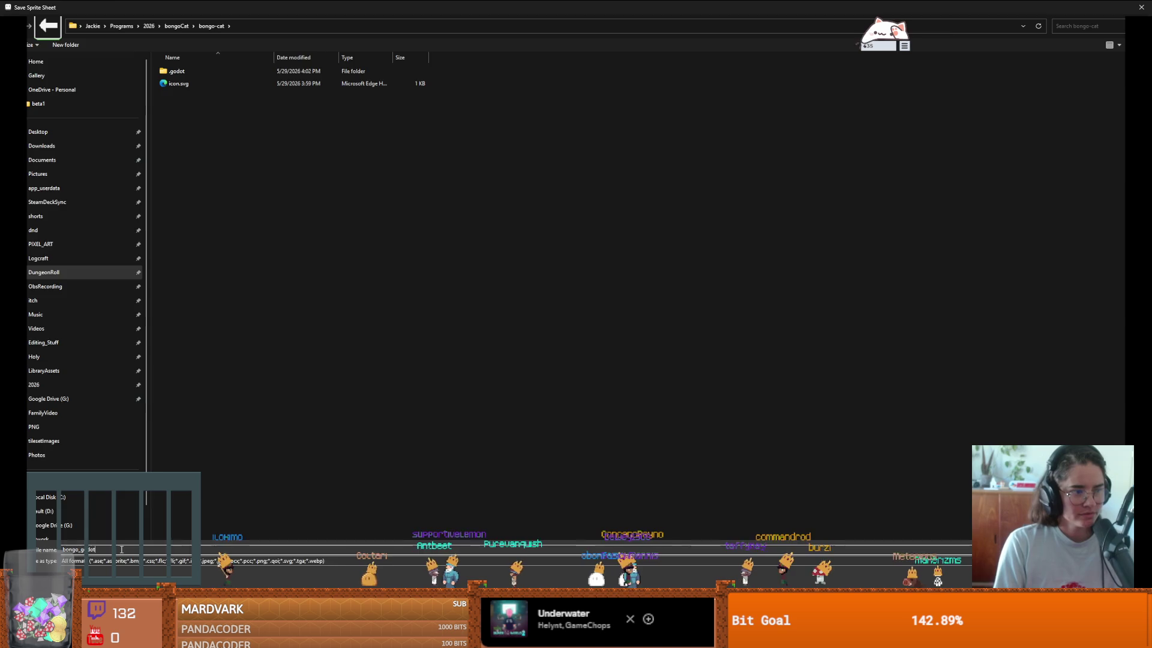
key("Return")
left_click(790, 271)
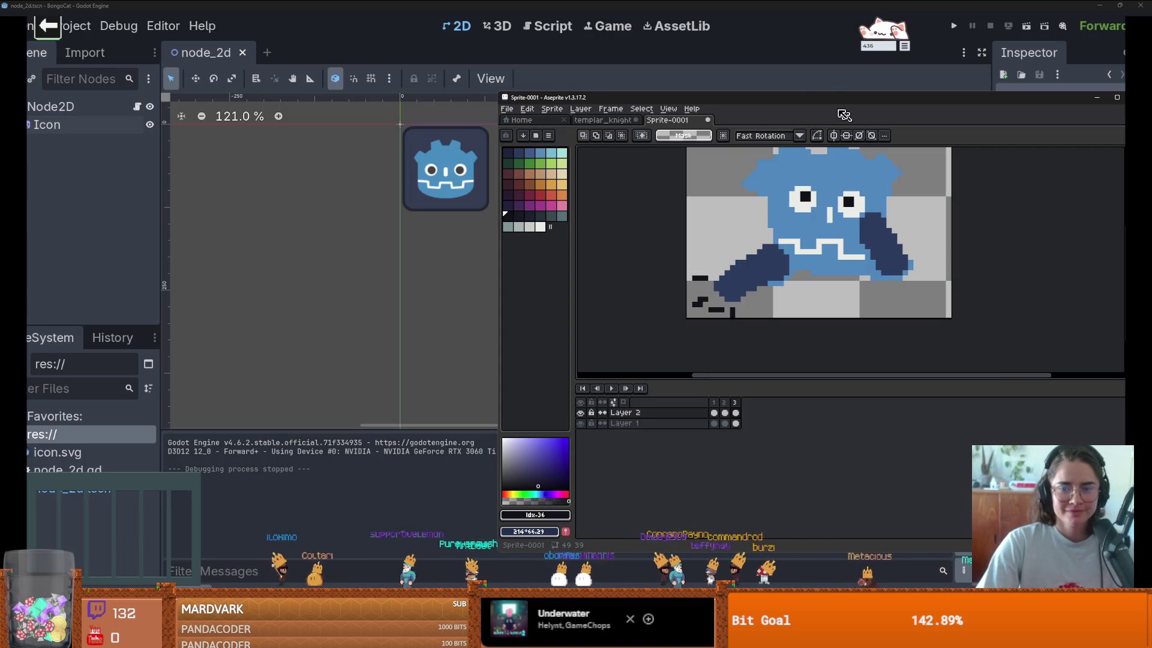
Step: Move the Aseprite window left and bring up the Save As dialog for the sprite
left_click_drag(822, 90, 621, 80)
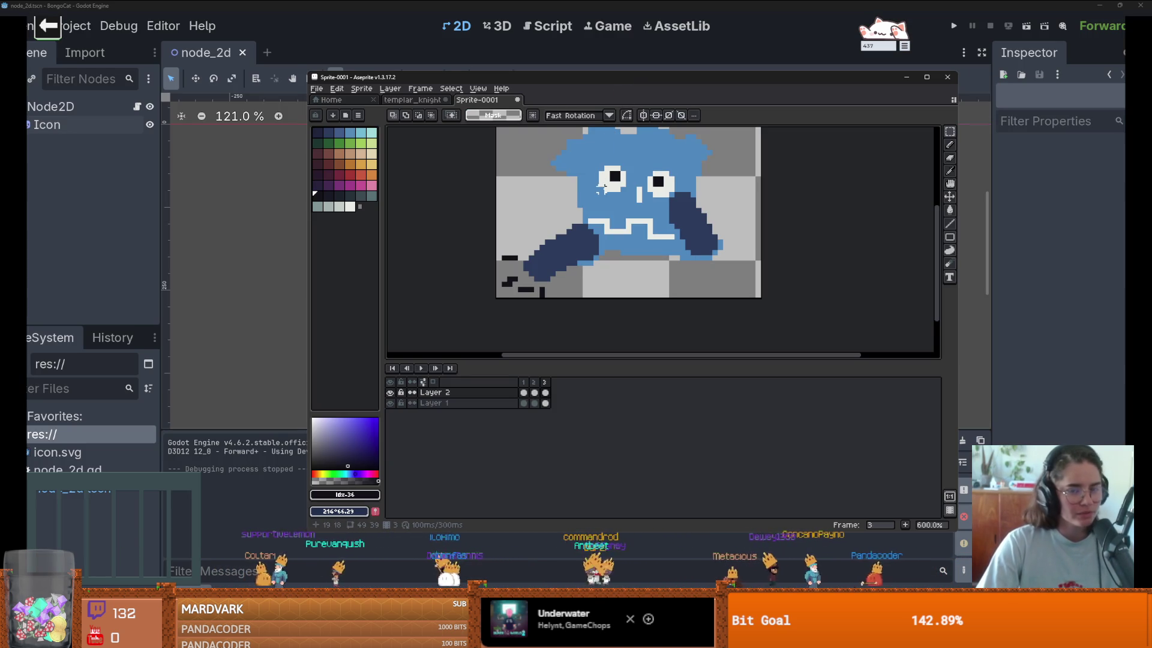
scroll(603, 183, "up", 1)
left_click(316, 88)
left_click(336, 143)
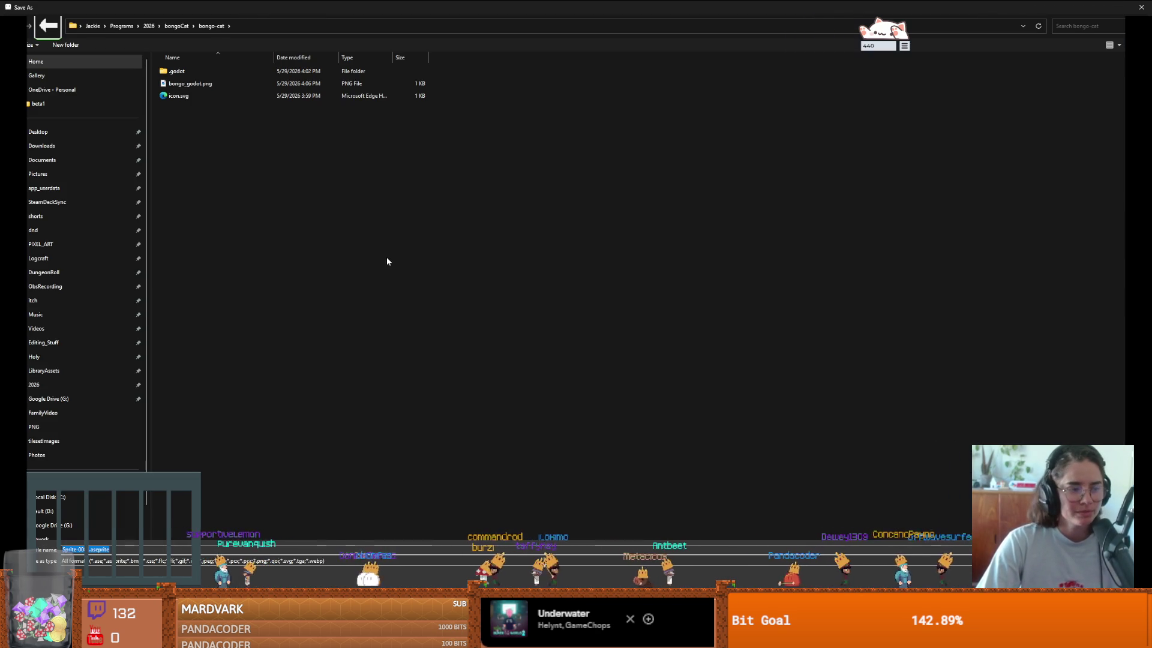
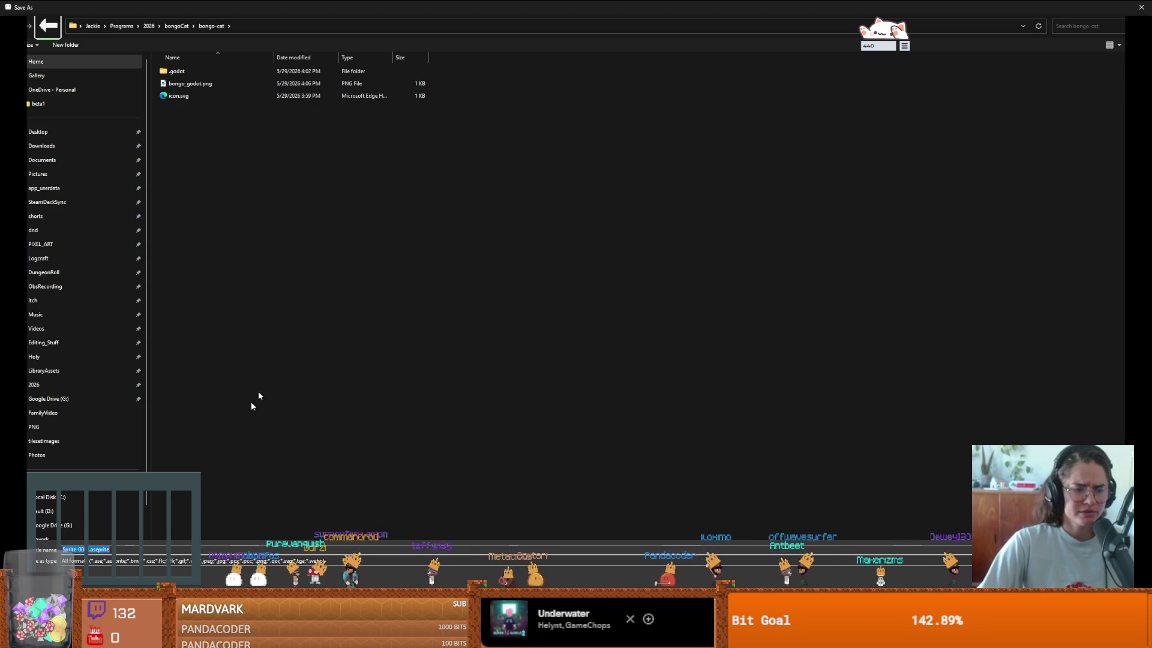
Step: Save the Aseprite artwork as bongo_godot in the .aseprite file format
left_click(219, 83)
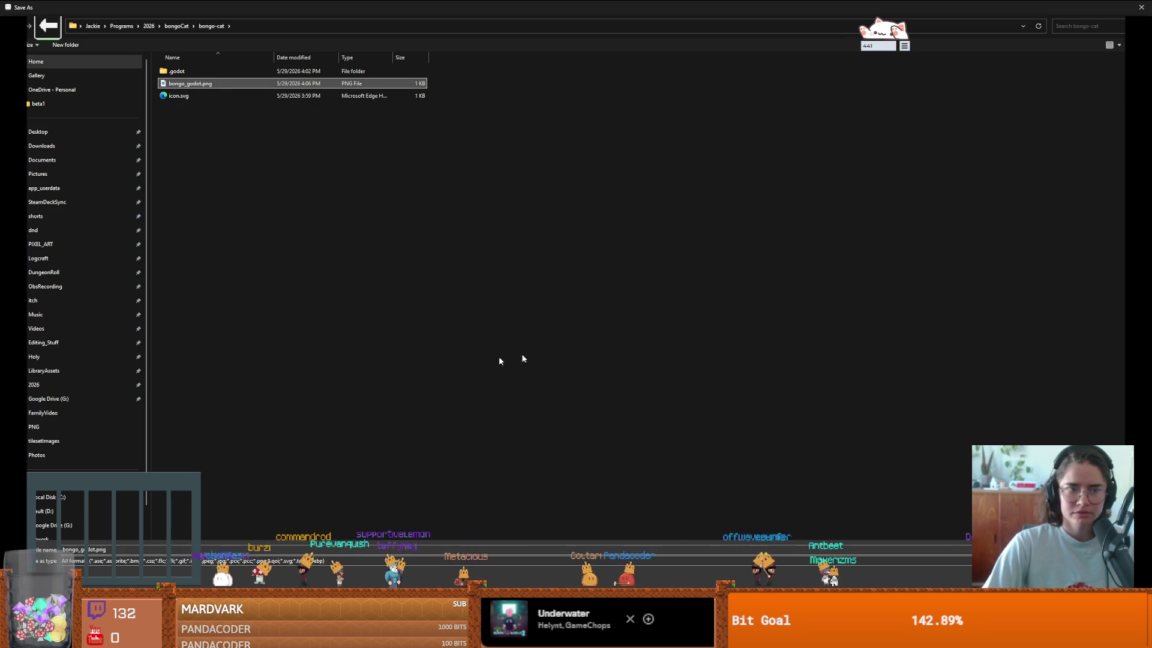
left_click(144, 560)
left_click(145, 447)
key("Return")
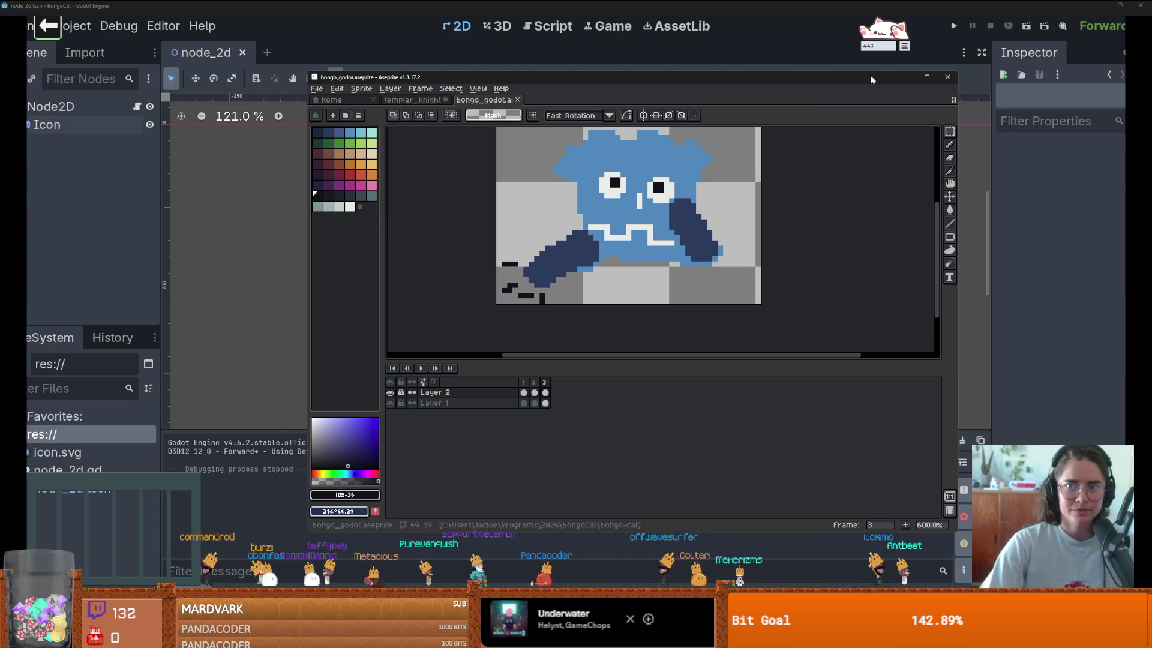
left_click(907, 77)
Step: Assign bongo_godot.png as the Icon sprite's Texture in the Inspector
left_click(84, 452)
scroll(331, 243, "up", 1)
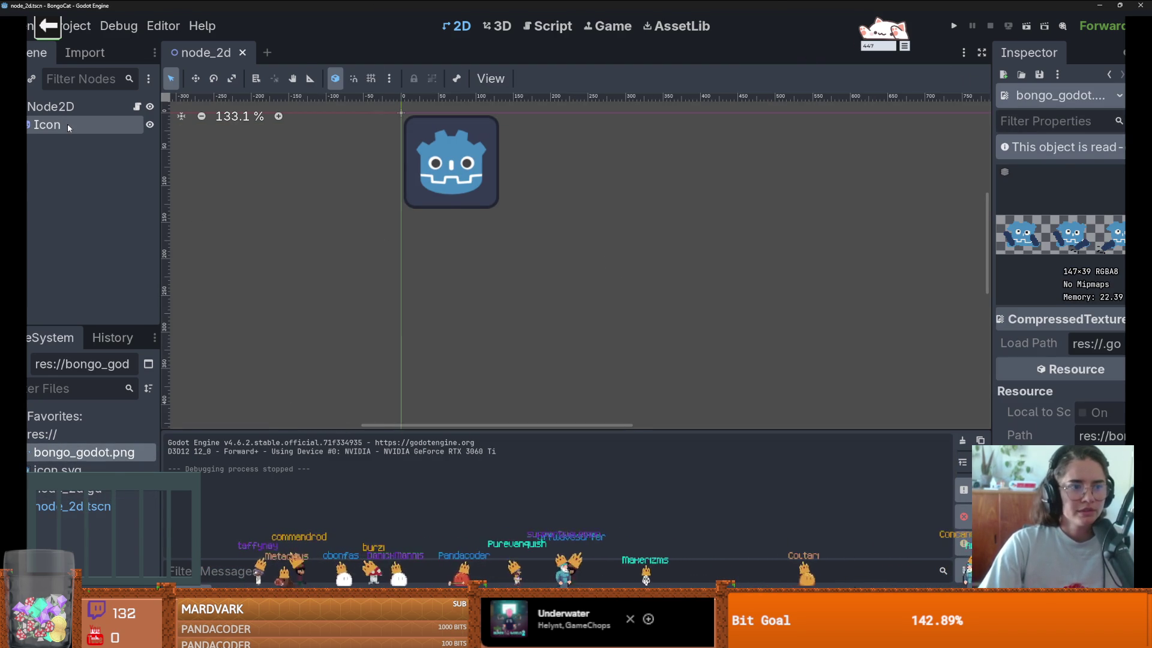
right_click(67, 124)
key("Escape")
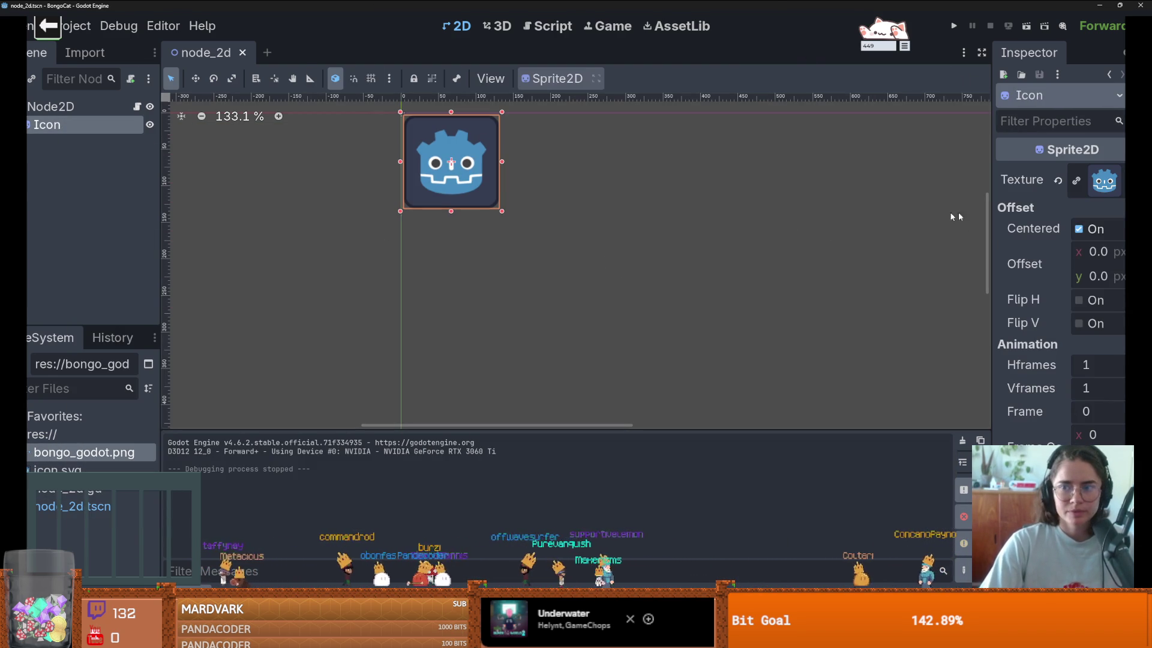
left_click_drag(992, 240, 748, 240)
mouse_move(84, 452)
left_mouse_down()
mouse_move(969, 251)
mouse_move(1020, 180)
left_mouse_up()
scroll(520, 254, "up", 2)
scroll(445, 232, "up", 1)
scroll(444, 231, "up", 3)
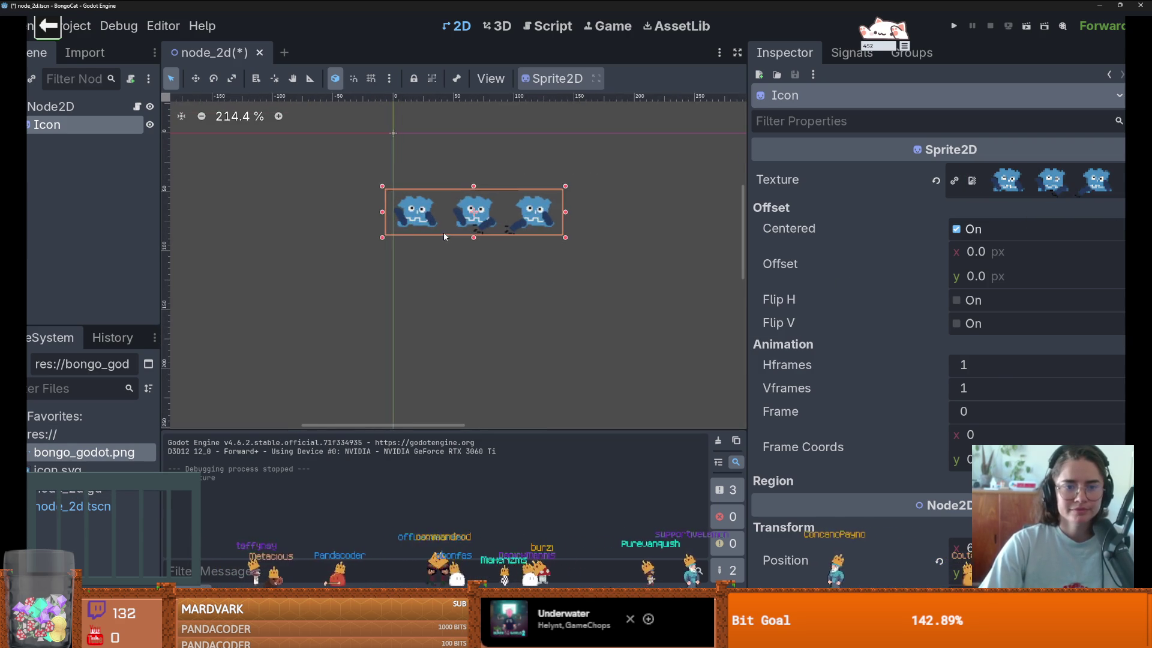
scroll(444, 231, "up", 4)
Step: Open Project Settings from the Project menu
left_click(63, 26)
left_click(120, 46)
scroll(313, 354, "down", 1)
scroll(314, 355, "down", 7)
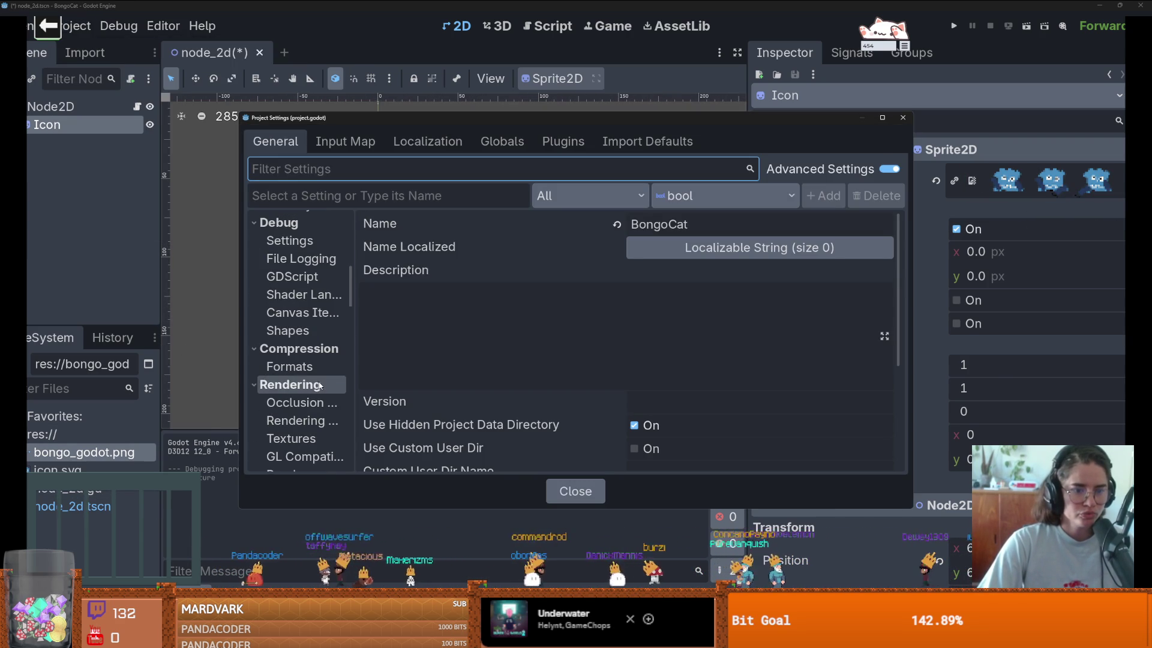
Step: Change Rendering > Textures Default Texture Filter from Linear to Nearest, then close Project Settings
scroll(324, 387, "down", 3)
left_click(317, 347)
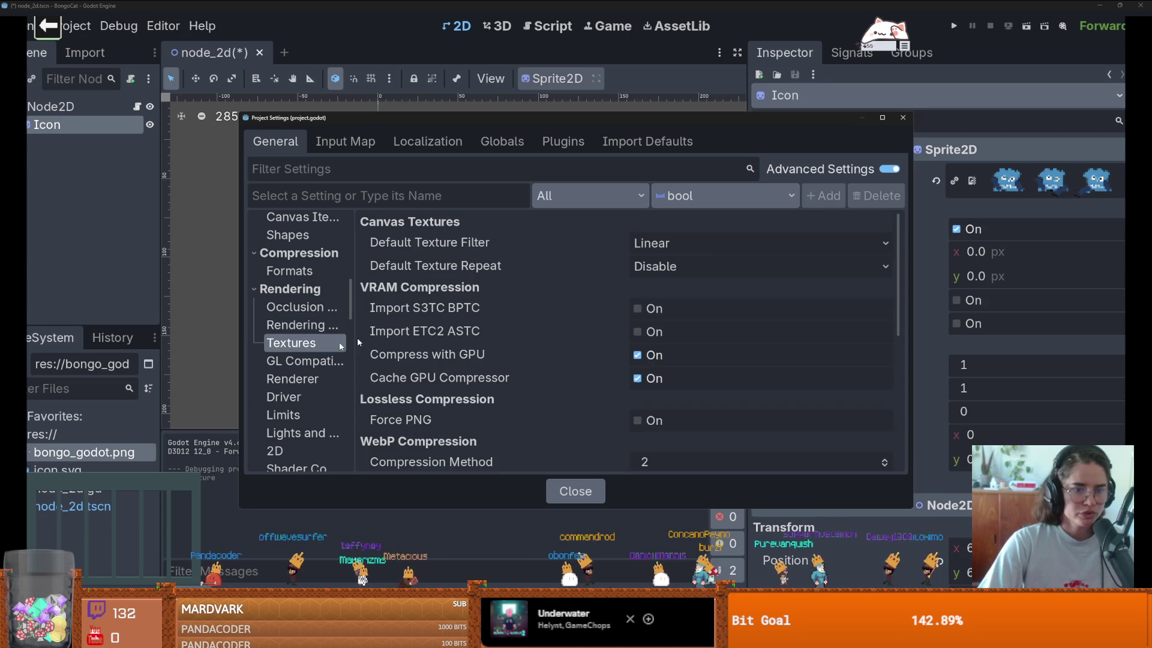
left_click(687, 246)
left_click(780, 265)
left_click(904, 118)
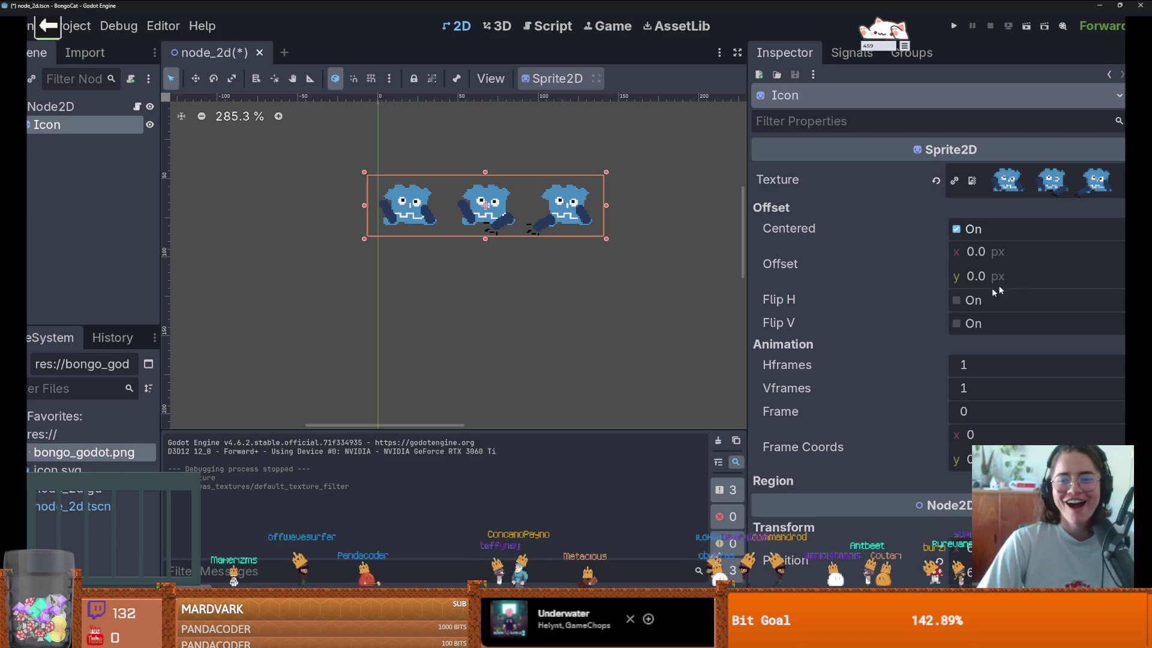
Step: Split the Icon sprite into 3 Hframes and move it to position (25, 20)
type("3")
key("Return")
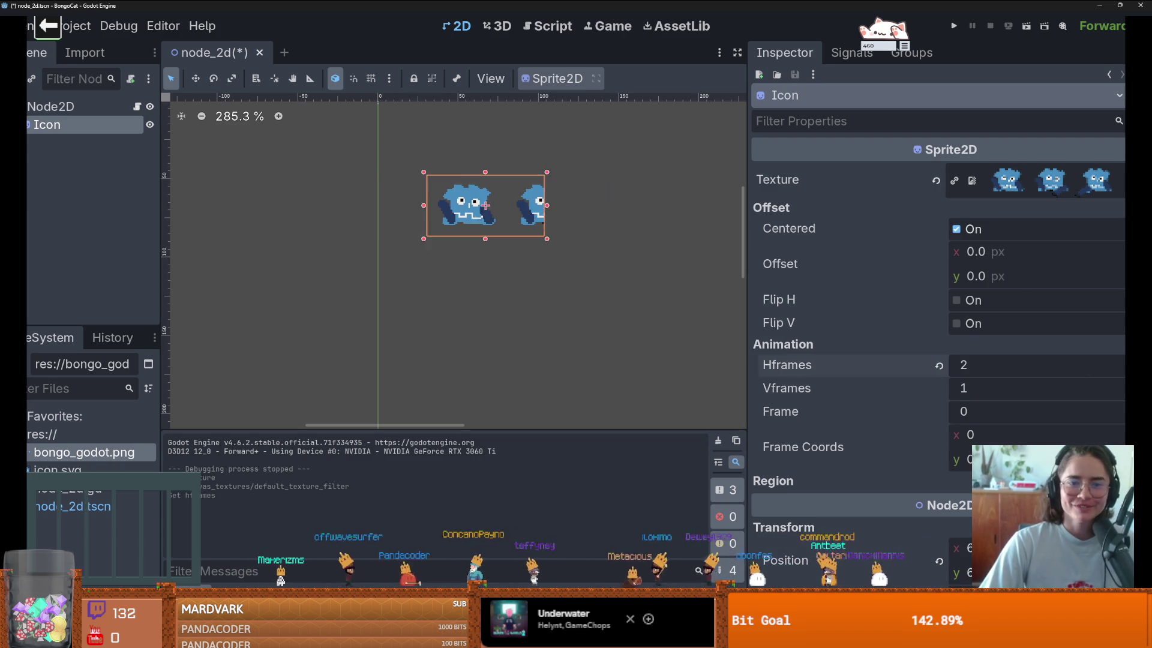
scroll(474, 229, "down", 2)
left_click_drag(510, 245, 450, 182)
scroll(487, 230, "up", 3)
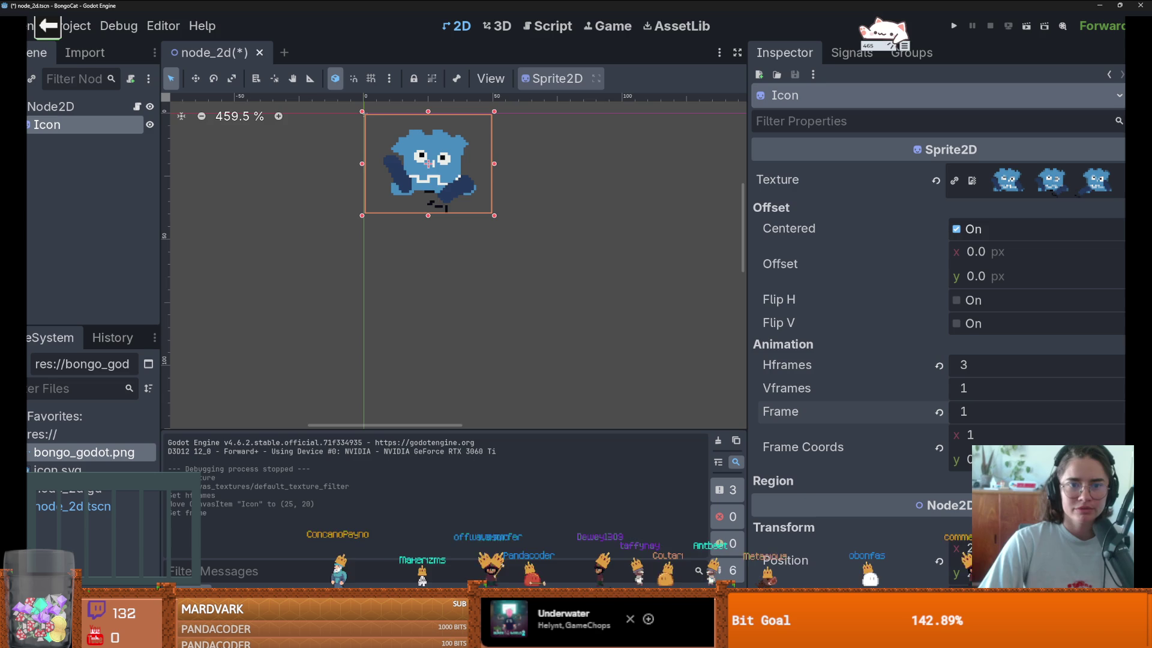
Step: Preview sprite frame 2, reset Frame to 0, and save the scene
left_click(990, 412)
type("2")
key("Return")
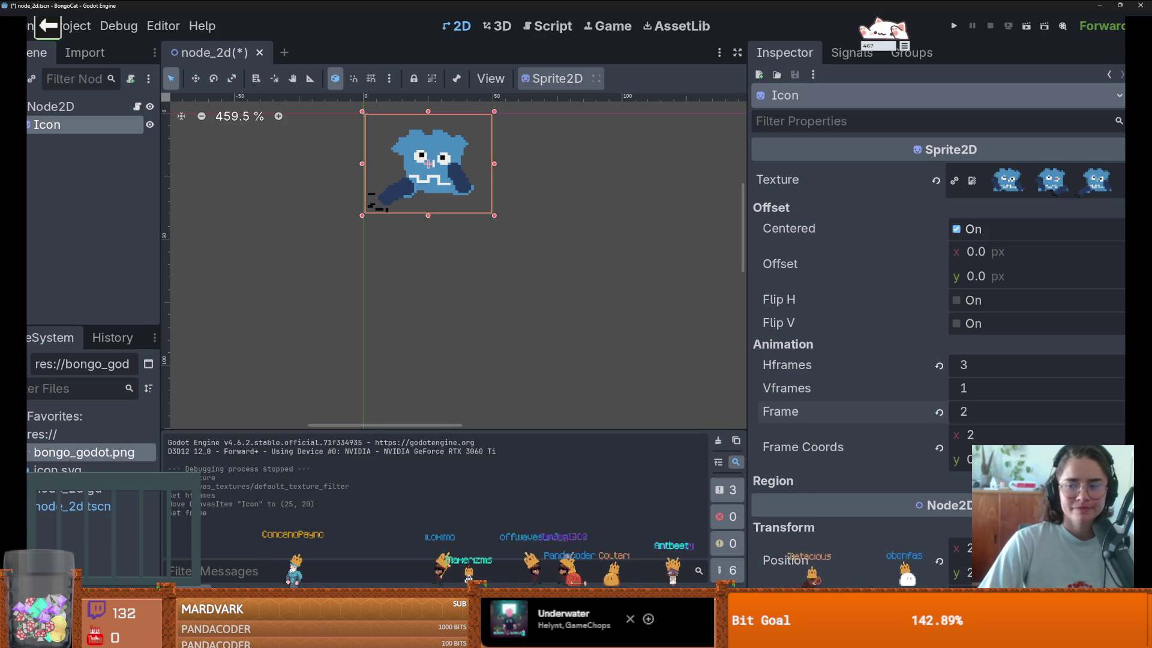
left_click(940, 412)
key("ctrl+s")
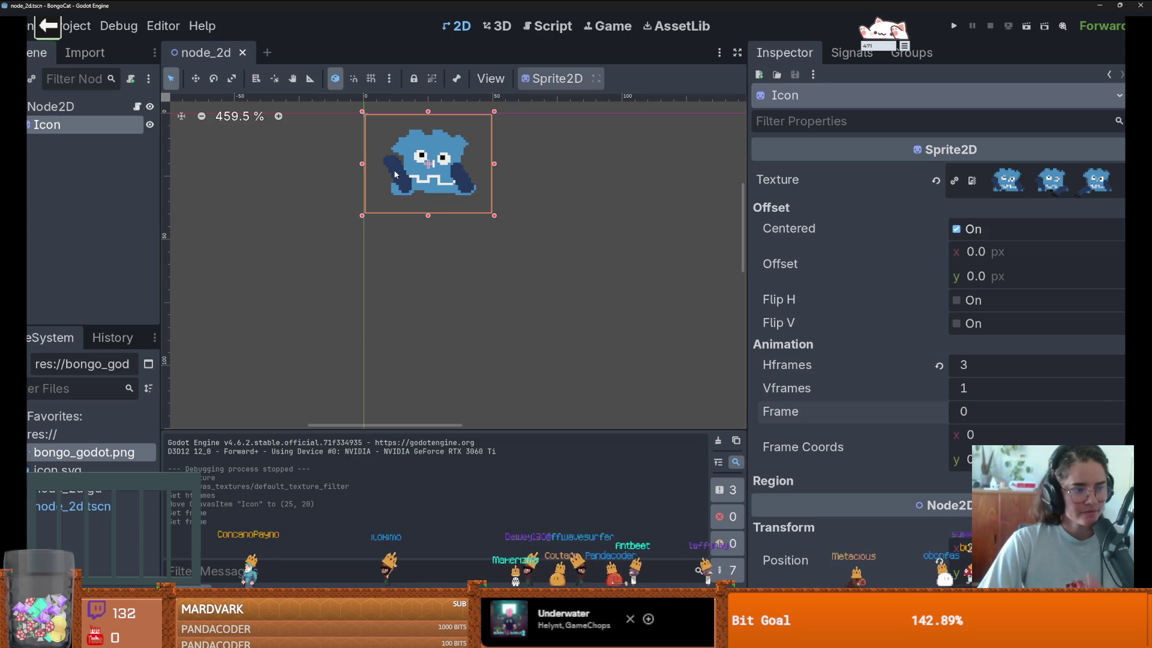
scroll(387, 258, "down", 3)
scroll(418, 205, "up", 3)
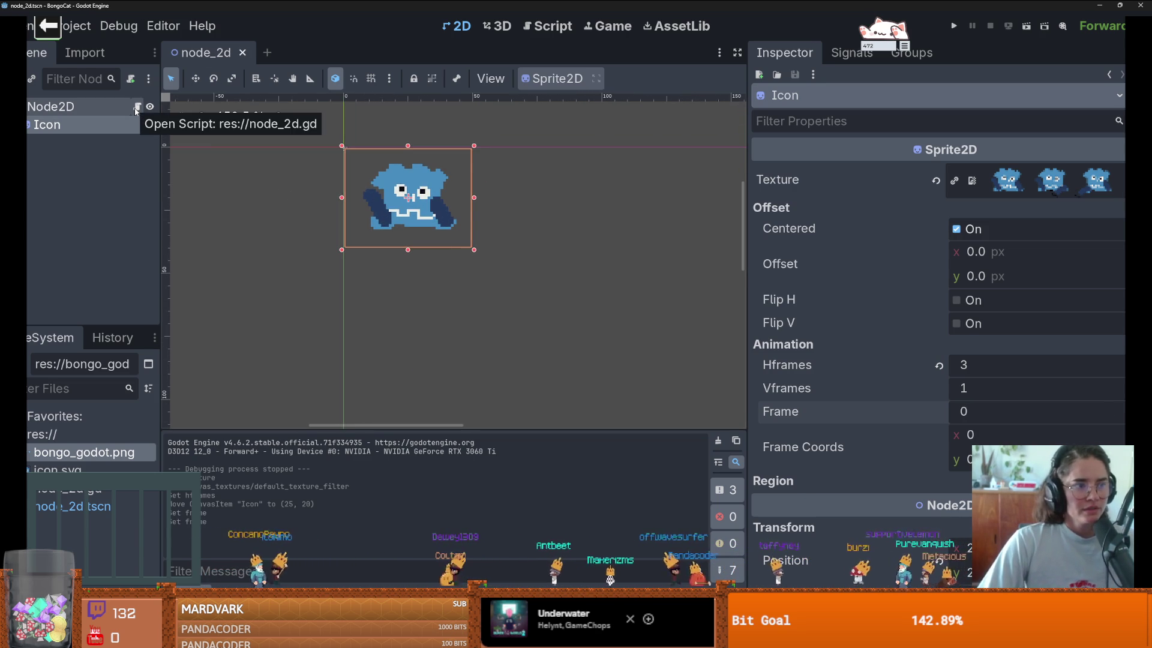
left_click(137, 107)
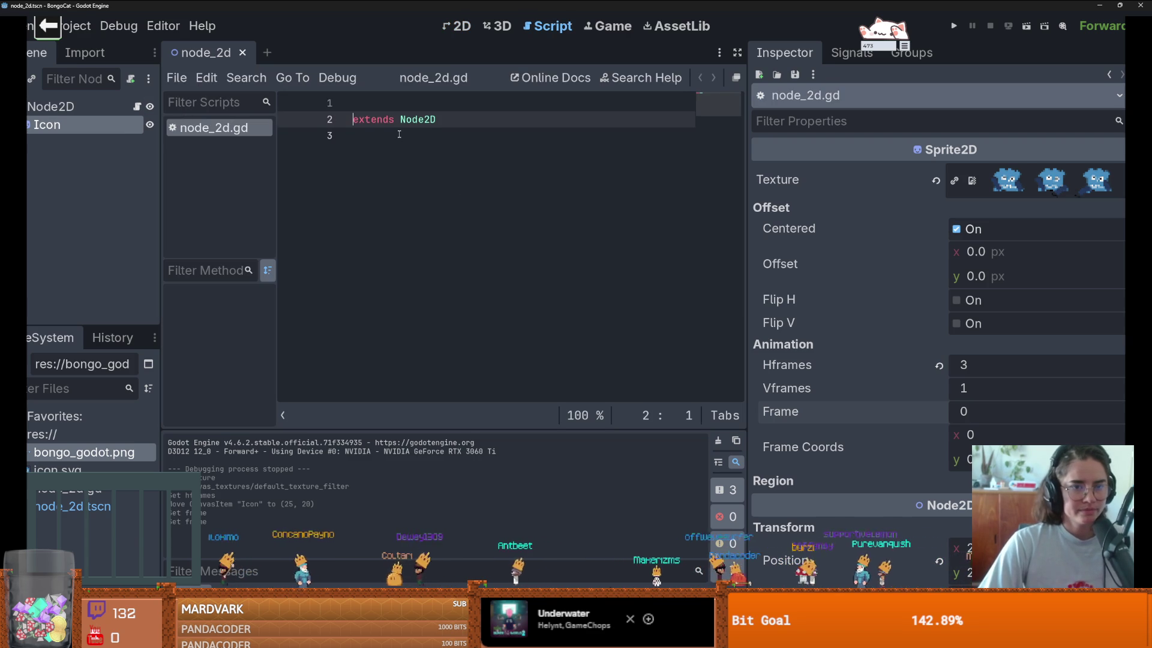
Step: Declare var left_paw = true below the extends line in node_2d.gd
left_click(505, 119)
key("Return")
key("Return")
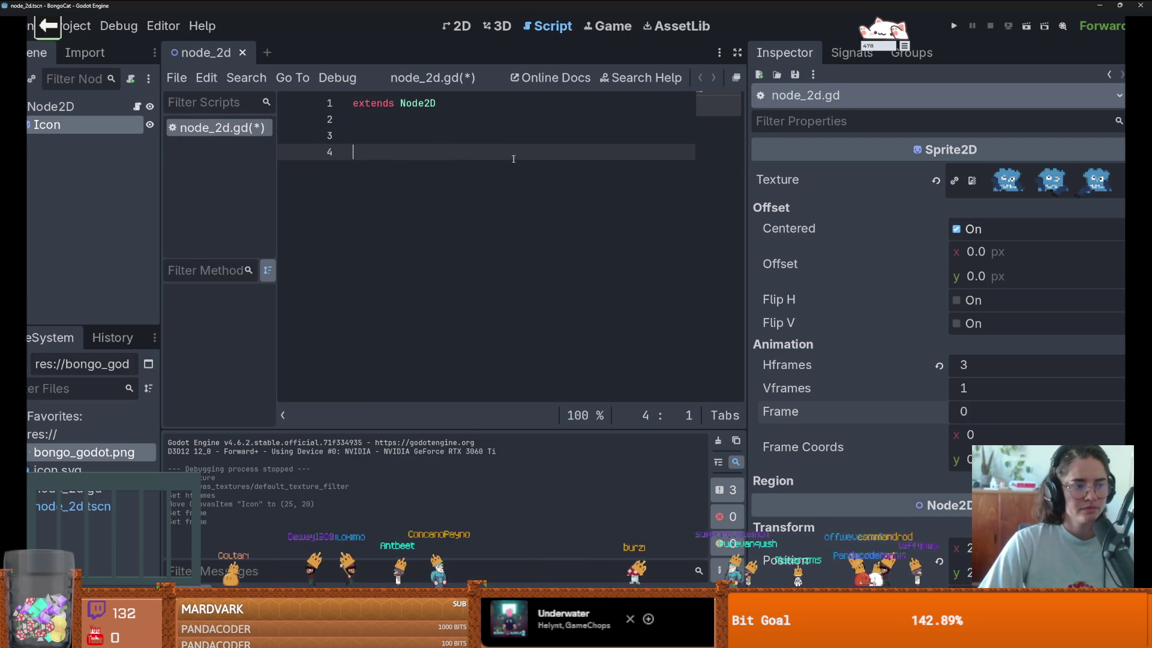
left_click(392, 139)
type("var num =")
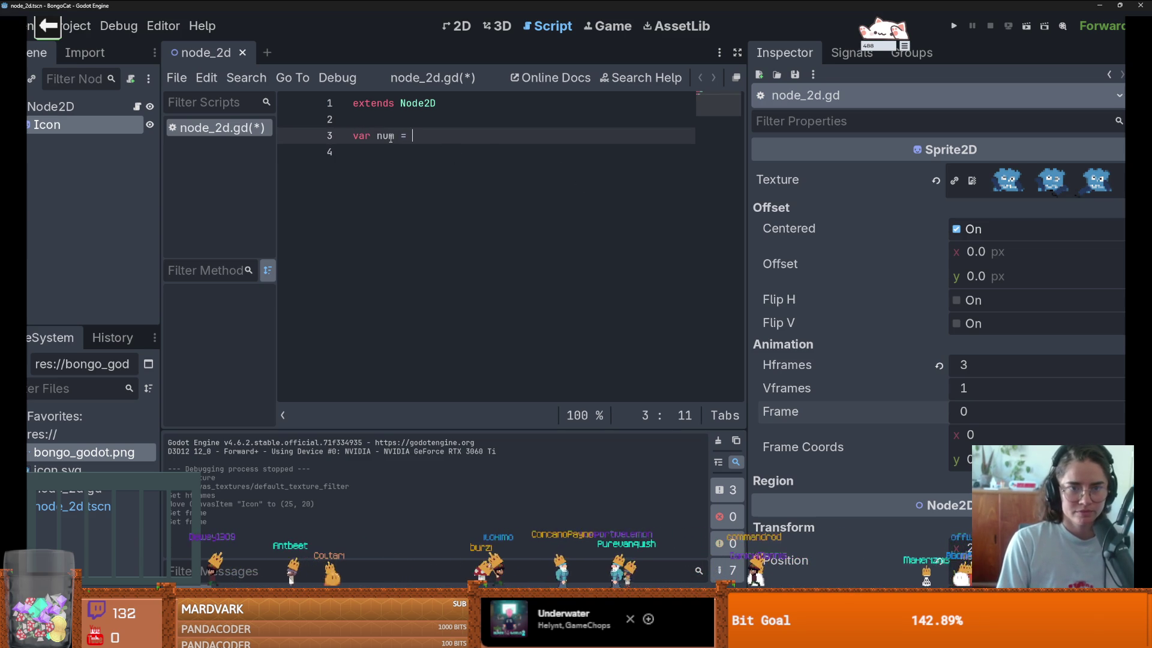
type("0")
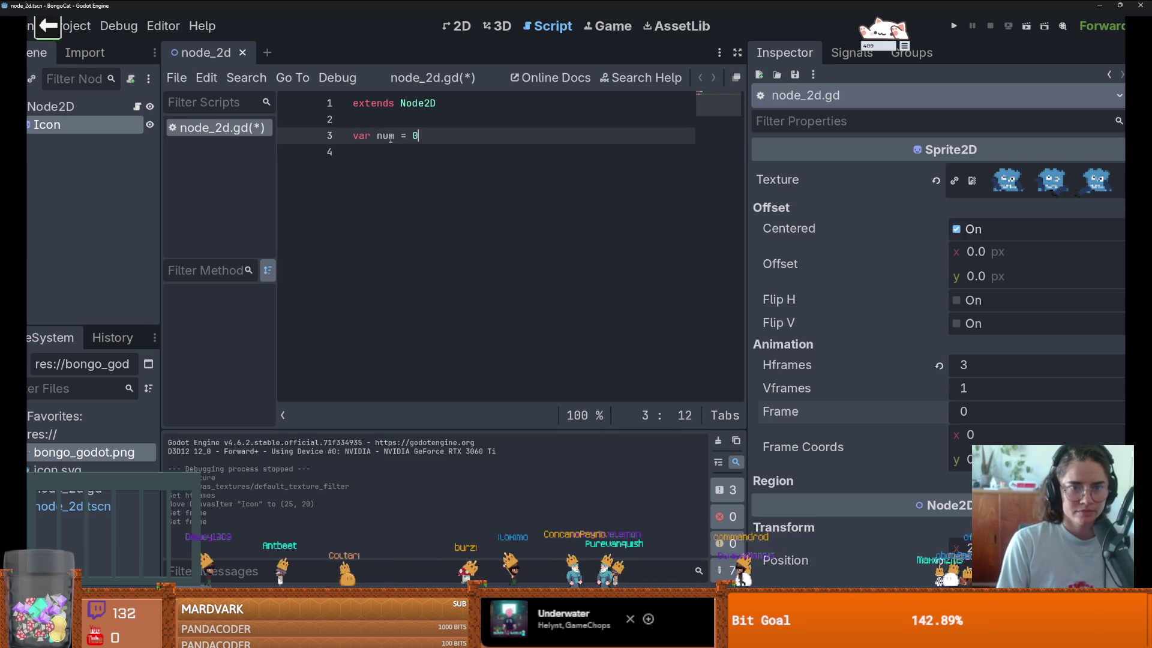
key("ctrl+s")
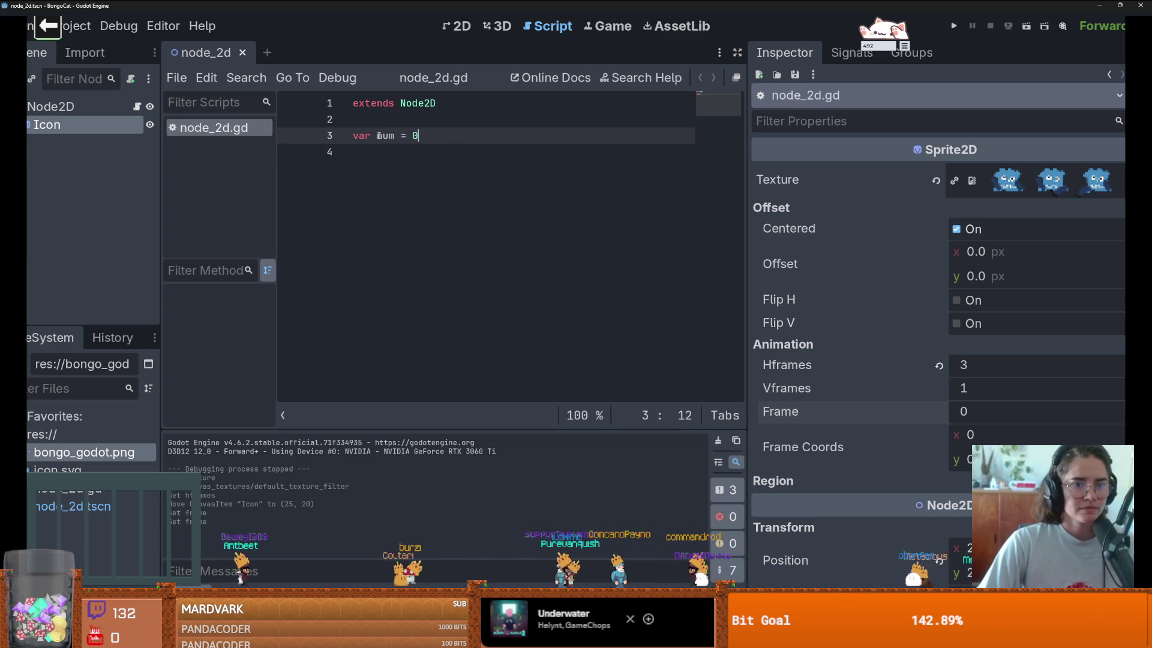
double_click(386, 136)
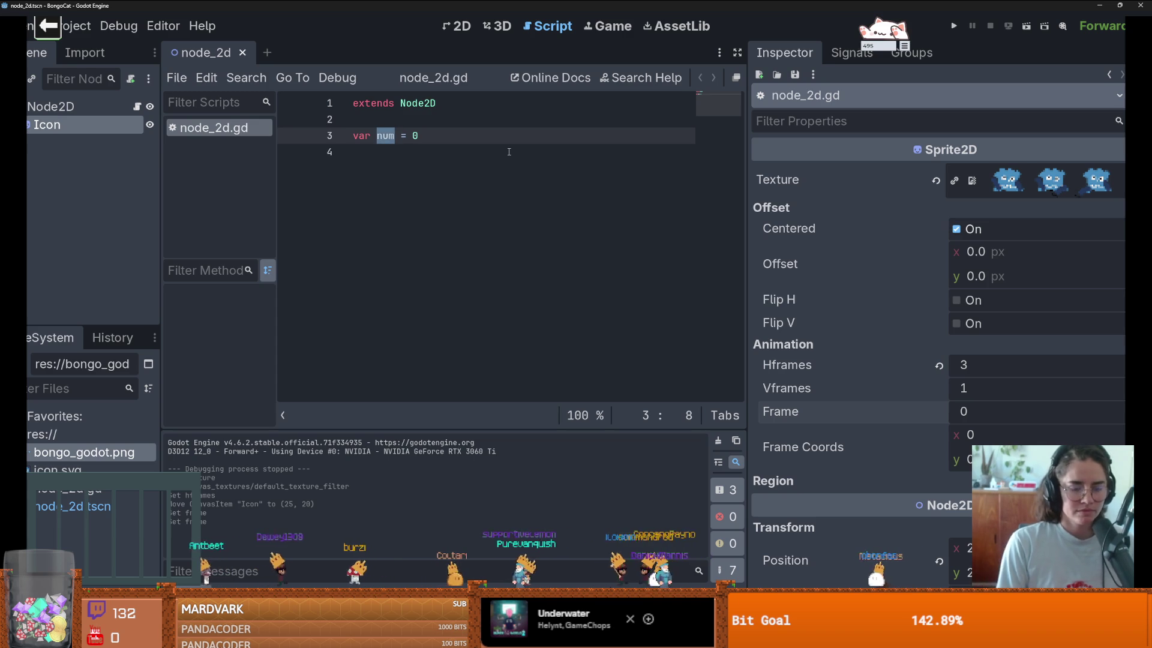
left_click_drag(424, 136, 389, 134)
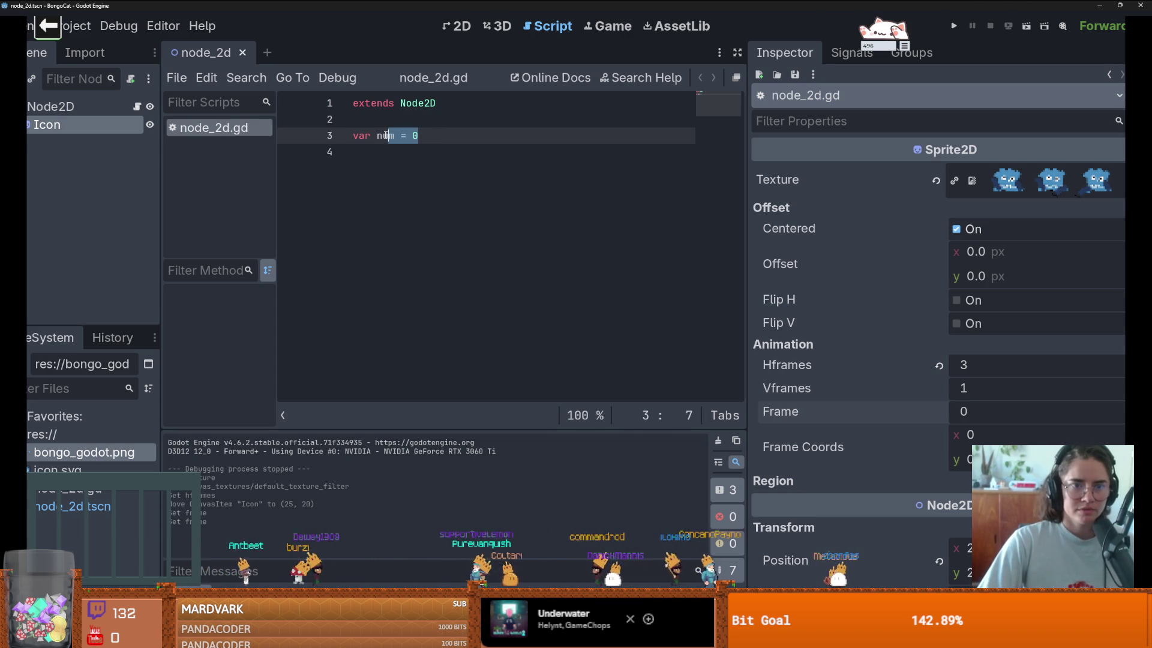
type("left_")
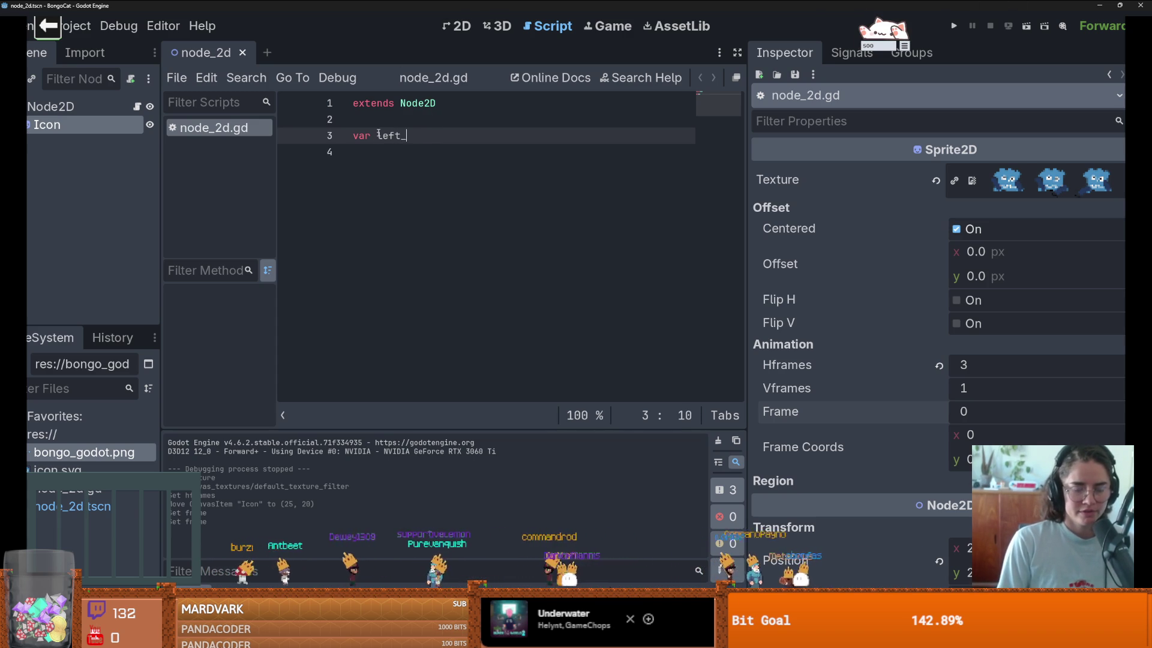
type("paw = true")
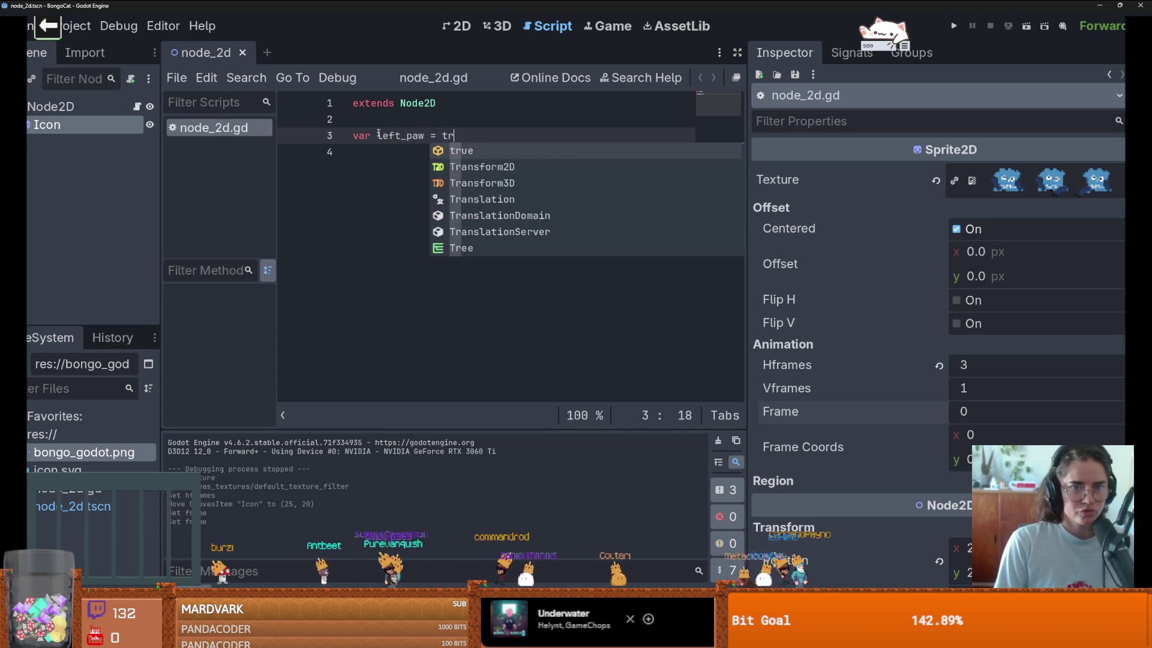
key("Down")
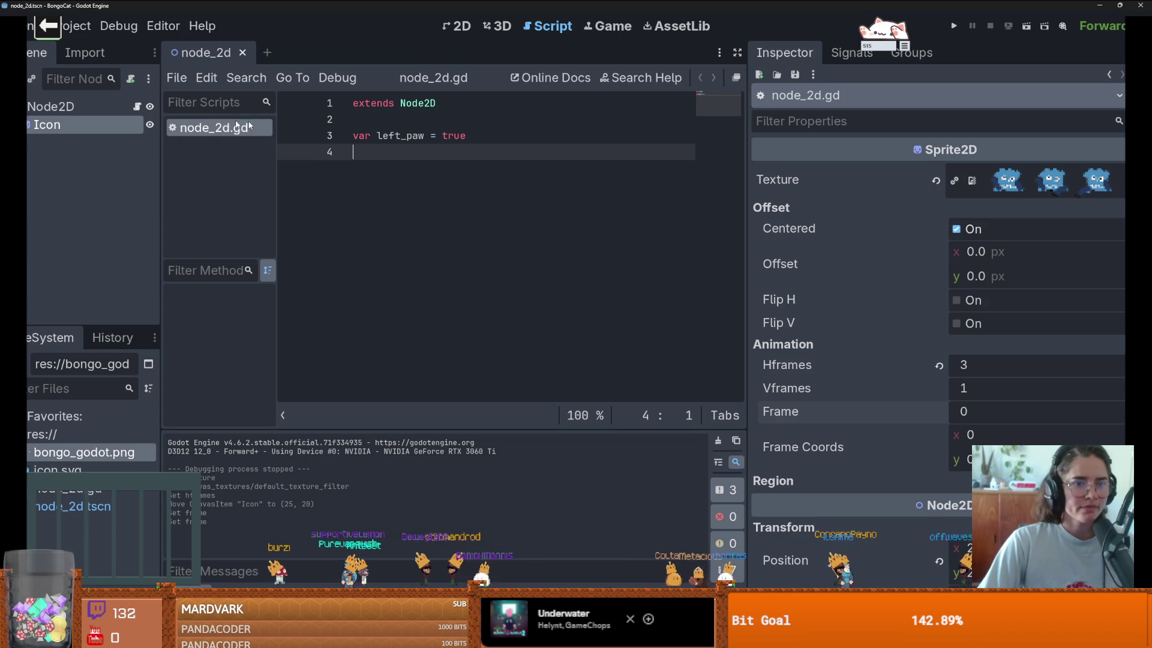
Step: Add func _input(event) containing an 'if event is InputEventKey:' check and a print call
key("Return")
type("func _inp")
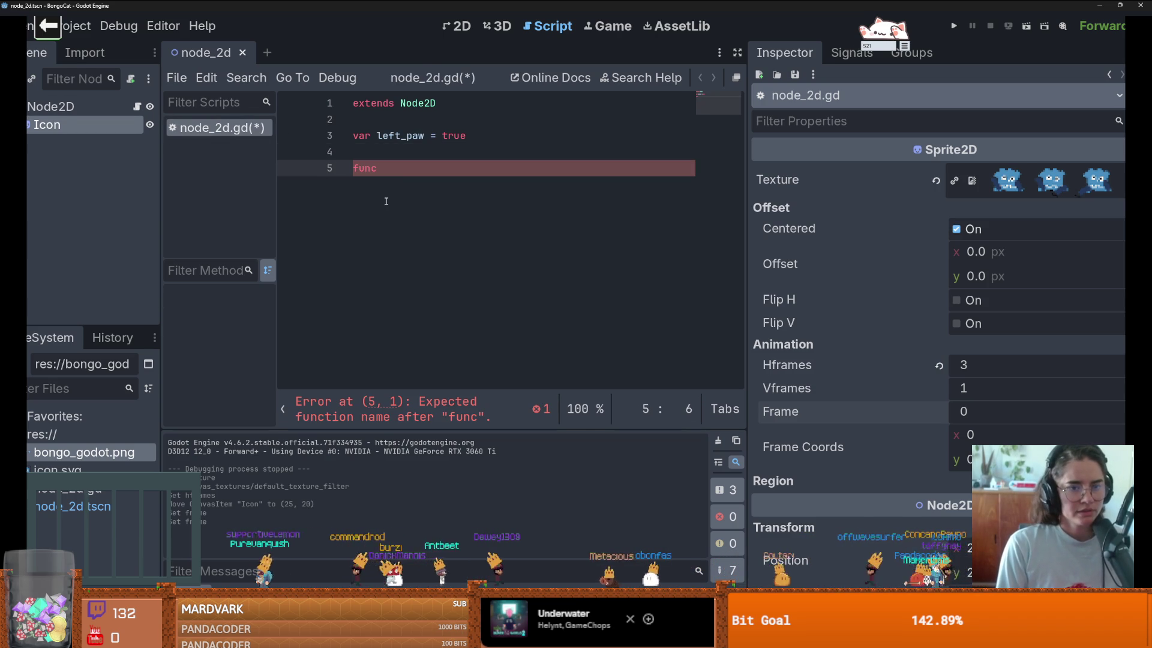
type("u")
key("Return")
key("Return")
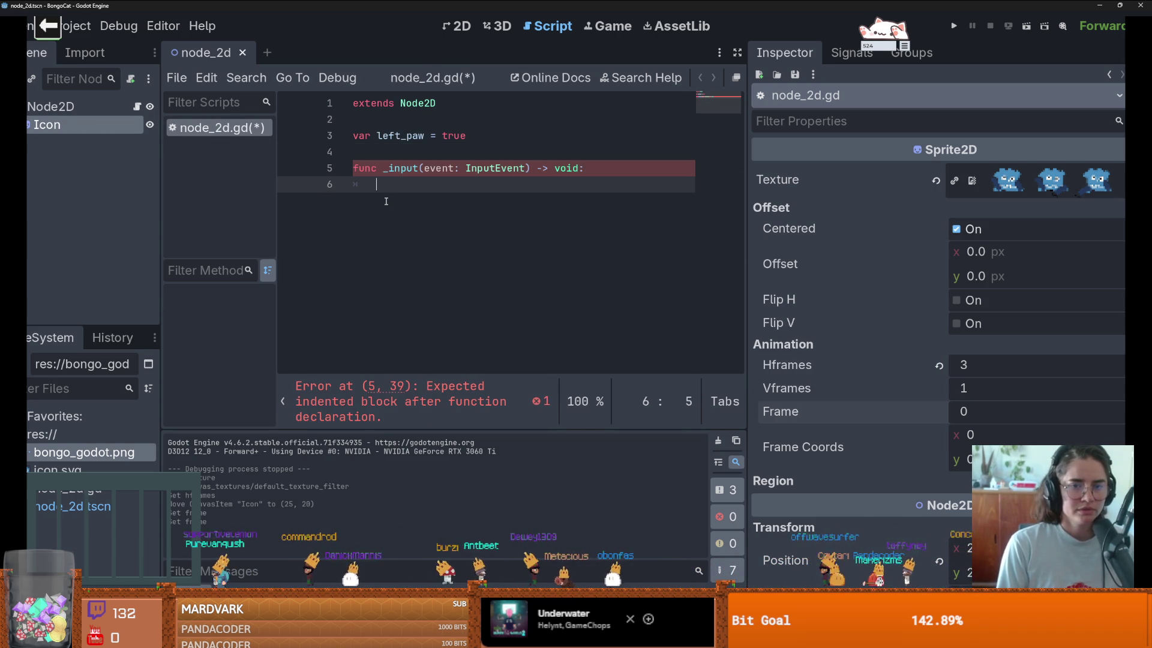
type("ifevent is ")
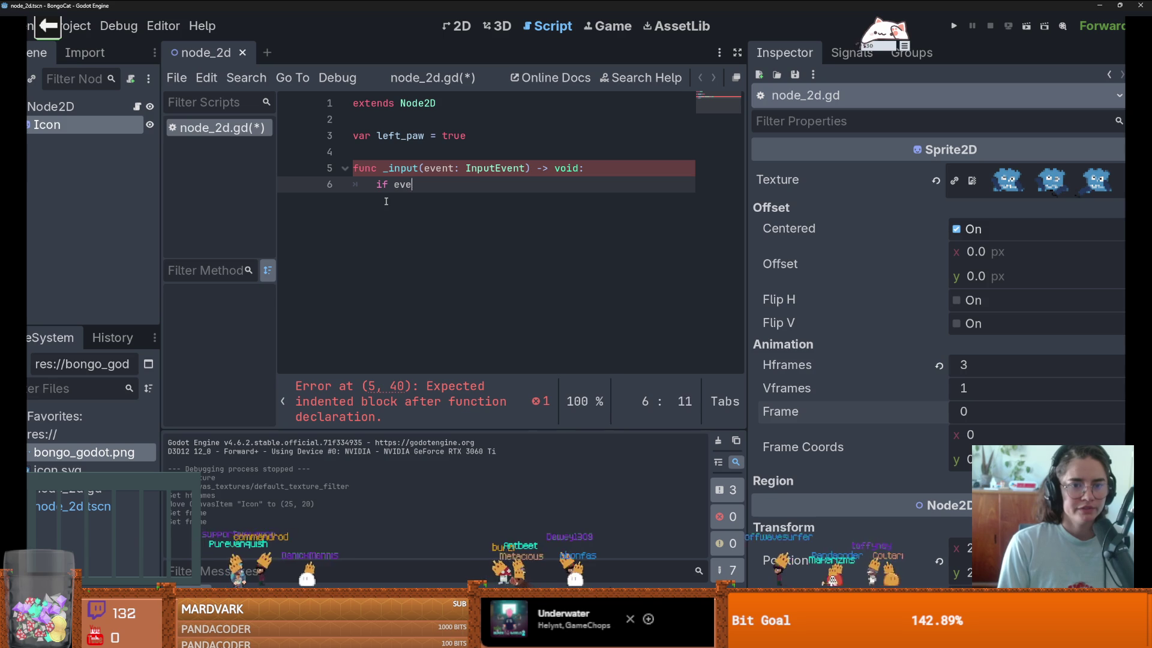
type("Key")
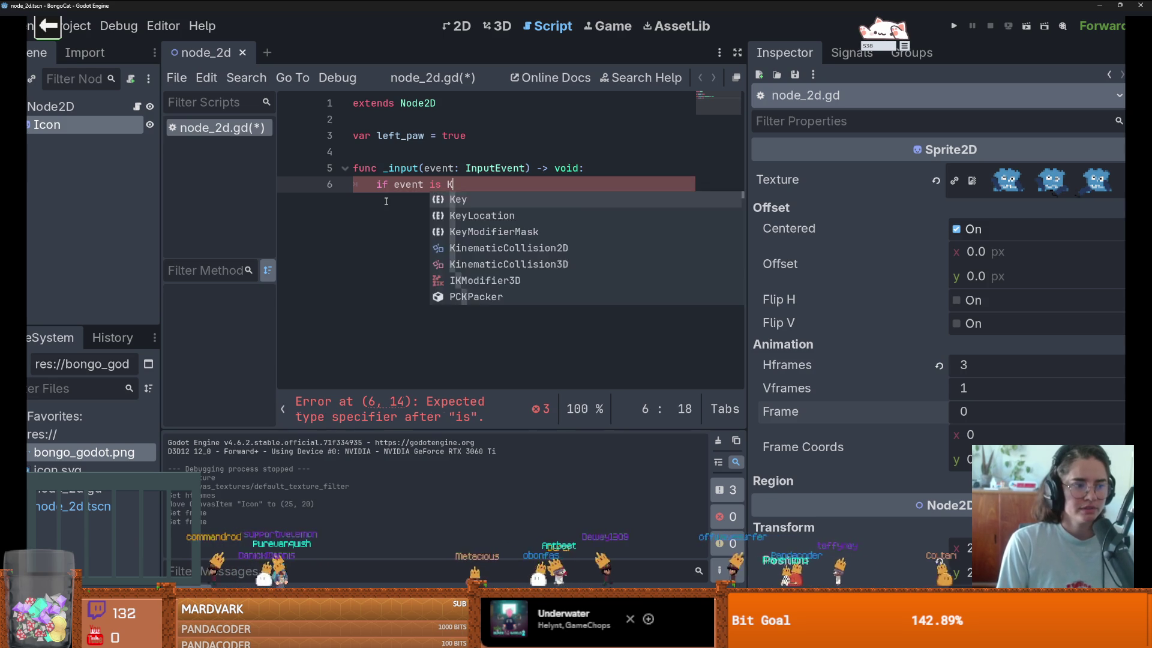
key("Down")
key("Down")
key("Down")
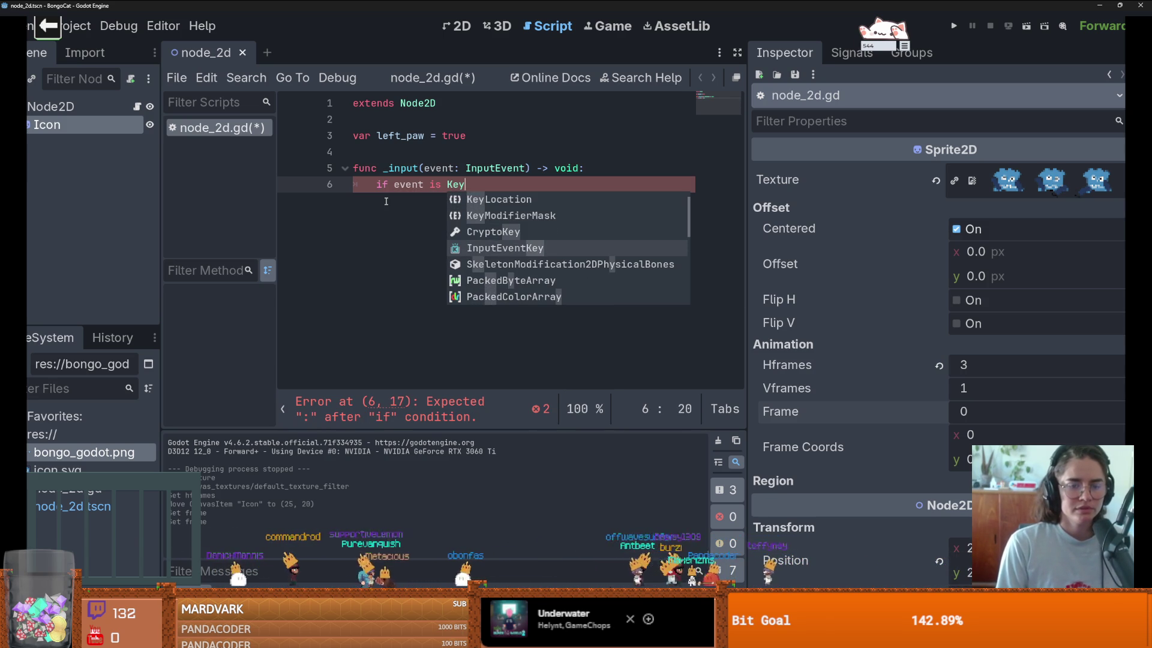
key("Return")
type(":")
key("Return")
type("print(")
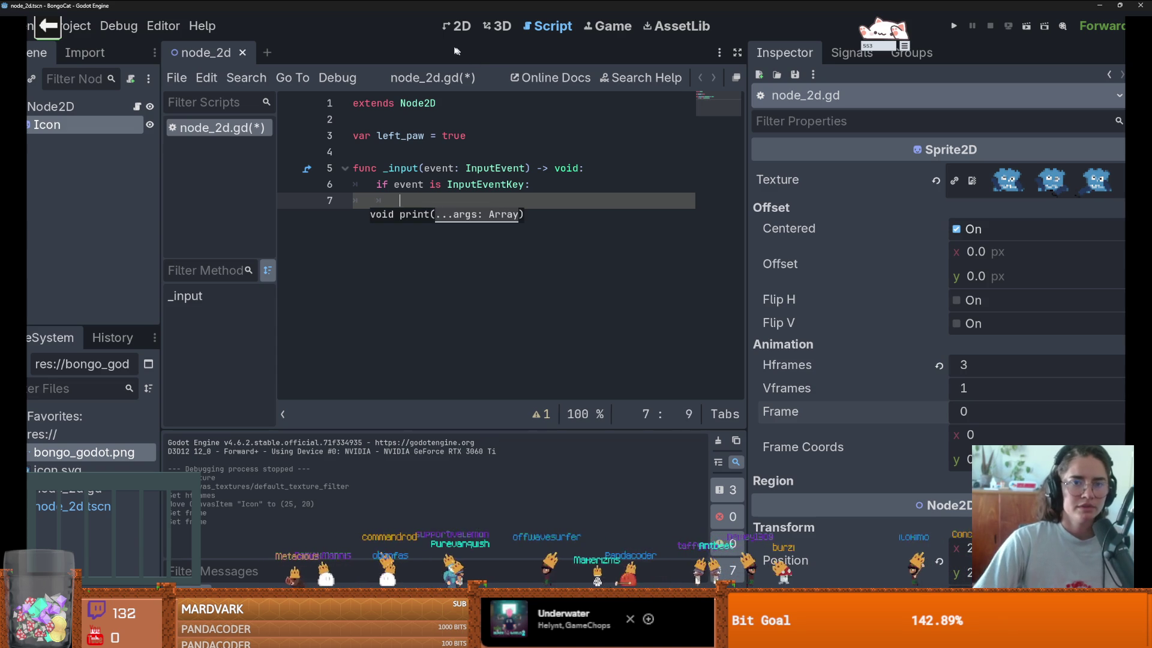
Step: Save the script, widen the script editor, and browse type suggestions for the if condition
key("ctrl+s")
left_click(457, 26)
left_click(137, 106)
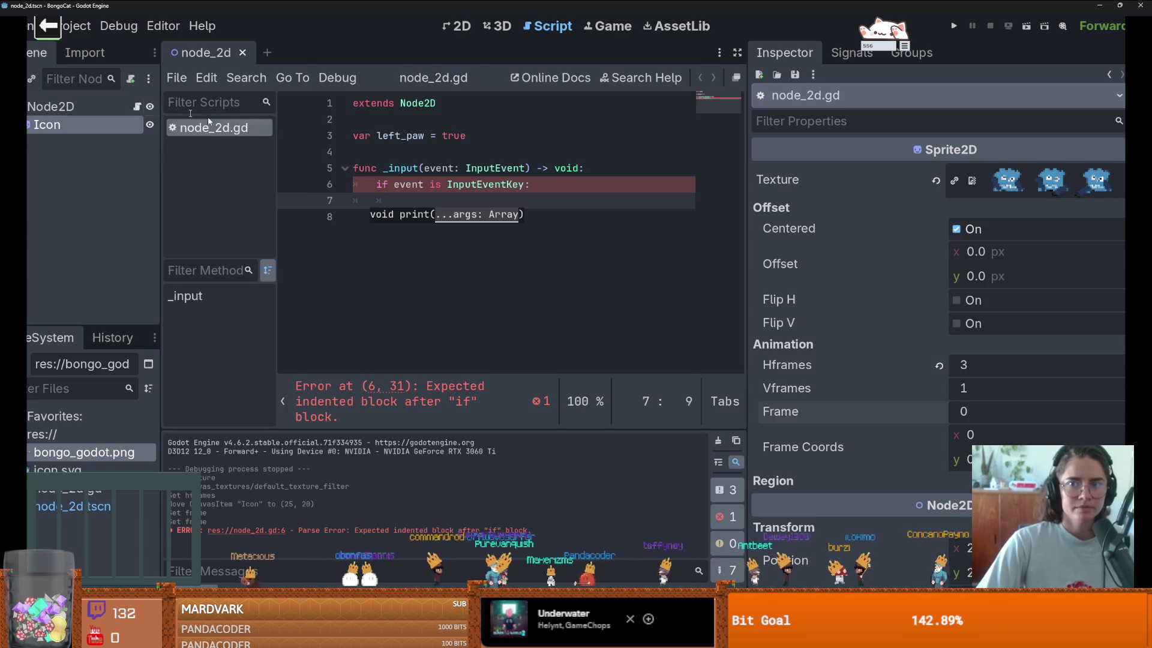
triple_click(431, 204)
left_click(431, 204)
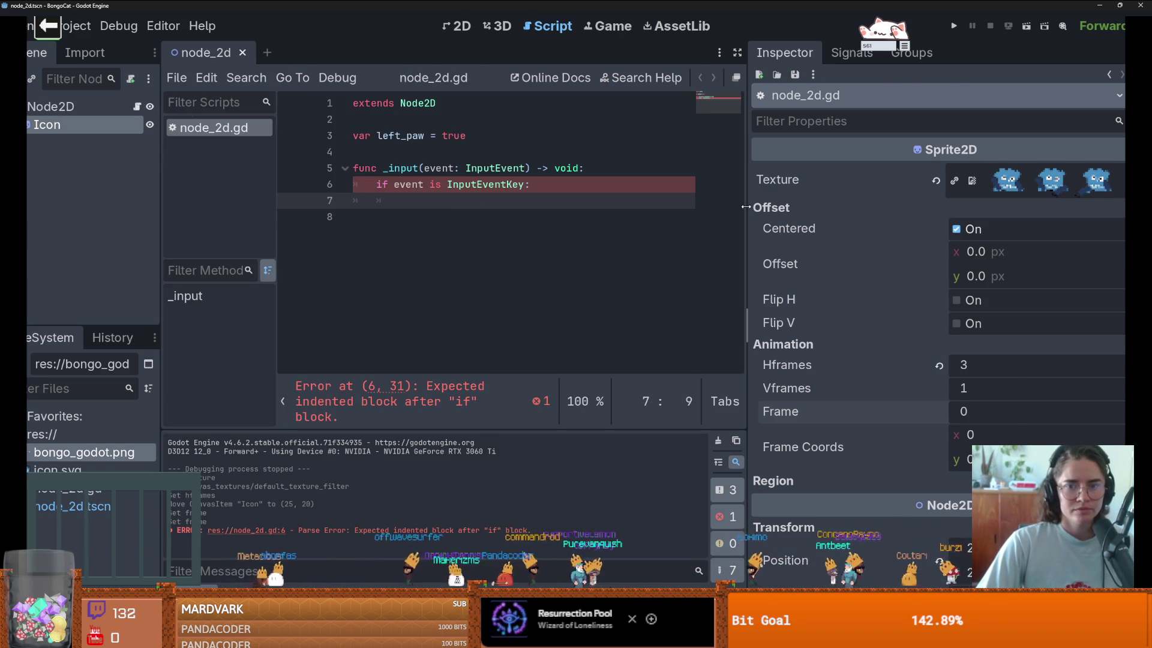
left_click_drag(746, 206, 887, 206)
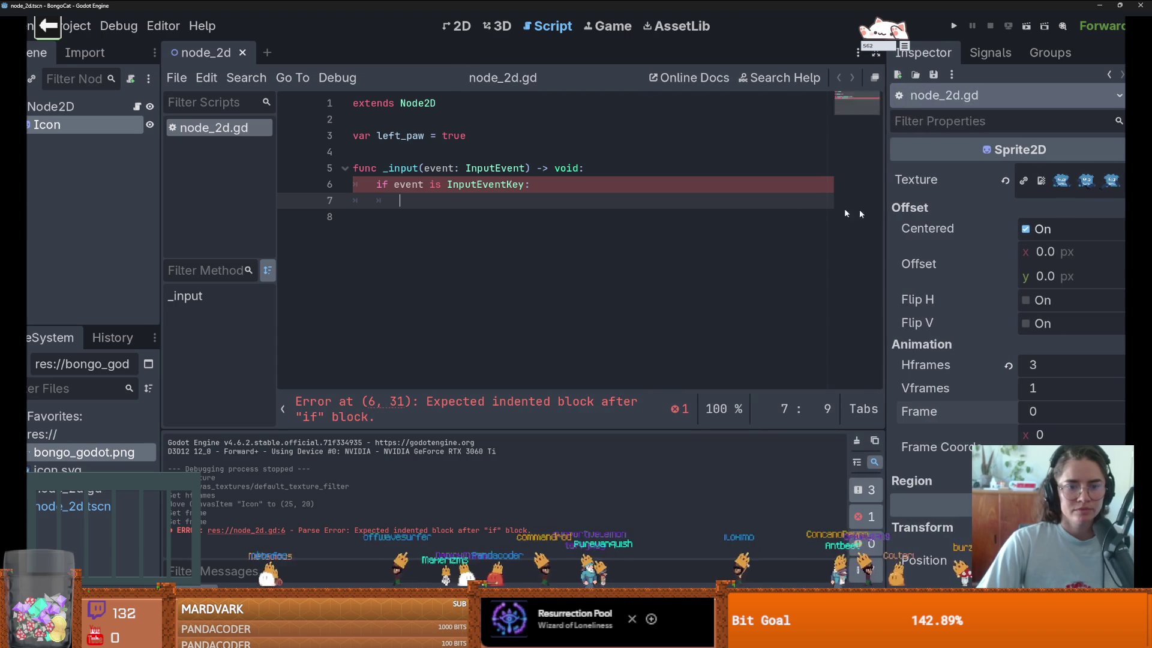
double_click(459, 185)
type("K")
key("BackSpace")
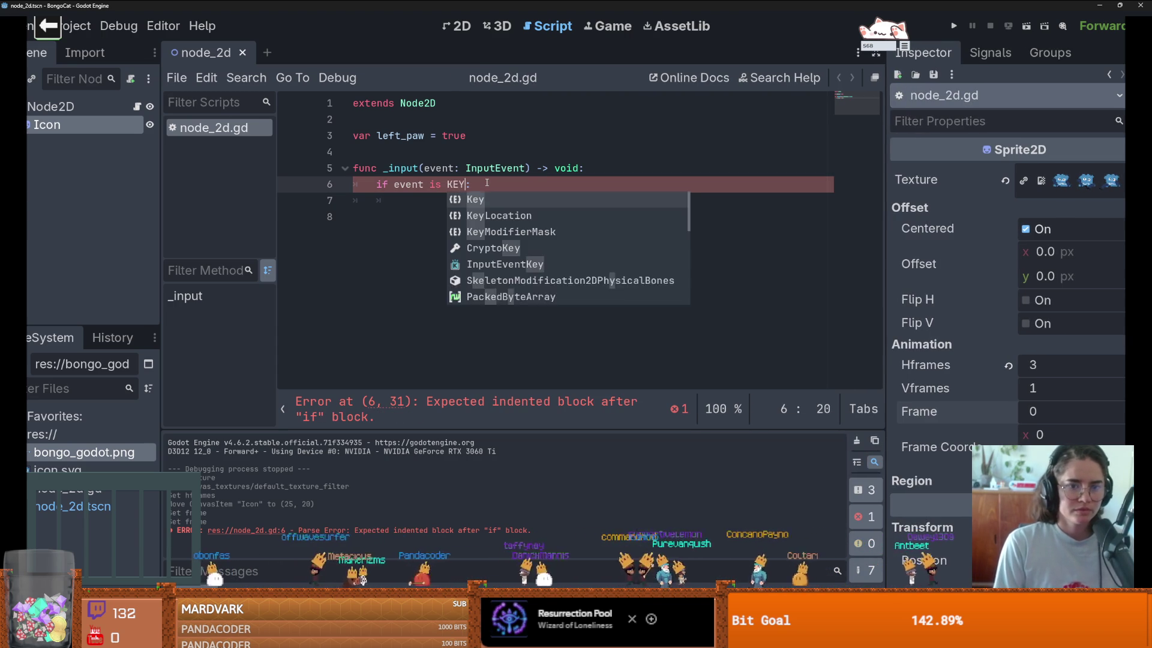
scroll(520, 261, "down", 15)
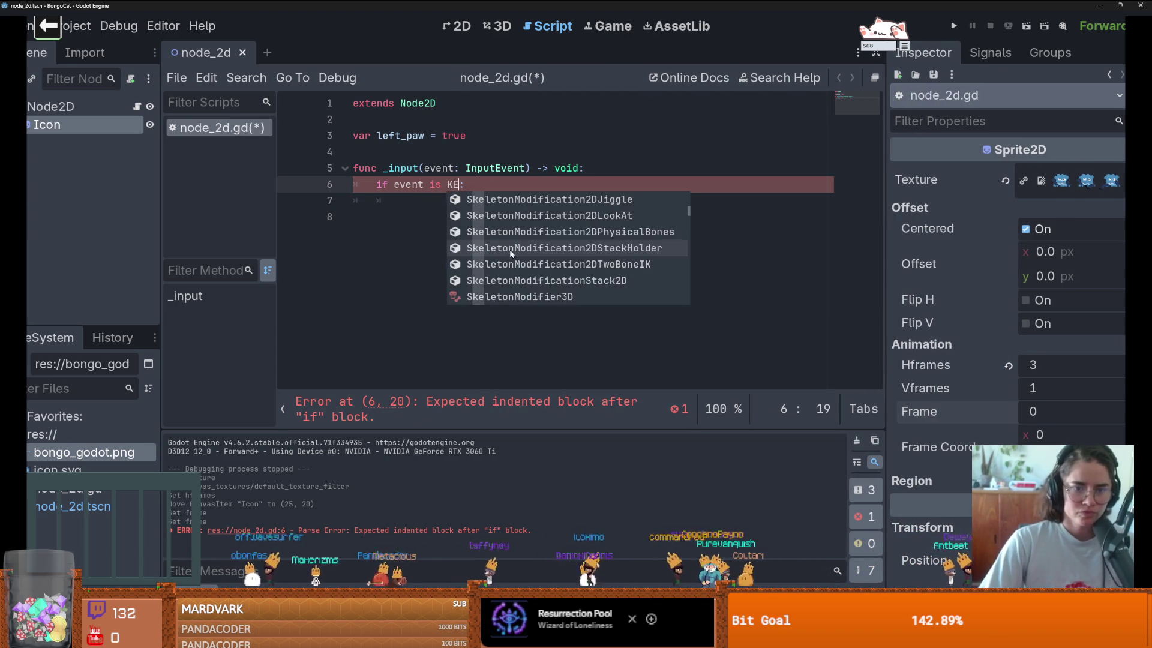
scroll(521, 258, "down", 20)
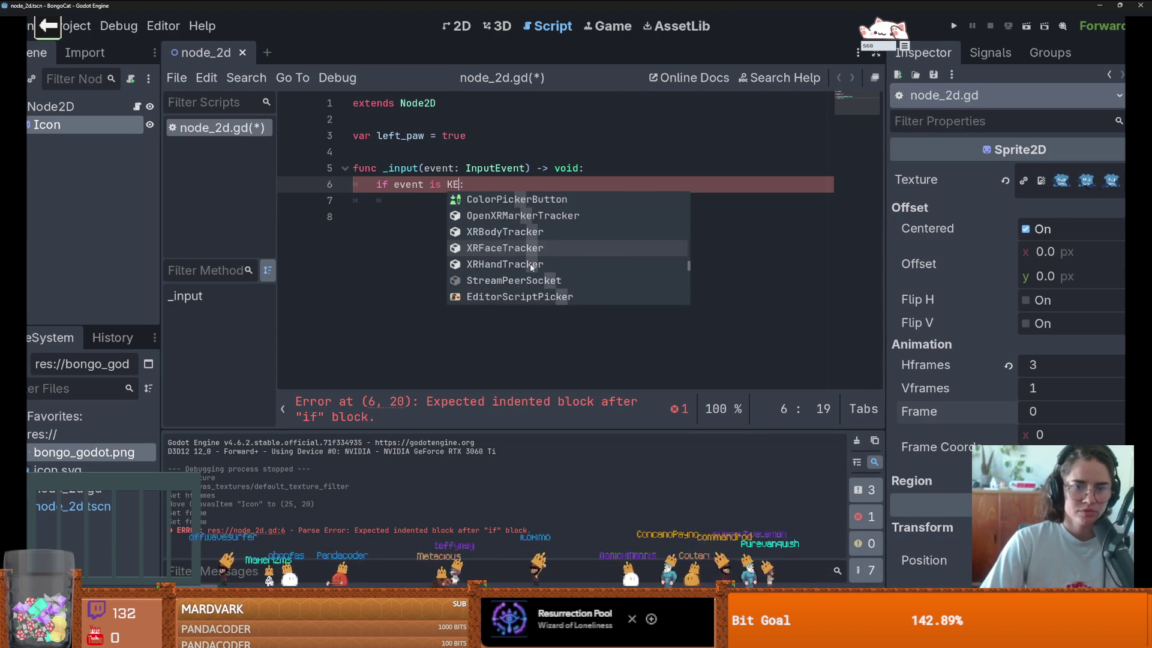
scroll(532, 264, "down", 3)
scroll(532, 265, "up", 7)
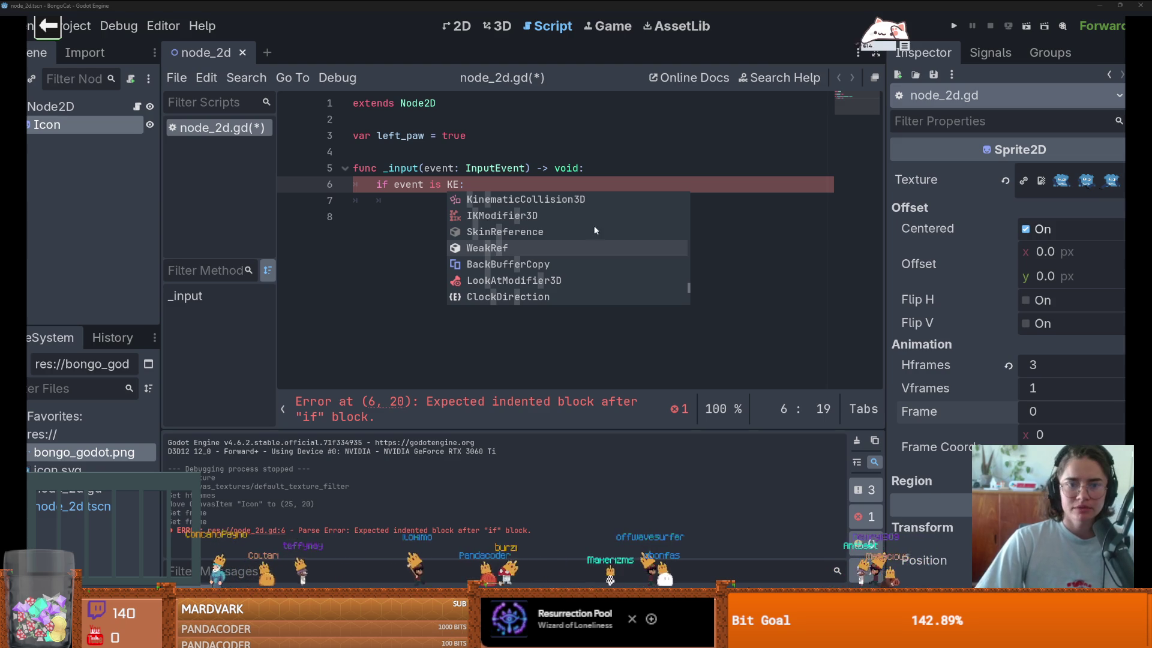
key("Escape")
Step: Change the condition to Input.is_anything_pressed(): with print("pressed") below, and save
left_click_drag(467, 184, 394, 184)
type("Input.is_anything_pressed()")
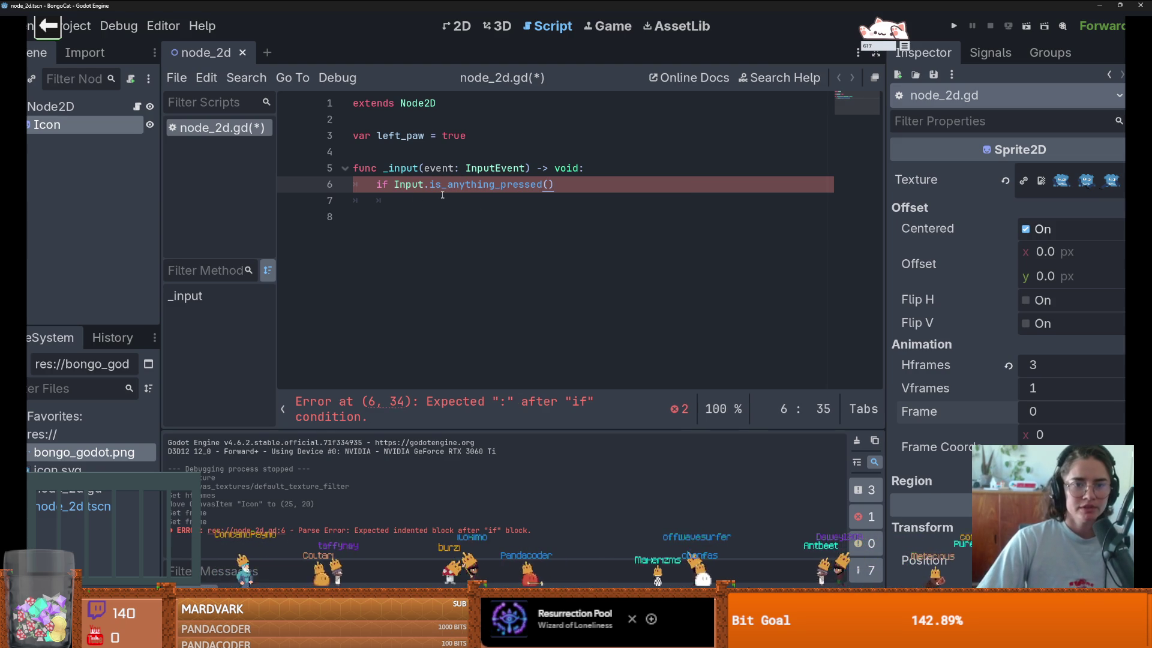
type(":")
key("Return")
type("p")
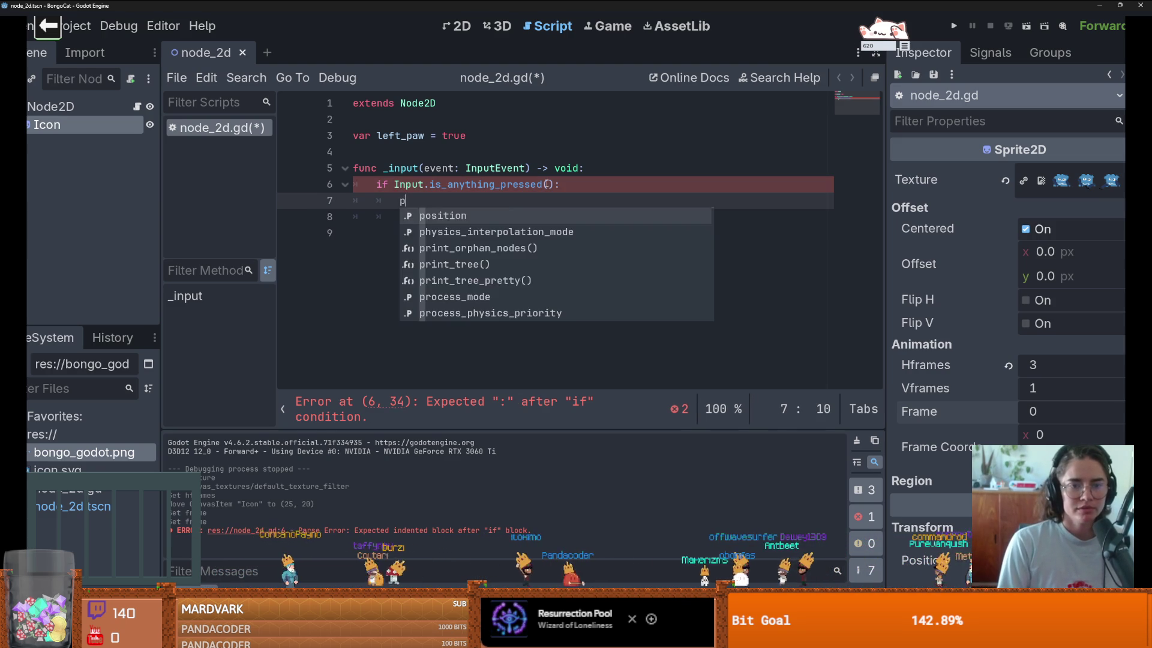
type("rint(\"pressed")
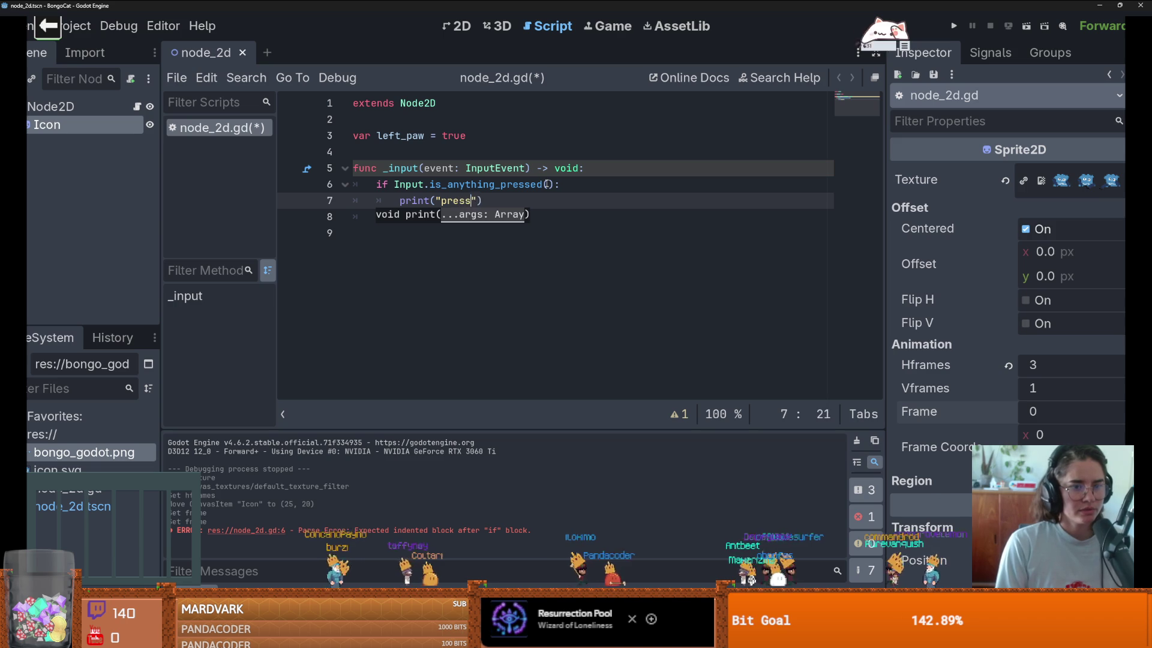
key("ctrl+s")
Step: Run the project and press a, s, d, f keys to print pressed lines
left_click(955, 26)
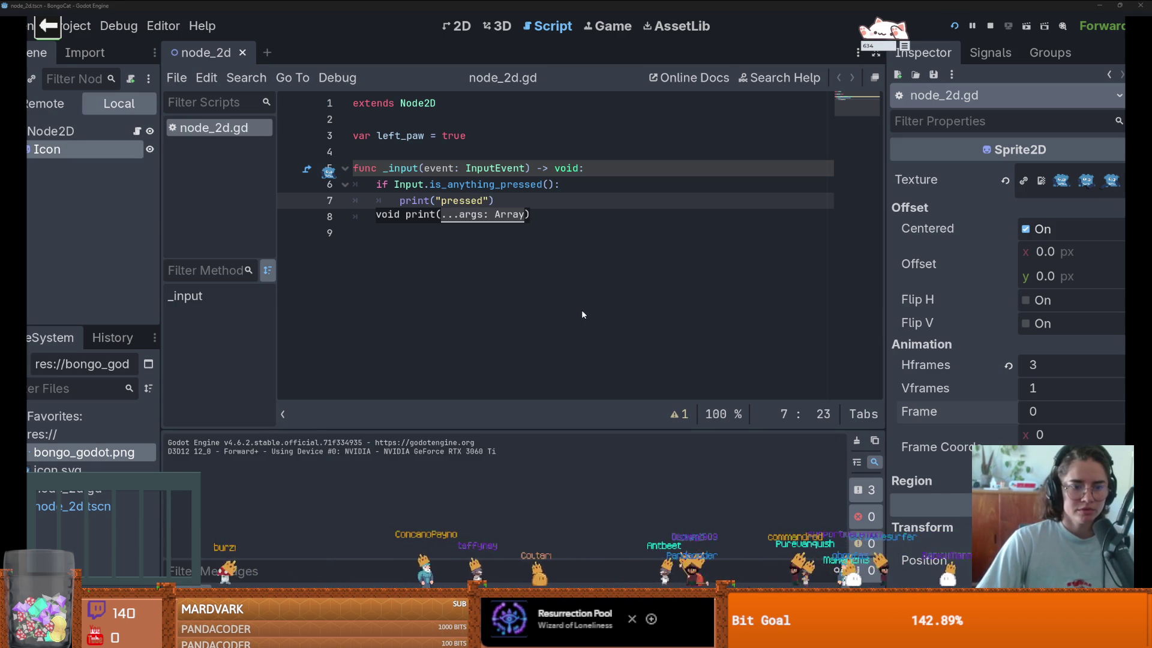
key("a")
key("s")
key("d")
key("f")
key("a")
key("s")
key("d")
key("f")
key("a")
key("s")
key("d")
key("f")
key("a")
key("s")
key("d")
key("f")
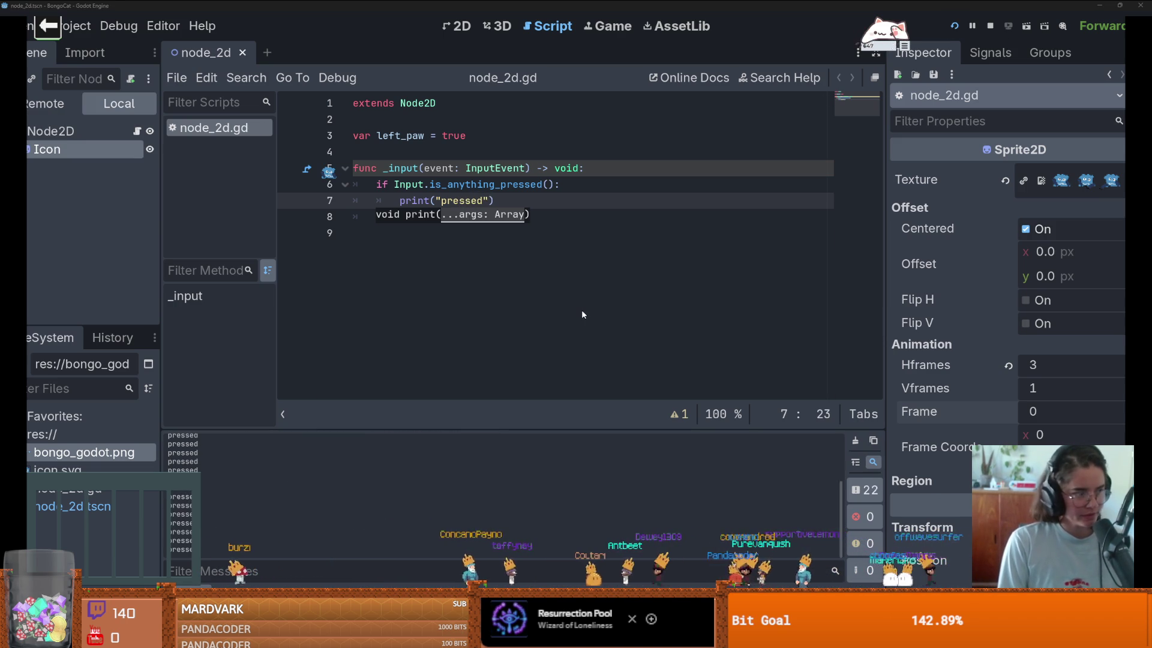
key("a")
key("s")
key("d")
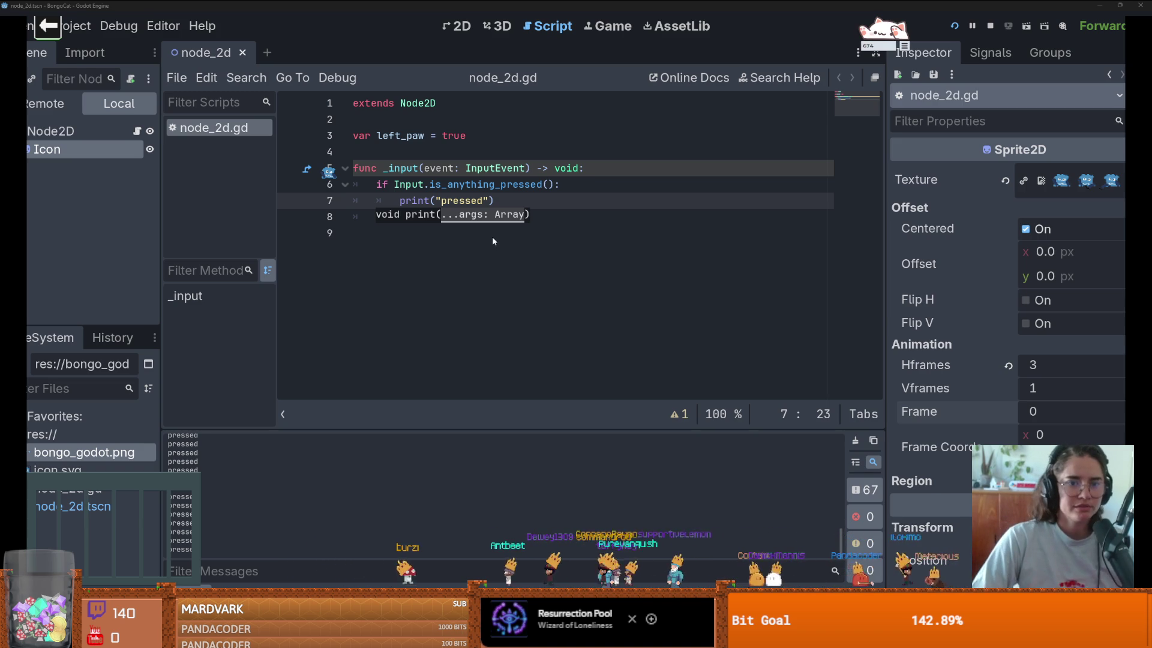
Step: Stop the game, rerun the project, and press space to test input printing
left_click(991, 26)
left_click(468, 28)
scroll(466, 210, "down", 10)
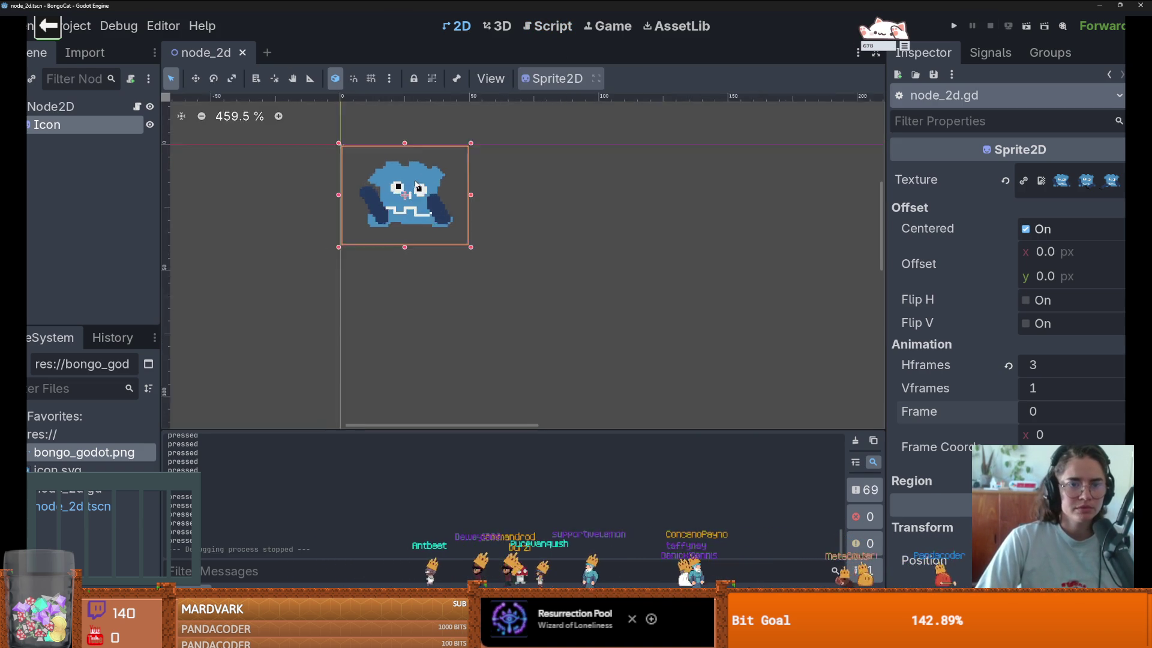
scroll(586, 244, "down", 4)
scroll(576, 241, "up", 2)
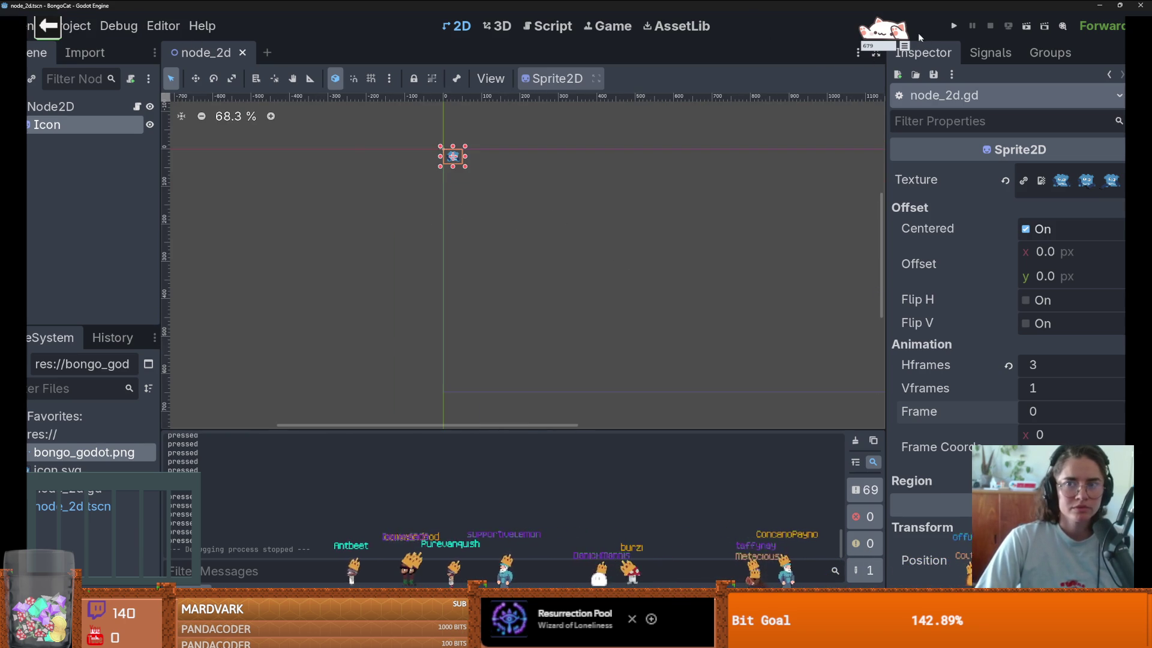
left_click(954, 27)
key("space")
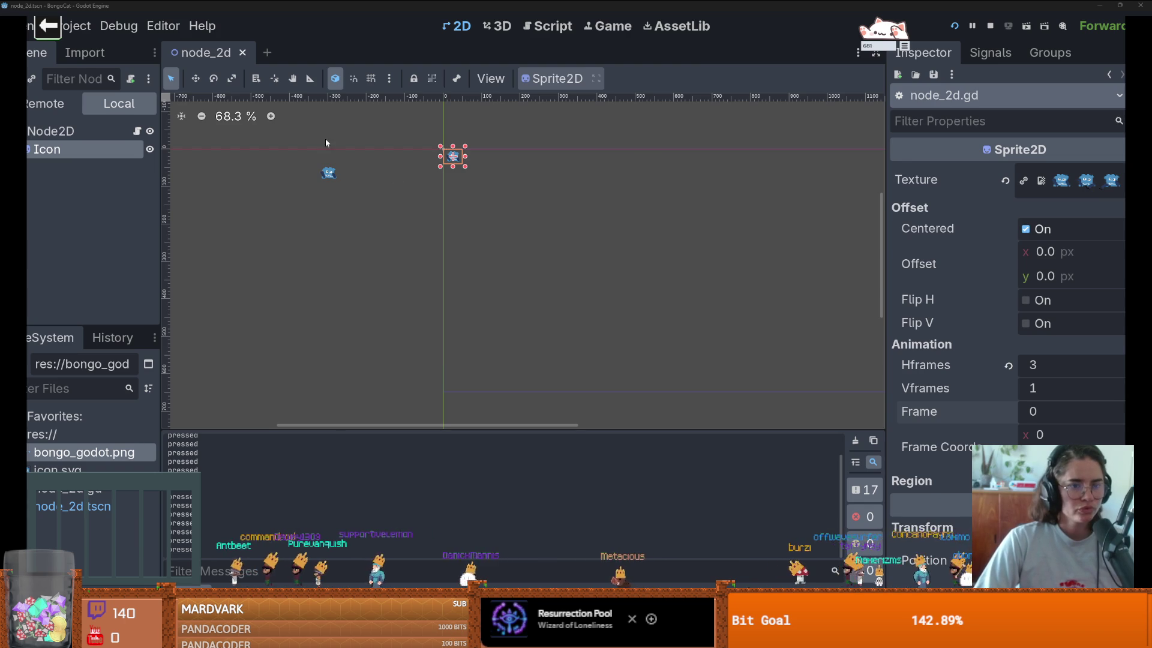
Step: Add two blank lines after the print call in node_2d.gd and return to the 2D scene
left_click(139, 130)
key("Return")
key("Return")
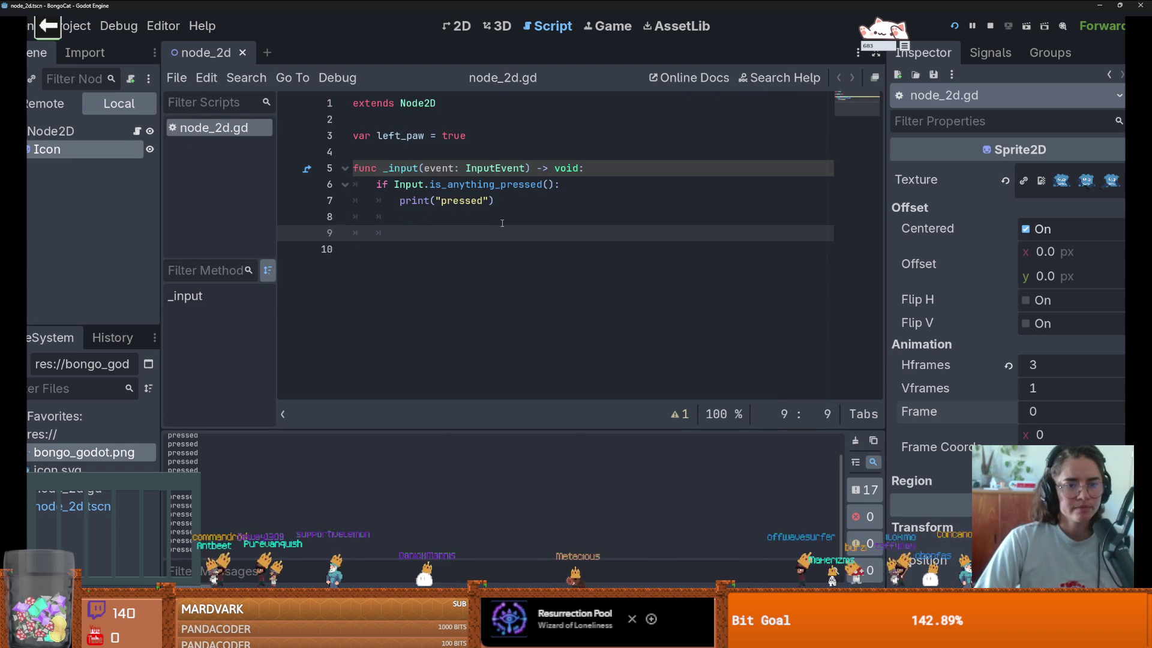
key("Return")
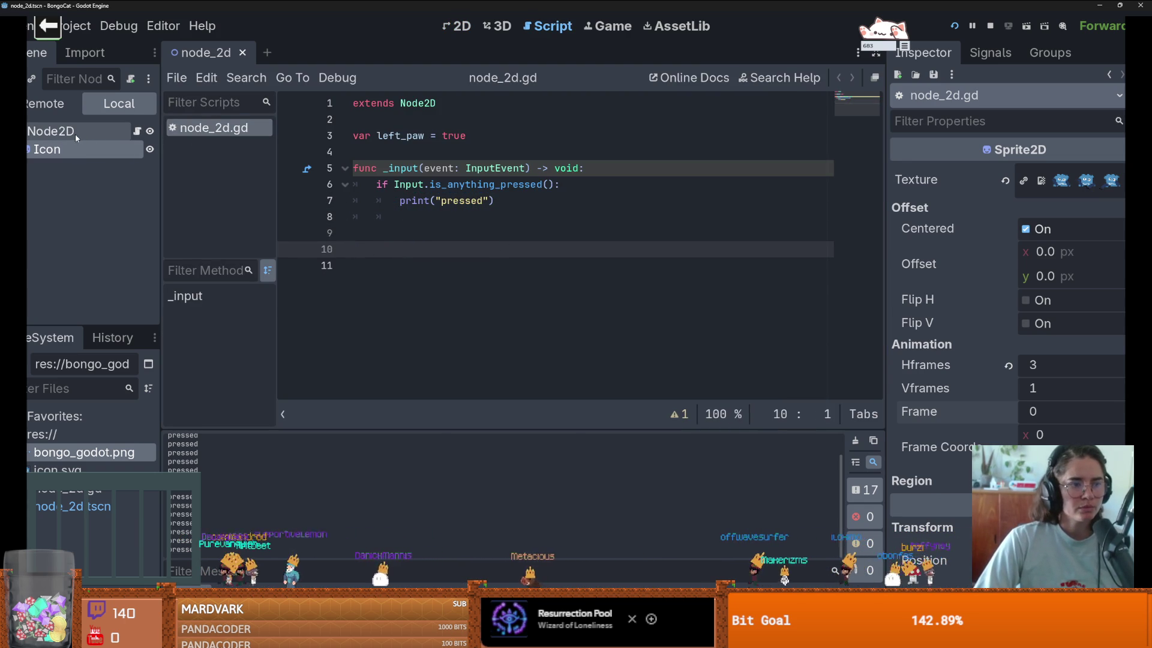
left_click(447, 26)
scroll(484, 153, "up", 8)
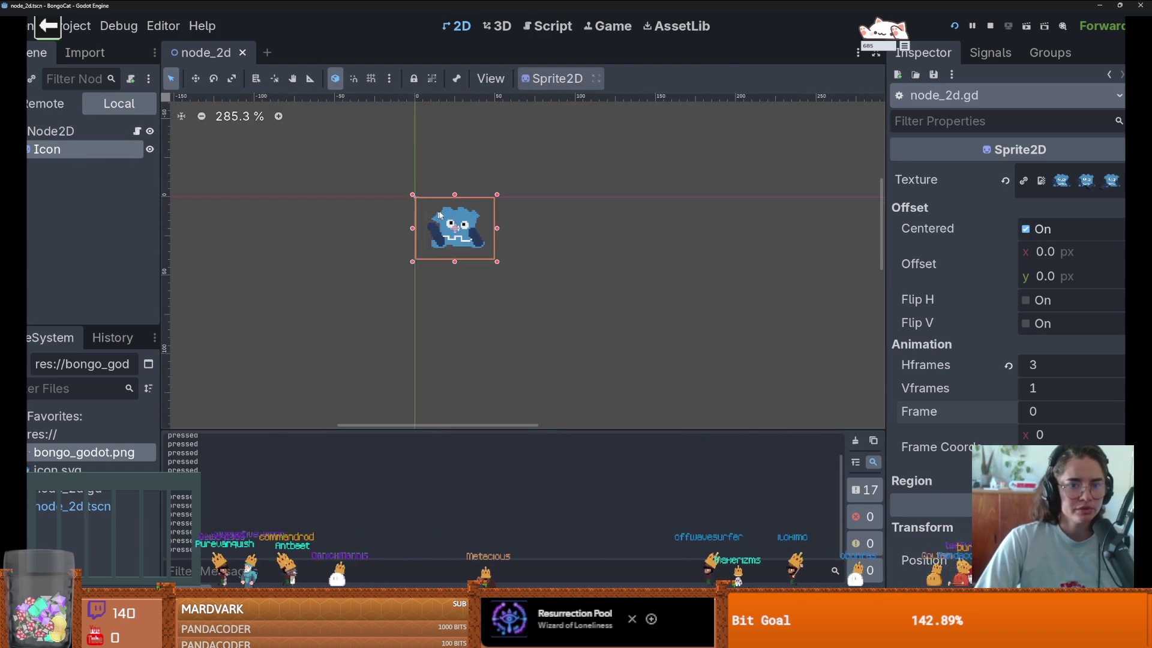
right_click(37, 131)
Step: Add a flat Button child under Node2D, place it over the cat sprite, and save
left_click(91, 166)
type("butt")
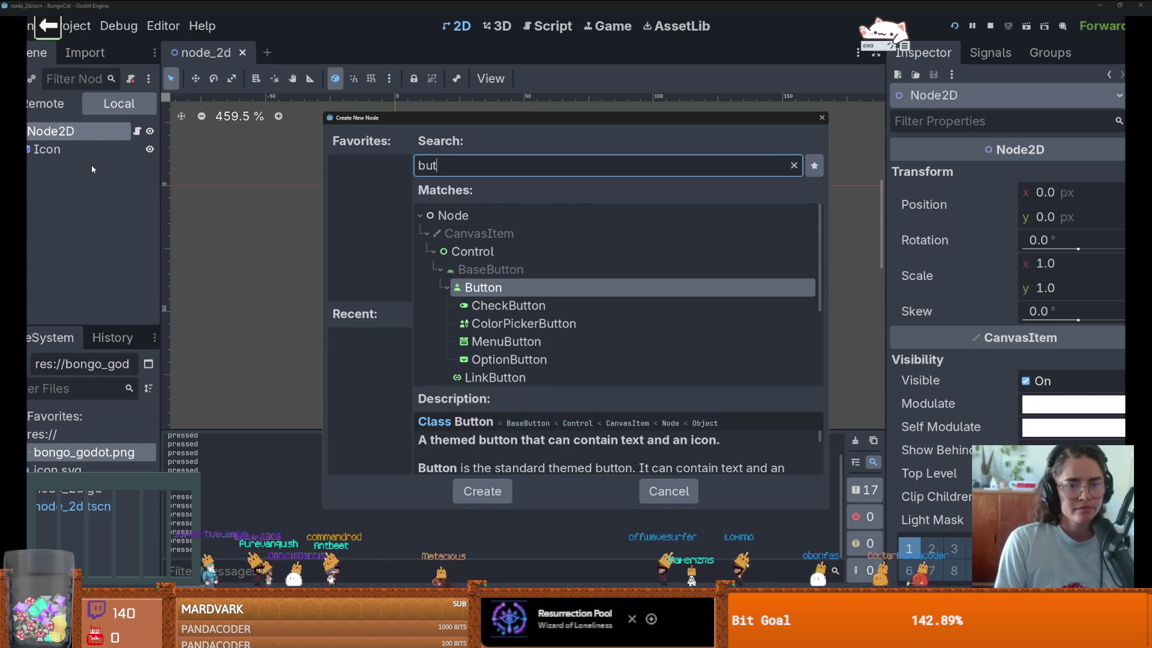
key("Return")
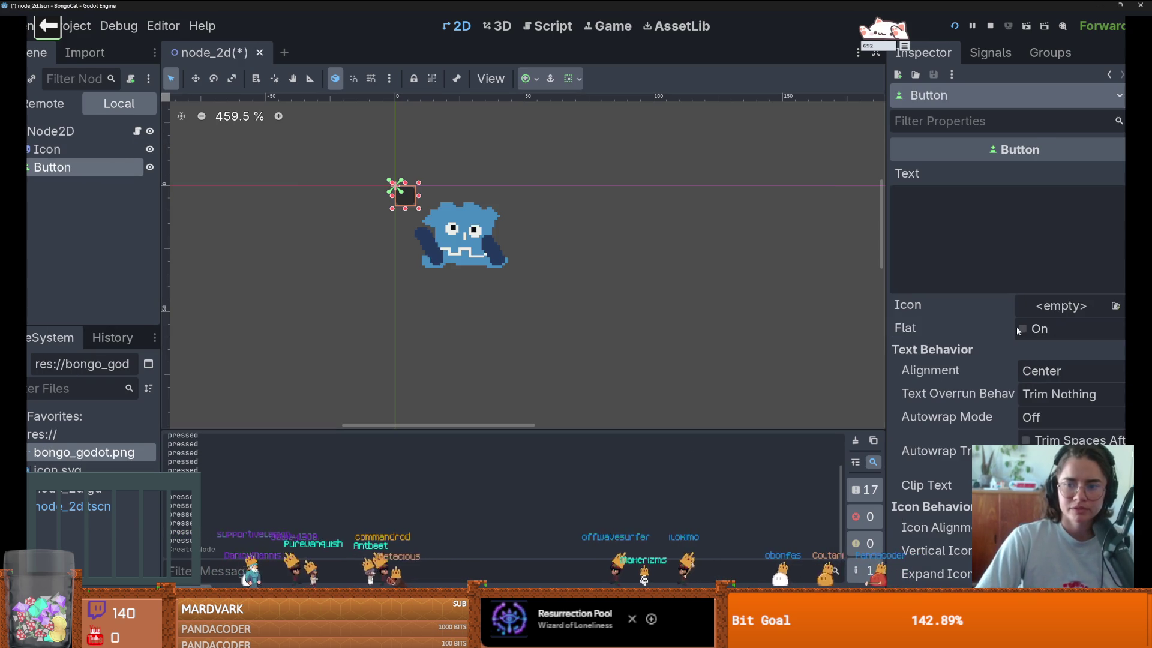
left_click(1022, 329)
mouse_move(440, 215)
left_mouse_down()
mouse_move(478, 236)
mouse_move(467, 236)
mouse_move(461, 197)
left_mouse_up()
key("ctrl+s")
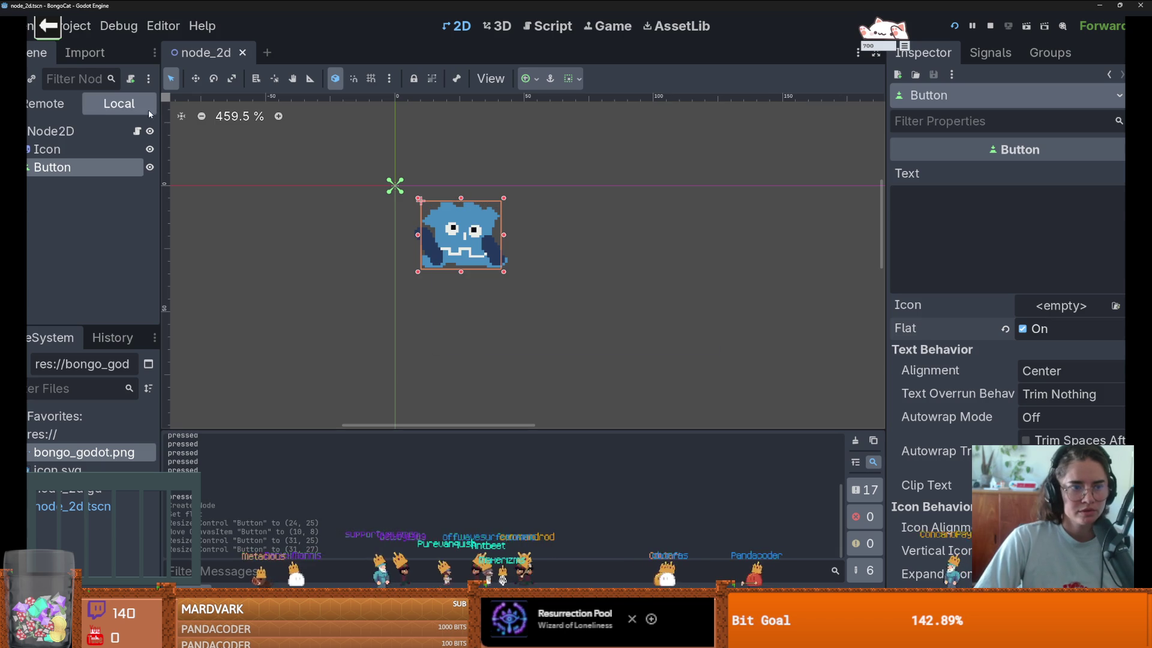
left_click(136, 131)
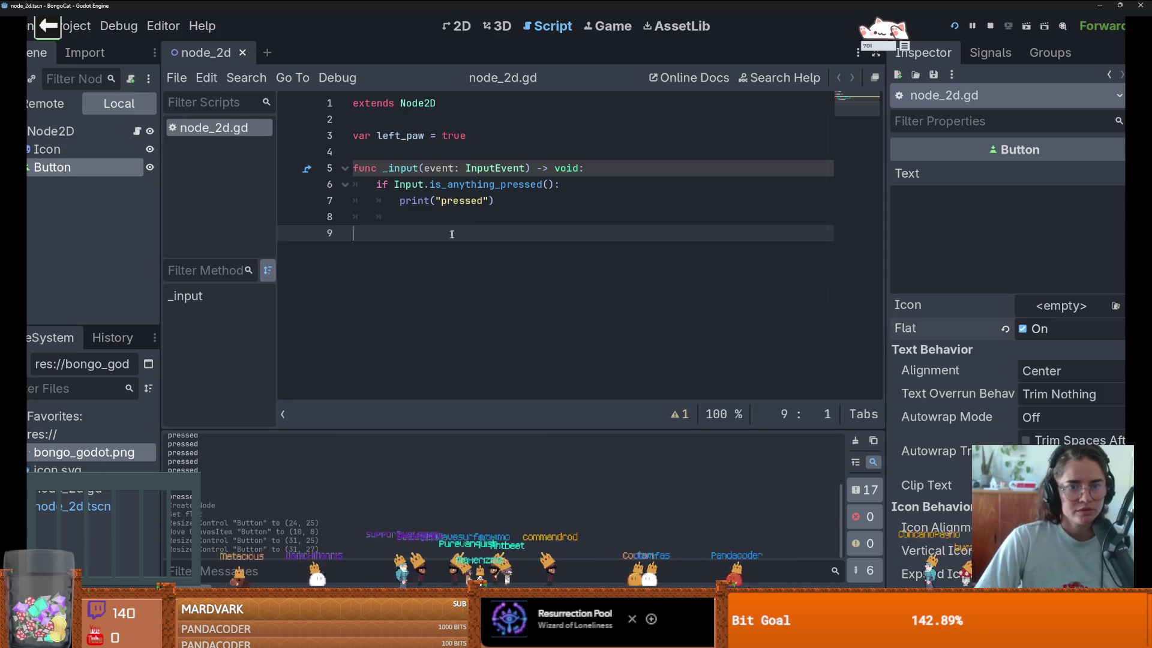
Step: Add a _ready function and an onready reference to the Button node
left_click(417, 151)
key("Return")
key("Return")
left_click(396, 173)
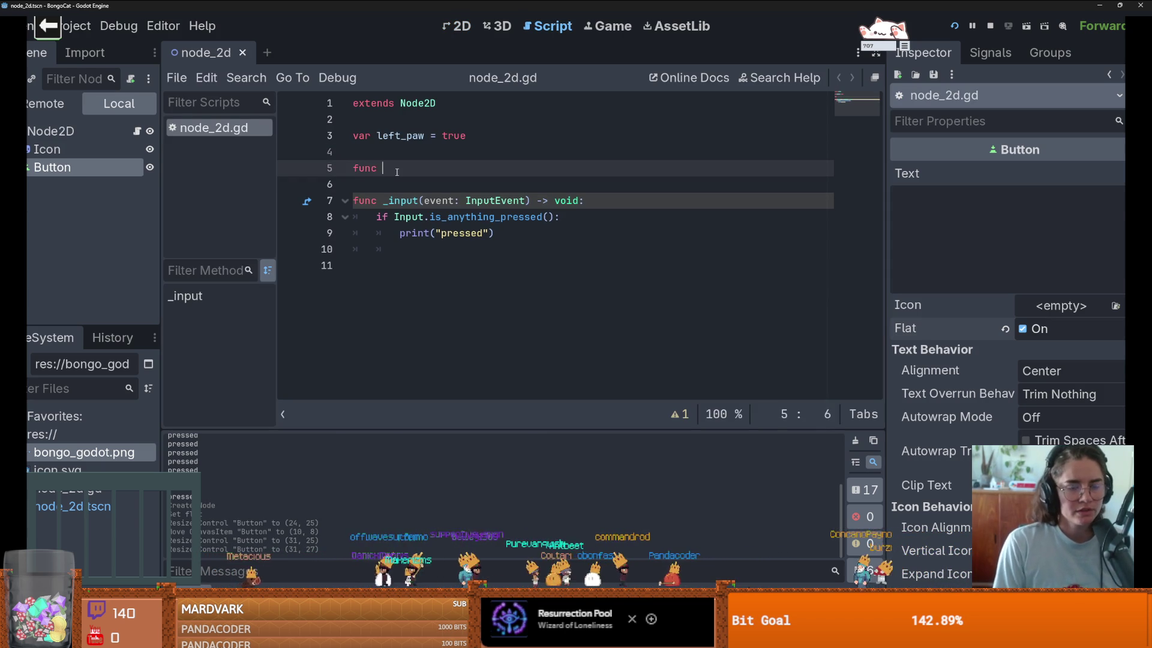
type("_r")
key("Return")
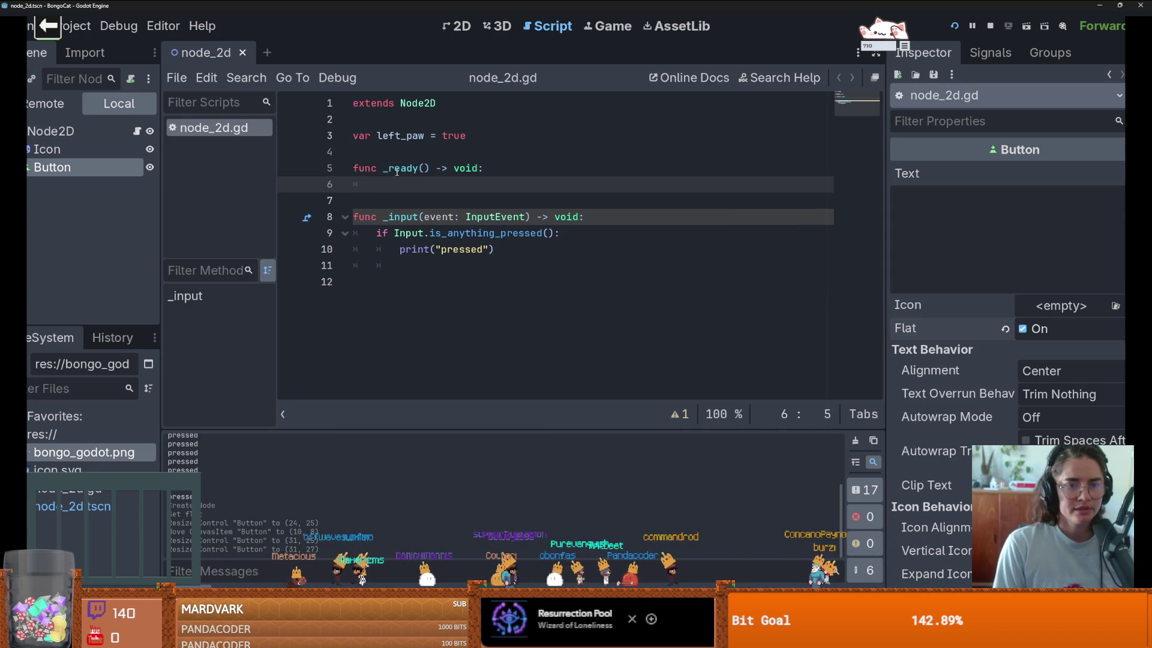
left_click_drag(60, 166, 420, 152)
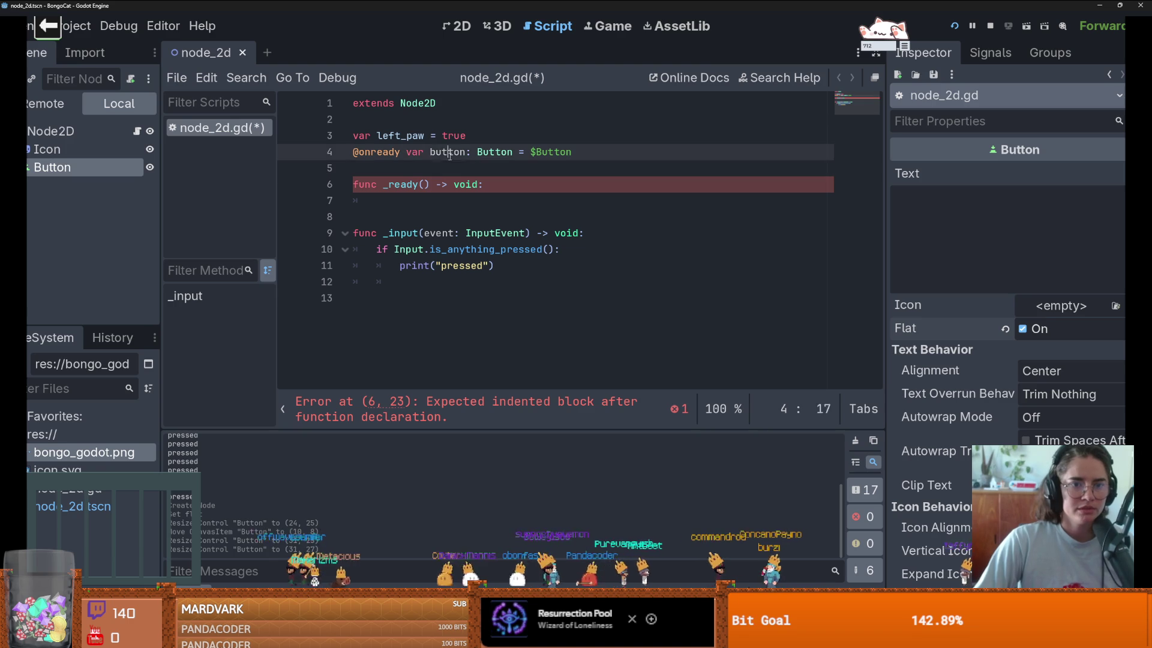
Step: In _ready, connect button.pressed to on_button_pressed
left_click(422, 198)
type("button.is_pre")
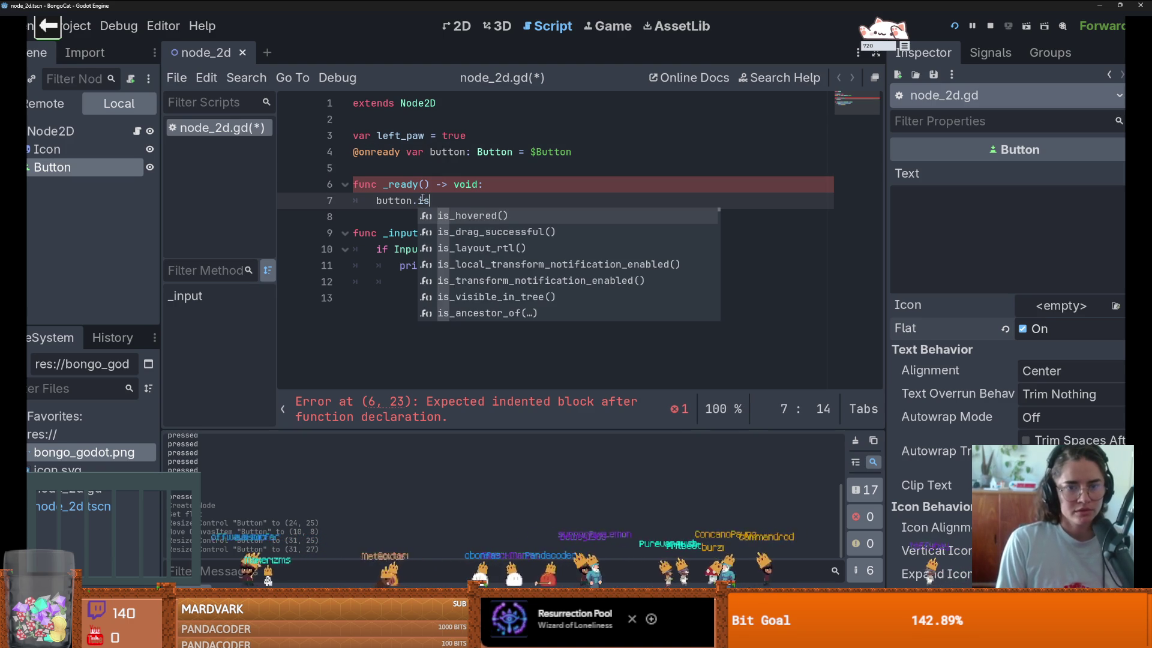
key("BackSpace")
key("BackSpace")
key("BackSpace")
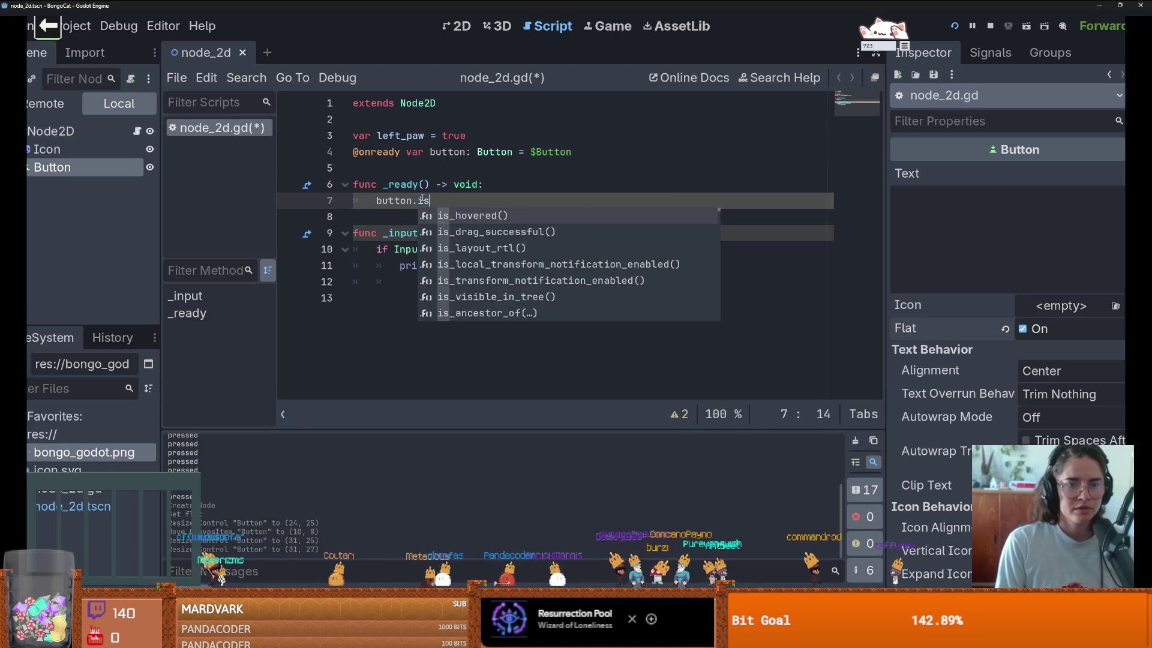
type("pressed.connec9")
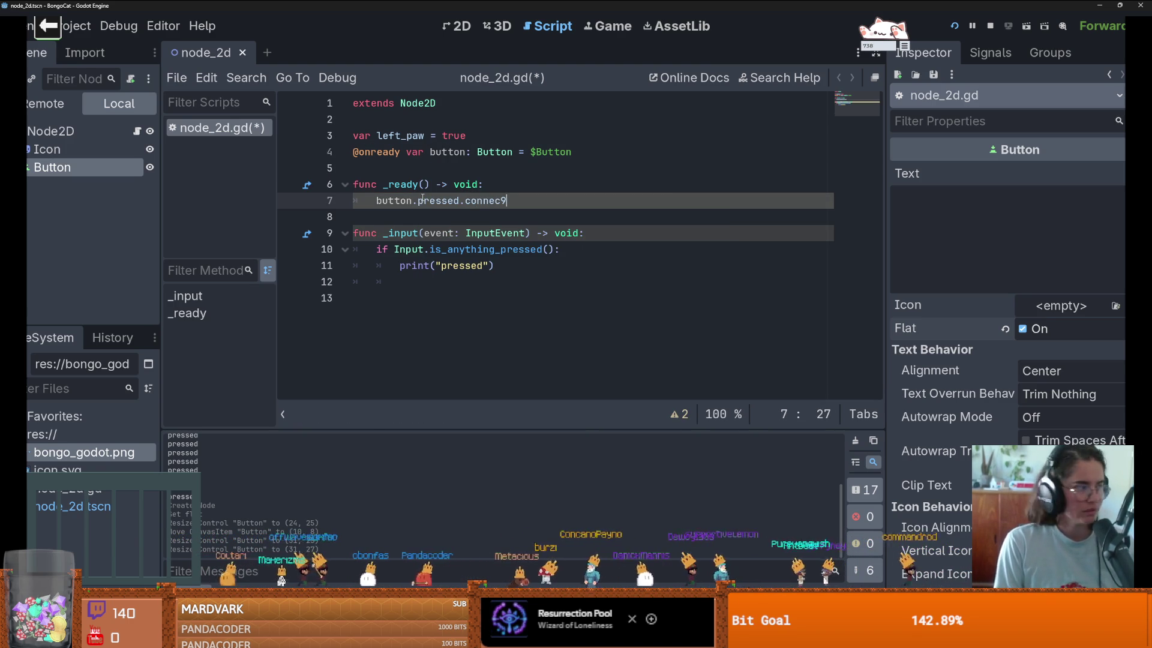
key("BackSpace")
key("Return")
type("on_button_pressed)")
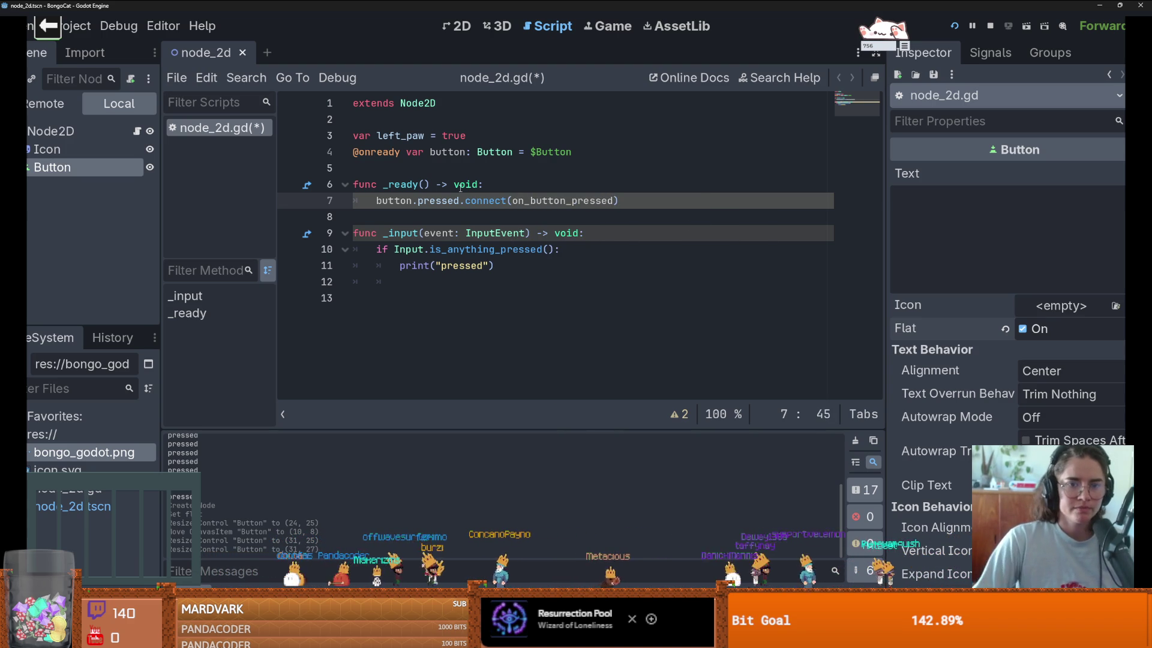
Step: Add an empty on_button_pressed() function at the end of the script and save
left_click(466, 300)
key("Return")
type("on_button_pressed():")
key("Return")
type("pass")
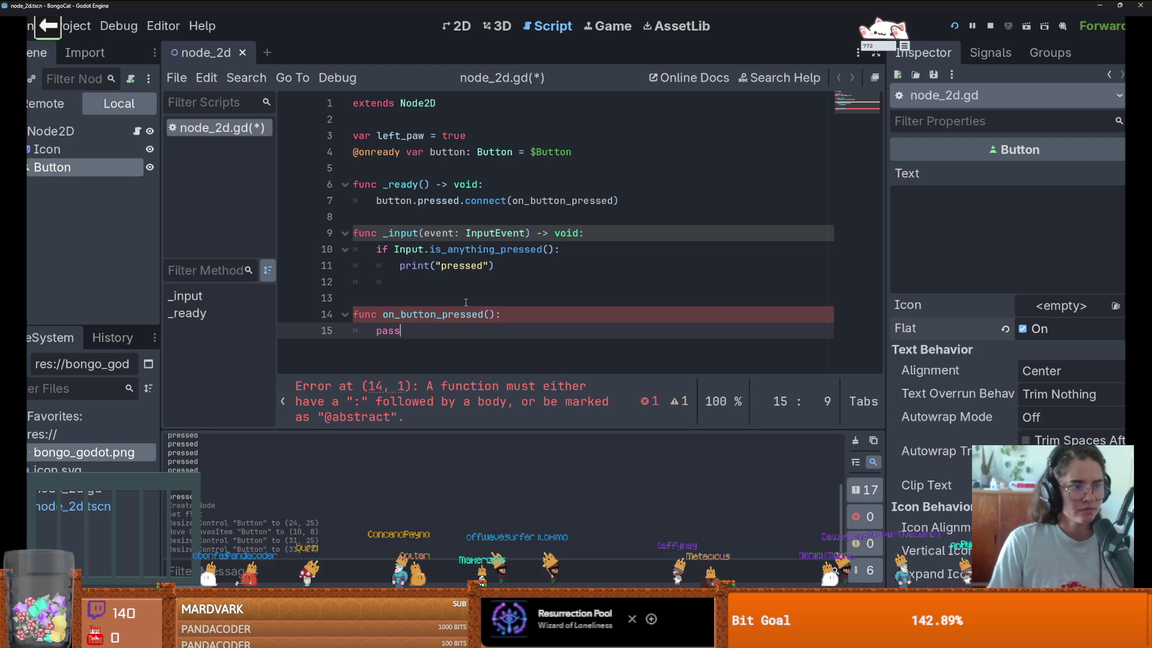
key("ctrl+s")
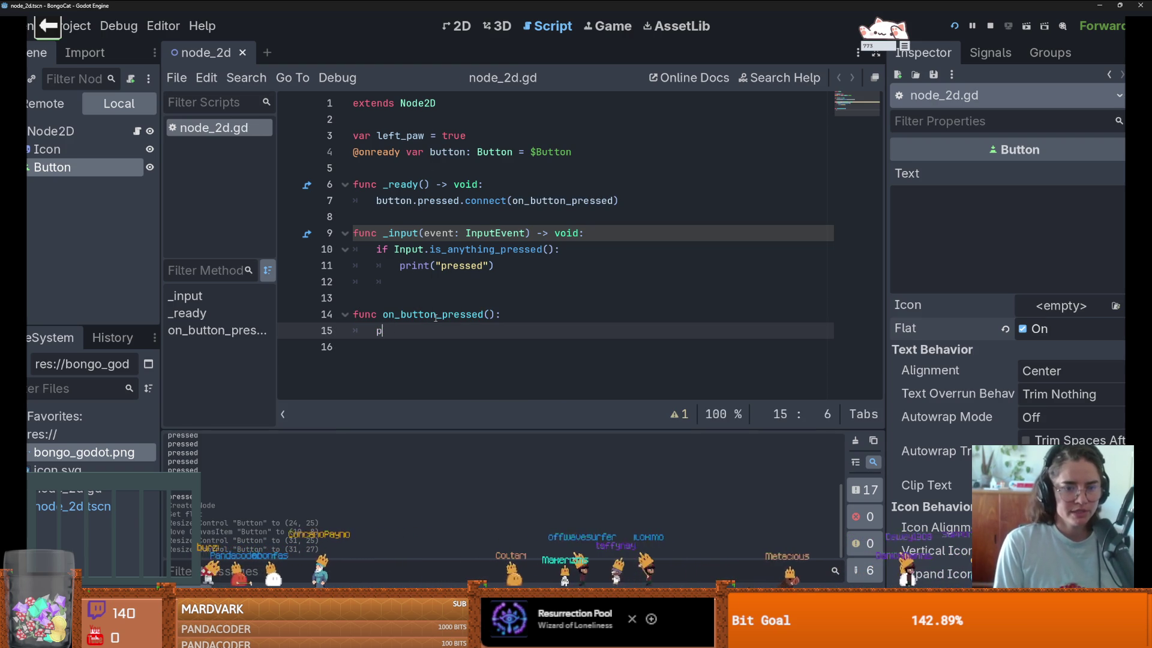
key("BackSpace")
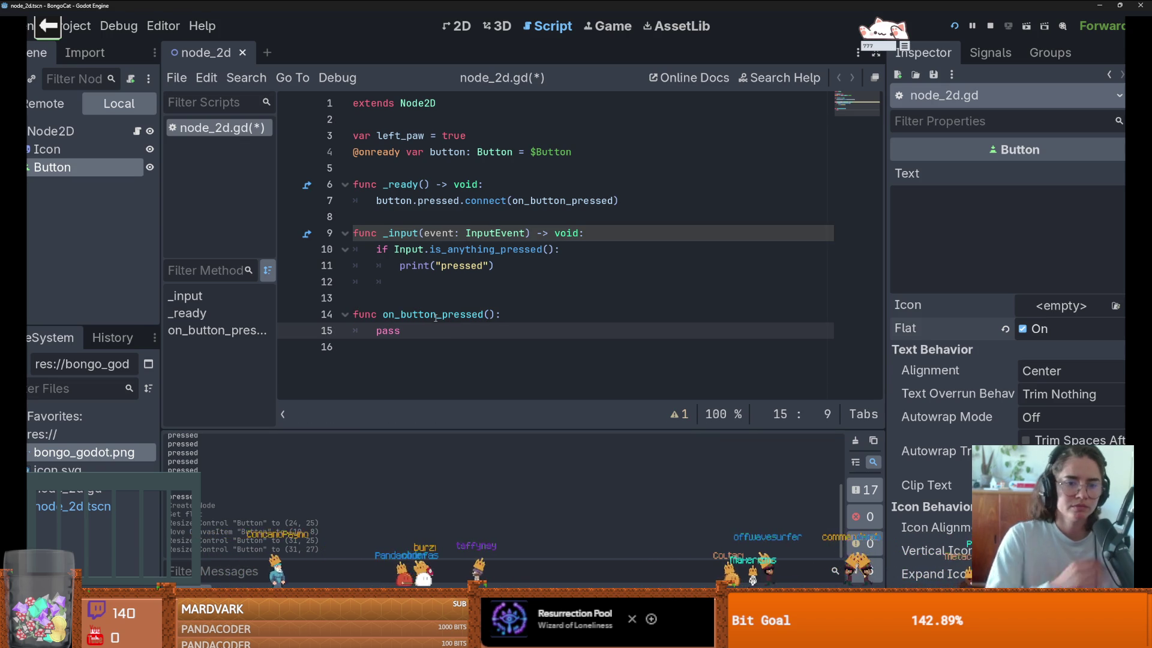
Step: Leave a blank line 7 at the top of _ready, then select the Icon sprite
left_click(661, 192)
key("Return")
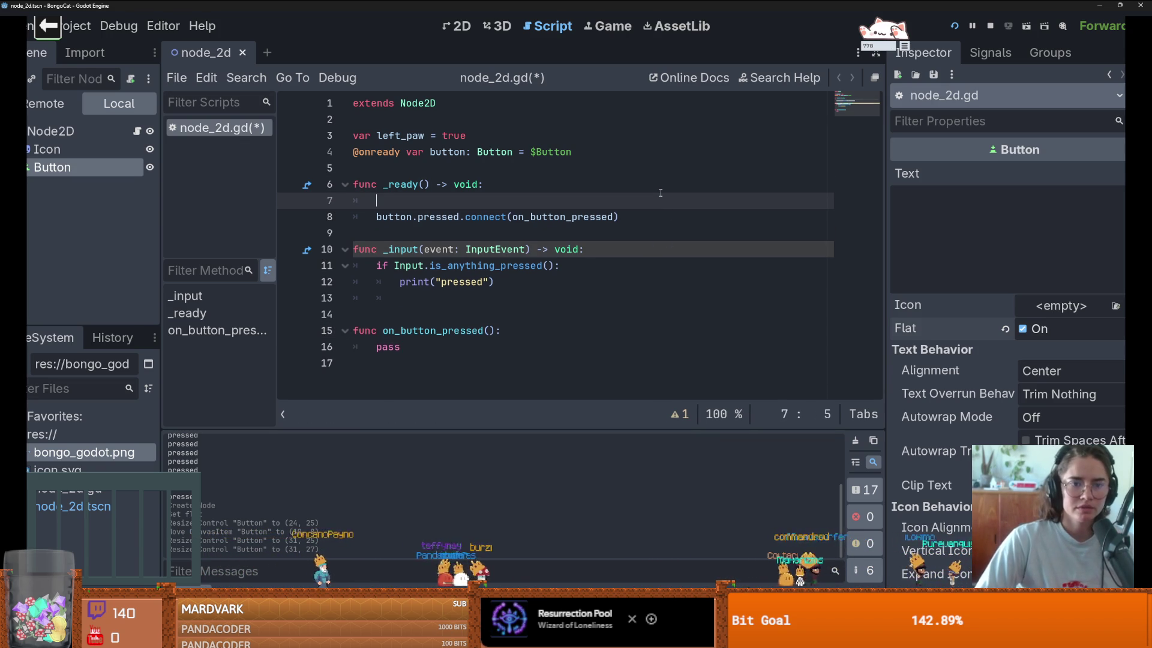
type("button.re")
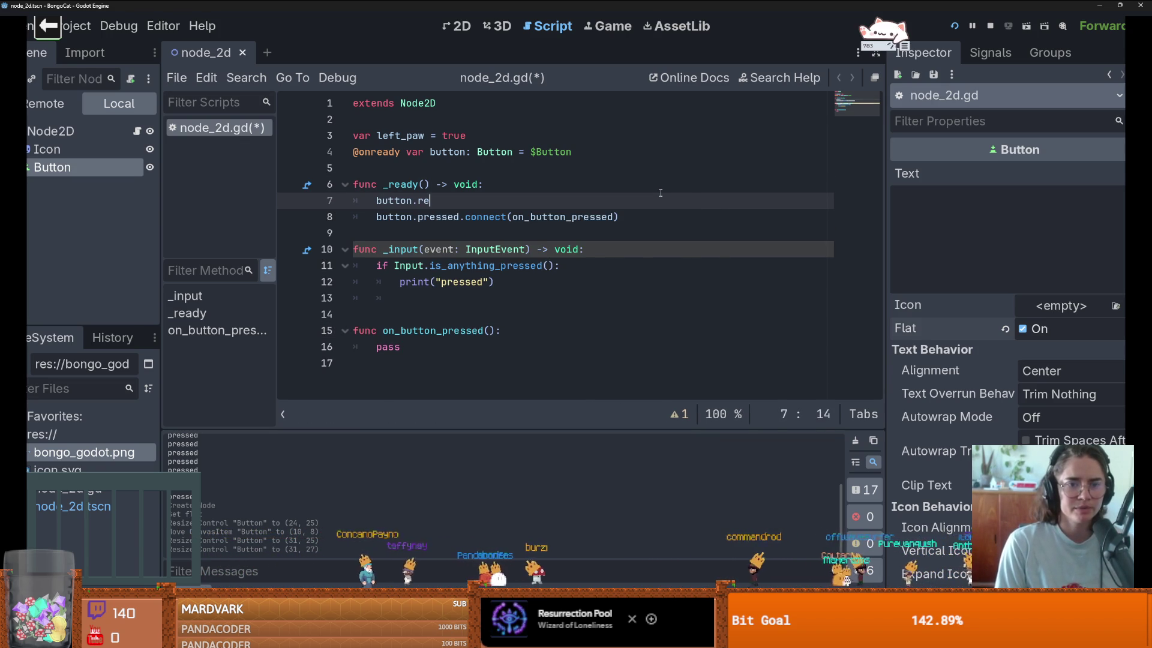
type("leas")
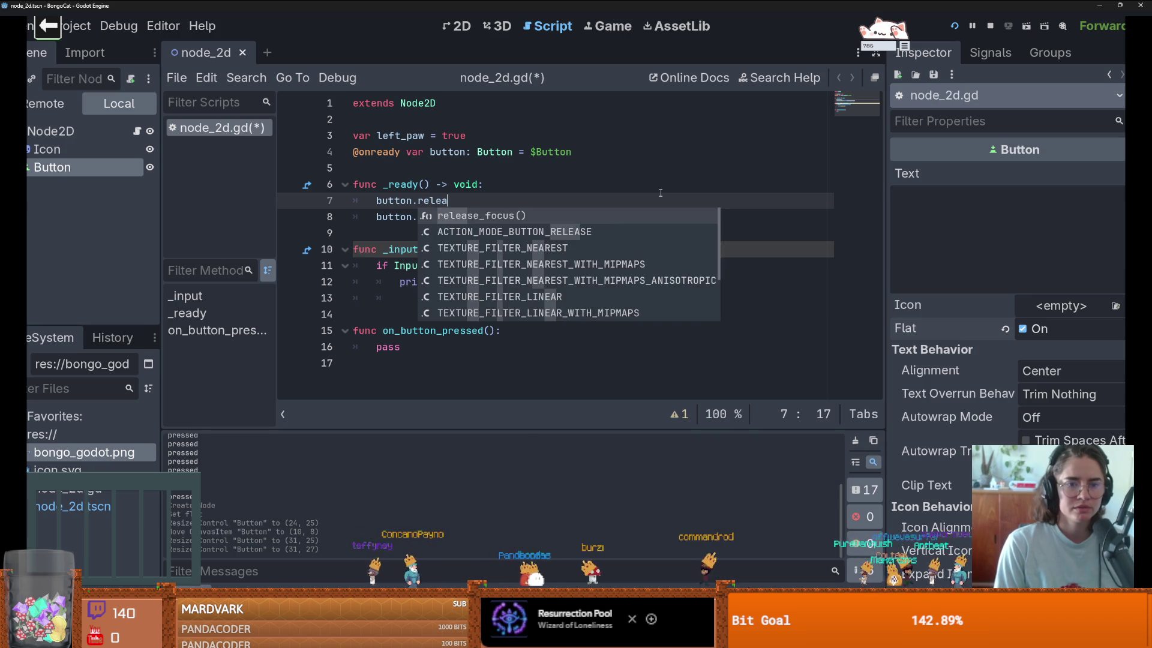
key("BackSpace")
key("BackSpace")
key("BackSpace")
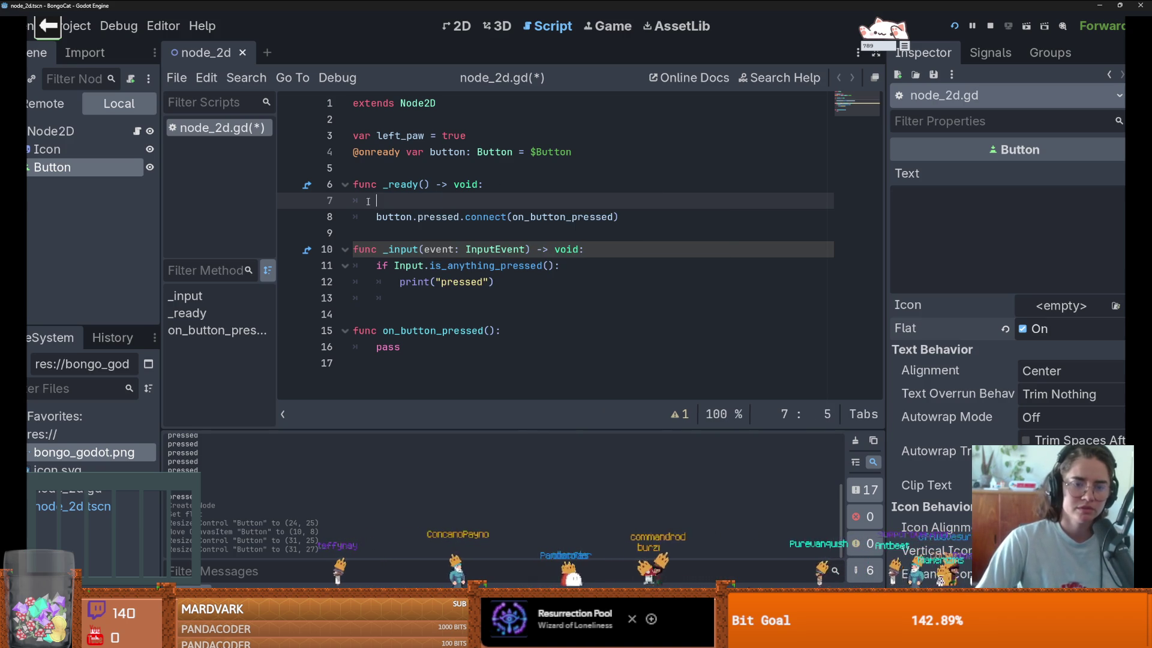
left_click(125, 151)
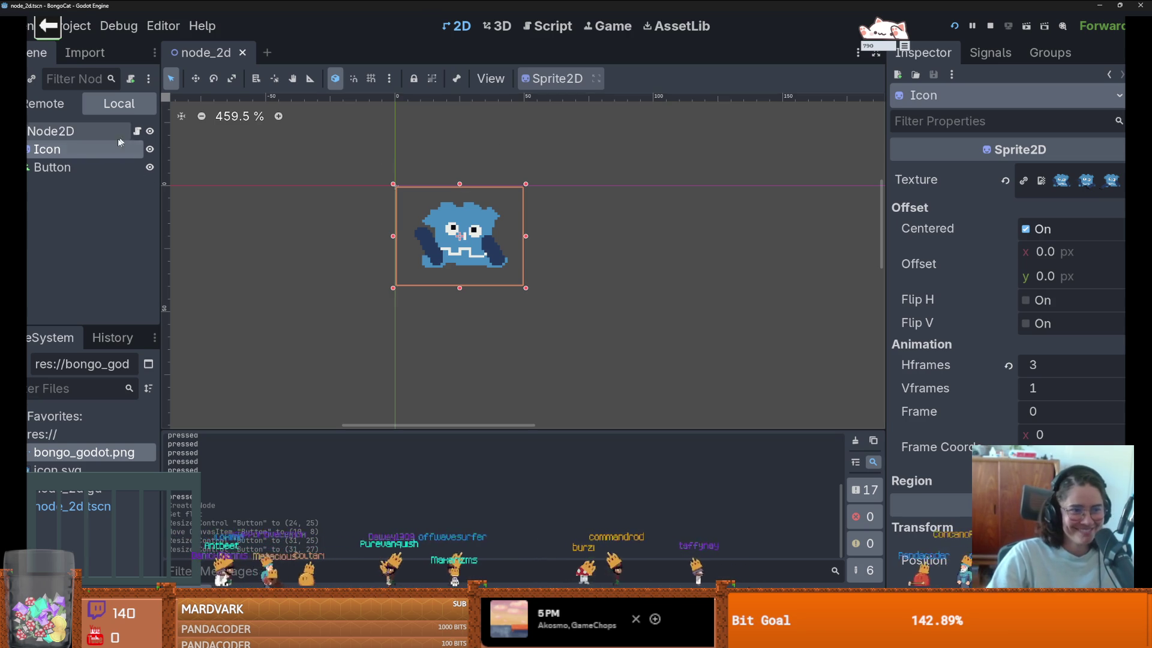
Step: Open the Button class documentation from the Button node and scroll through its reference
left_click(90, 167)
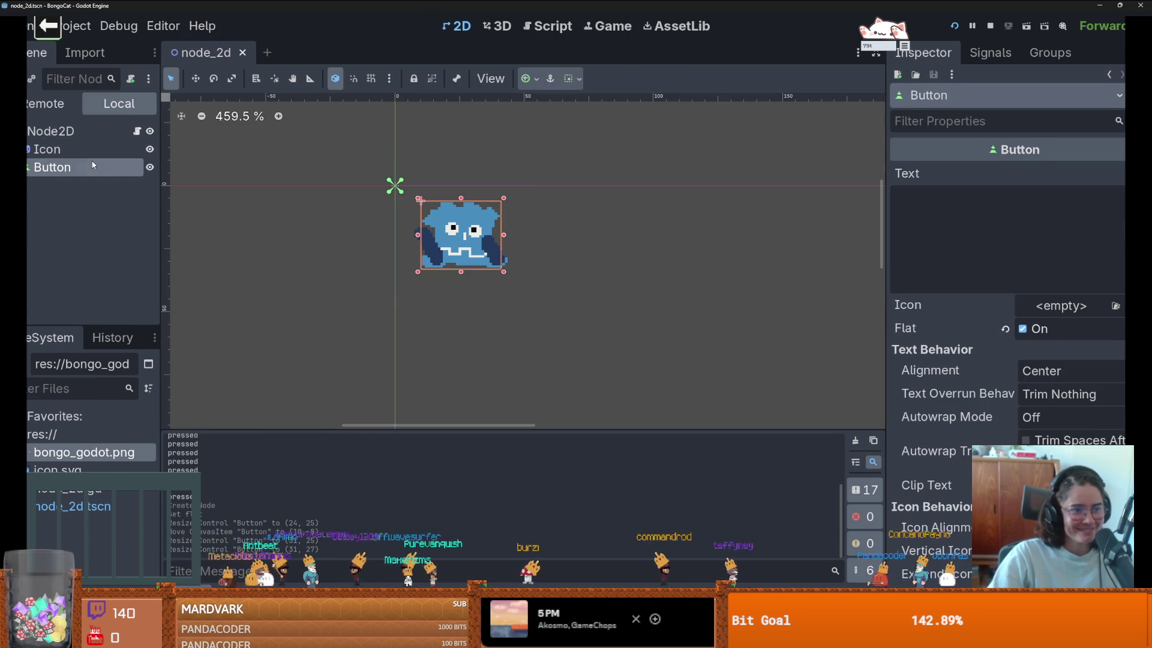
right_click(93, 168)
left_click(222, 509)
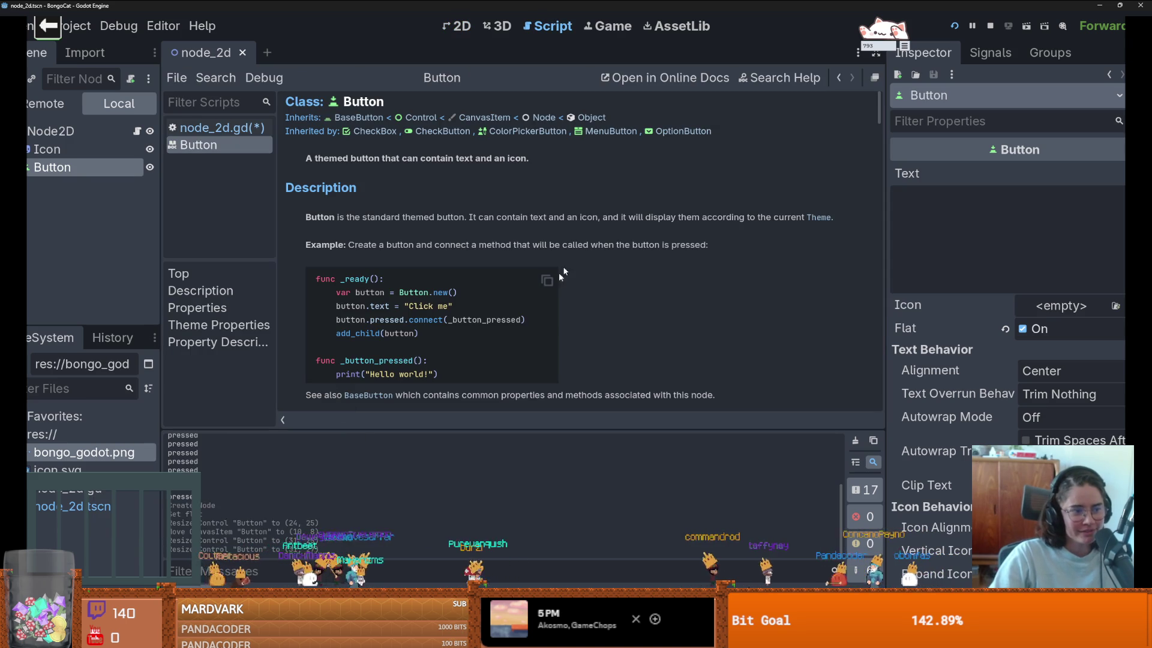
scroll(491, 239, "down", 8)
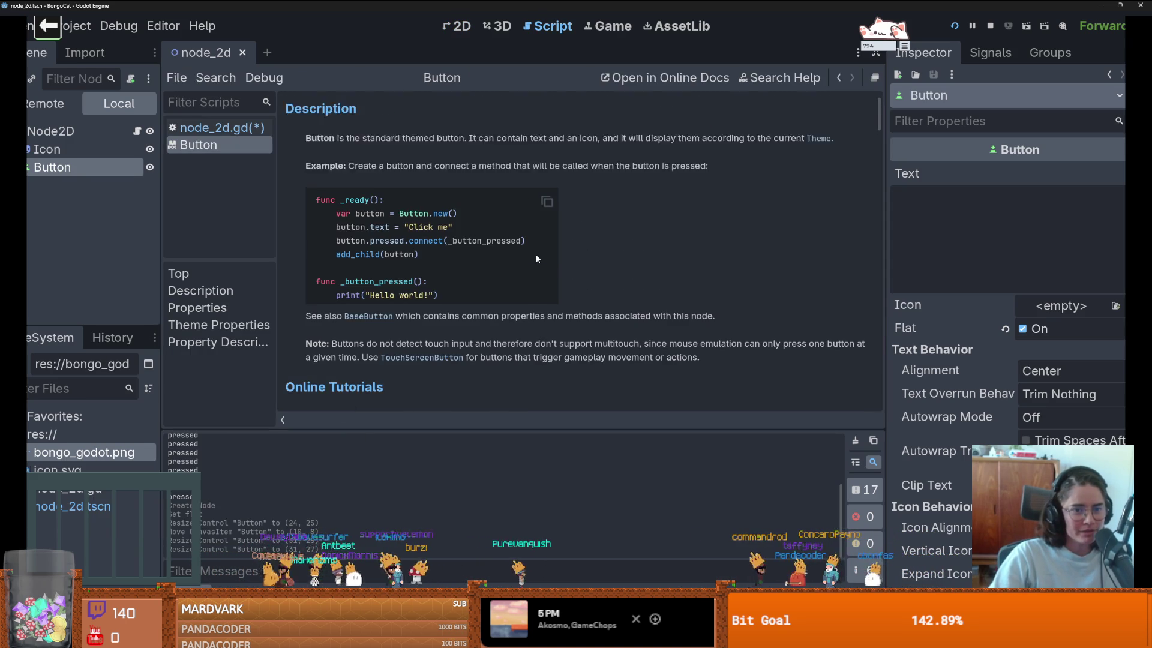
scroll(547, 249, "down", 15)
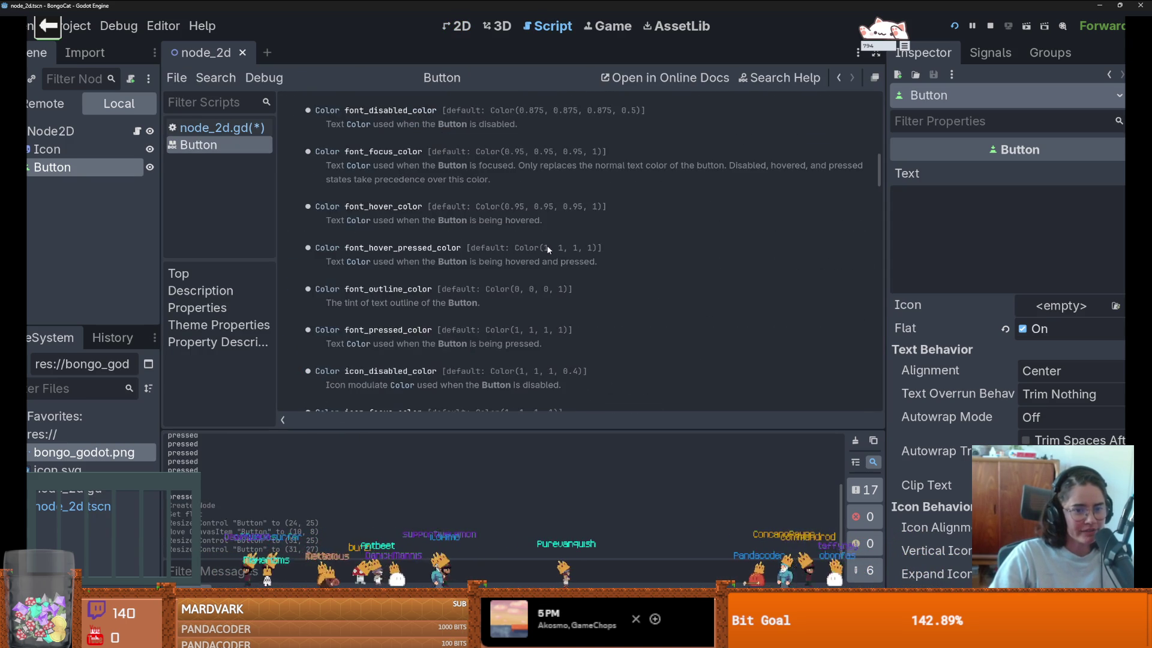
scroll(545, 258, "down", 3)
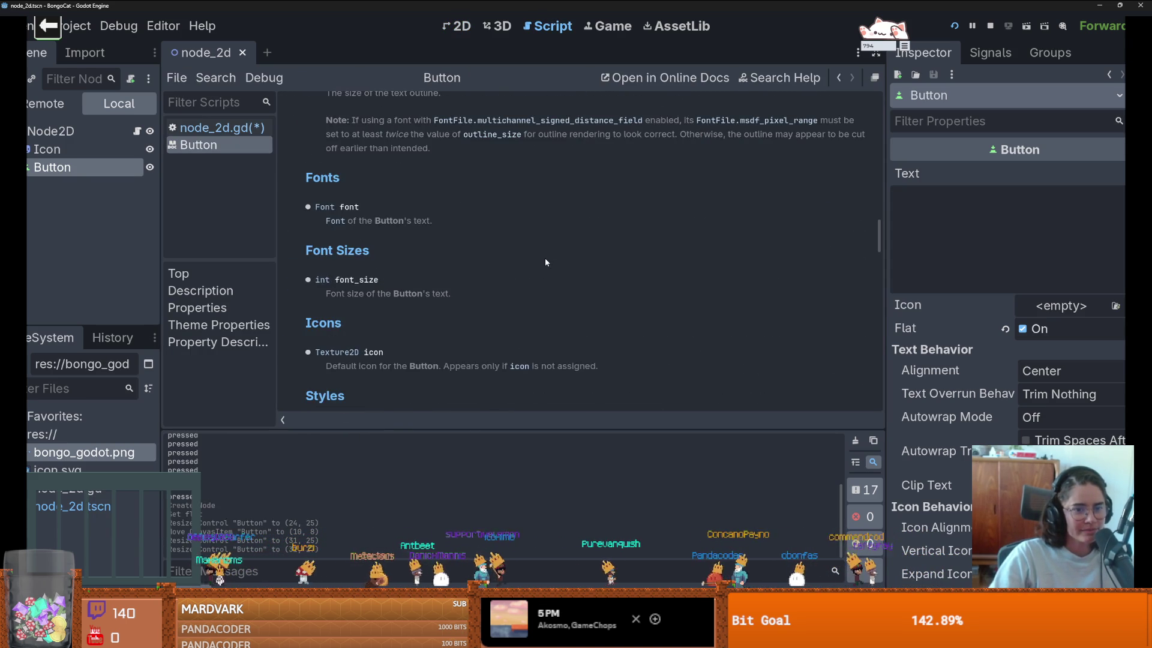
scroll(549, 257, "down", 10)
scroll(552, 259, "down", 3)
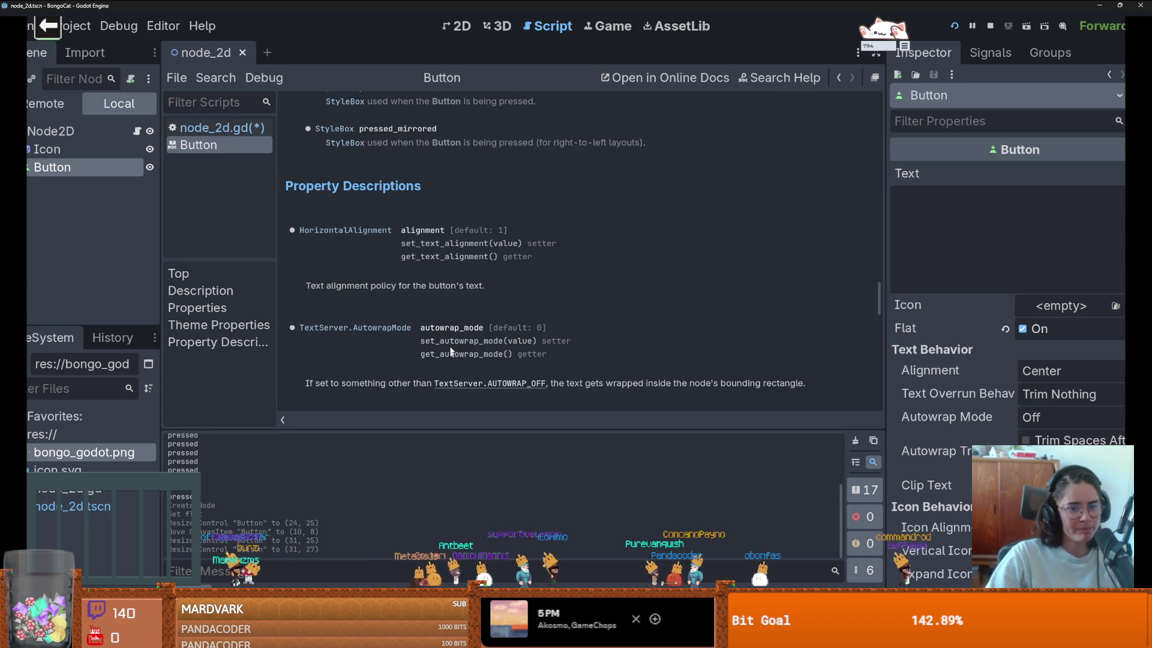
scroll(840, 258, "up", 8)
left_click_drag(879, 252, 900, 105)
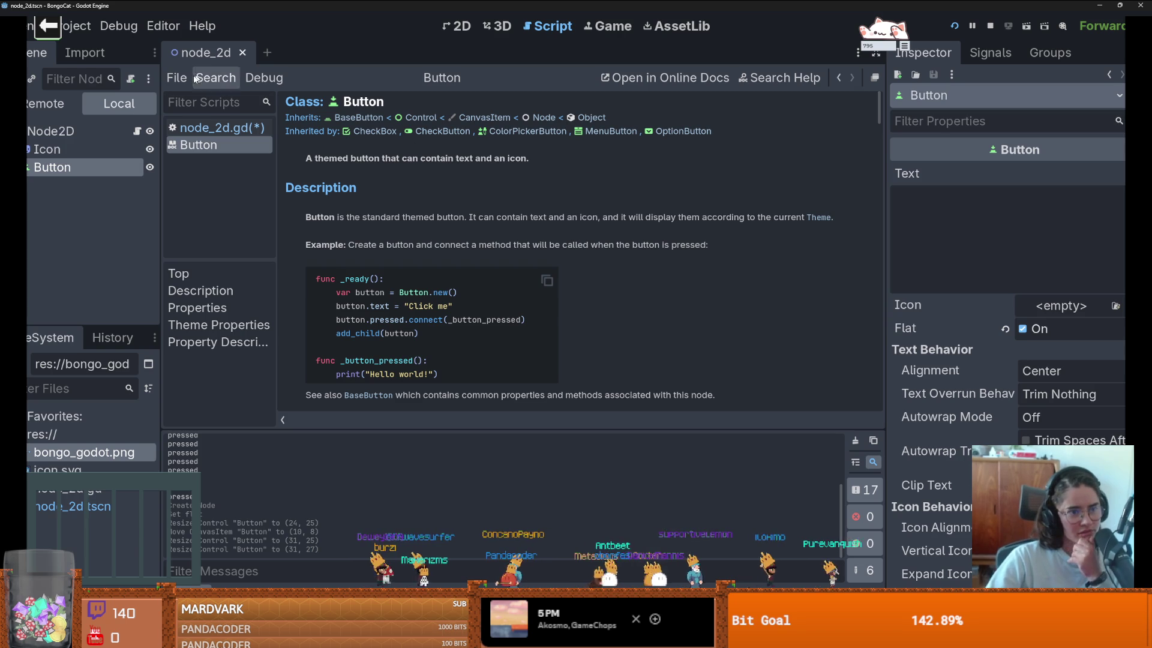
left_click(137, 130)
Step: Delete the on_button_pressed function, then undo the deletion
left_click(419, 348)
key("shift+Up")
key("shift+Up")
key("BackSpace")
left_click(504, 283)
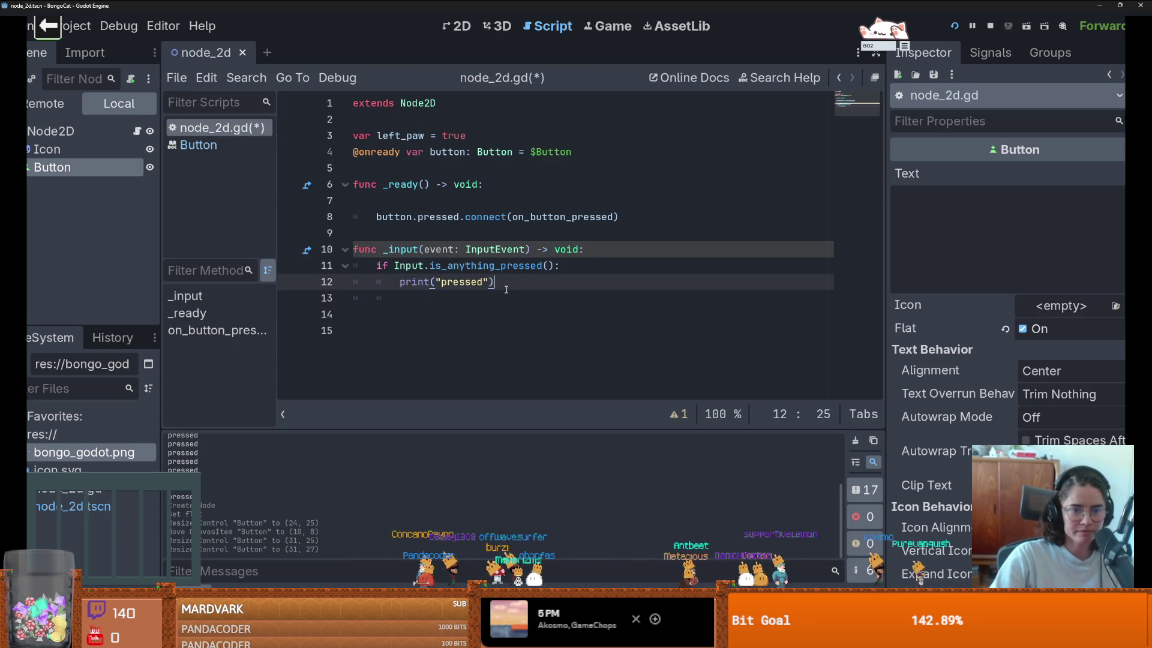
key("ctrl+z")
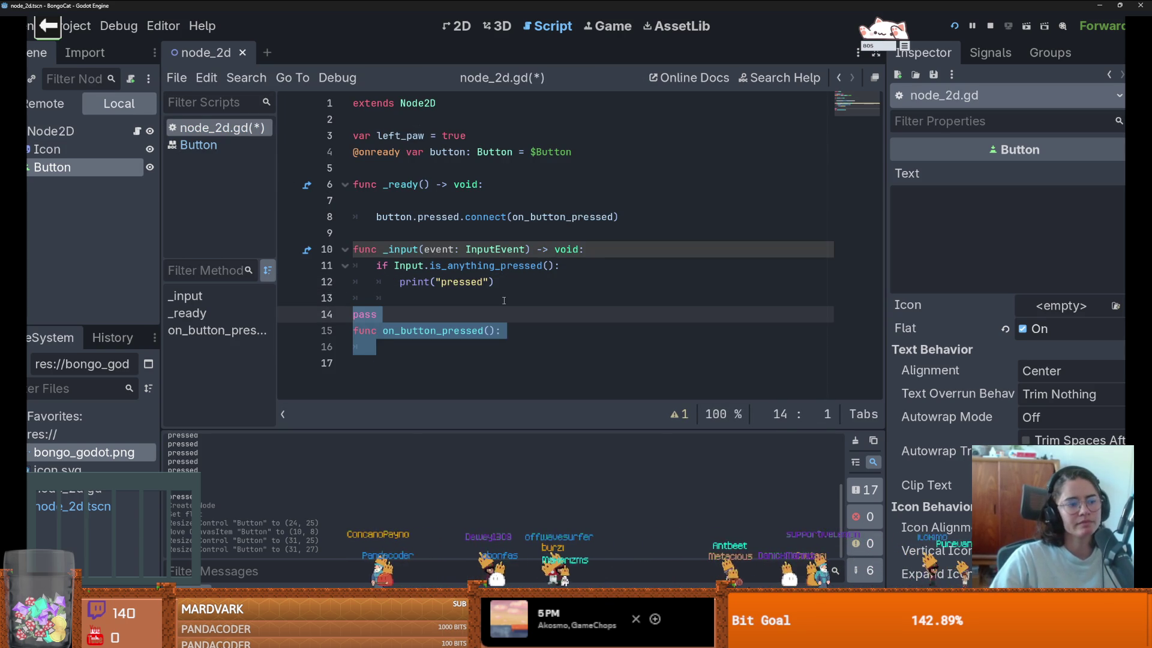
Step: Move the stray pass into on_button_pressed() as its body, save, and show the Button's signals
left_click(422, 313)
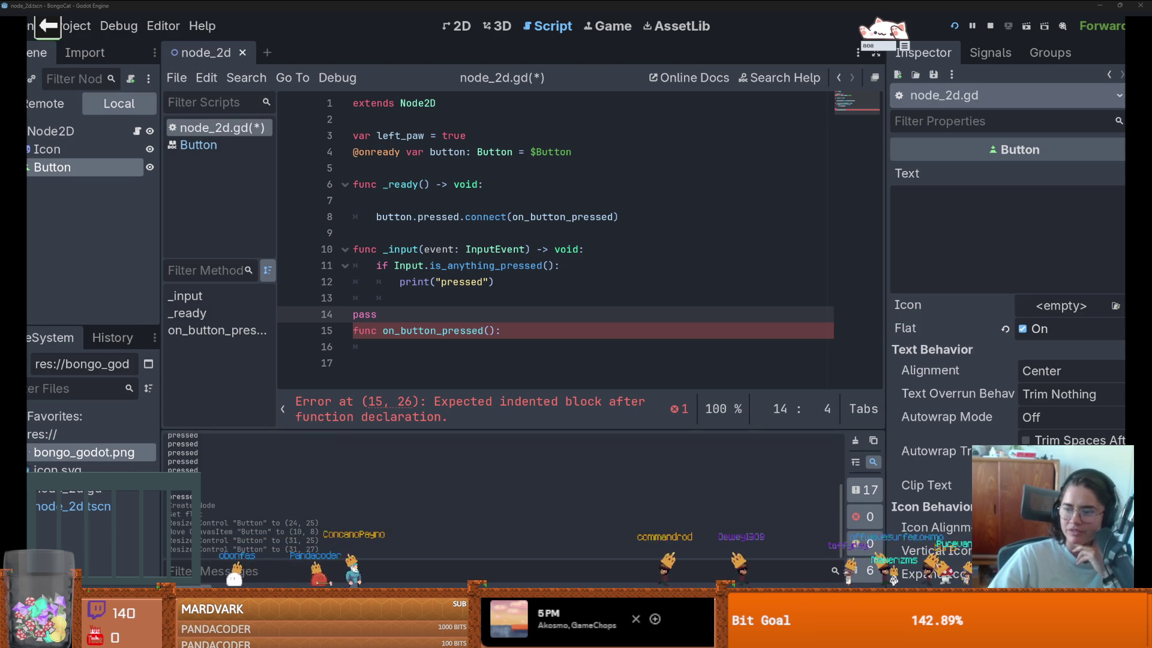
double_click(364, 314)
key("ctrl+x")
left_click(553, 331)
key("Return")
key("ctrl+v")
key("ctrl+s")
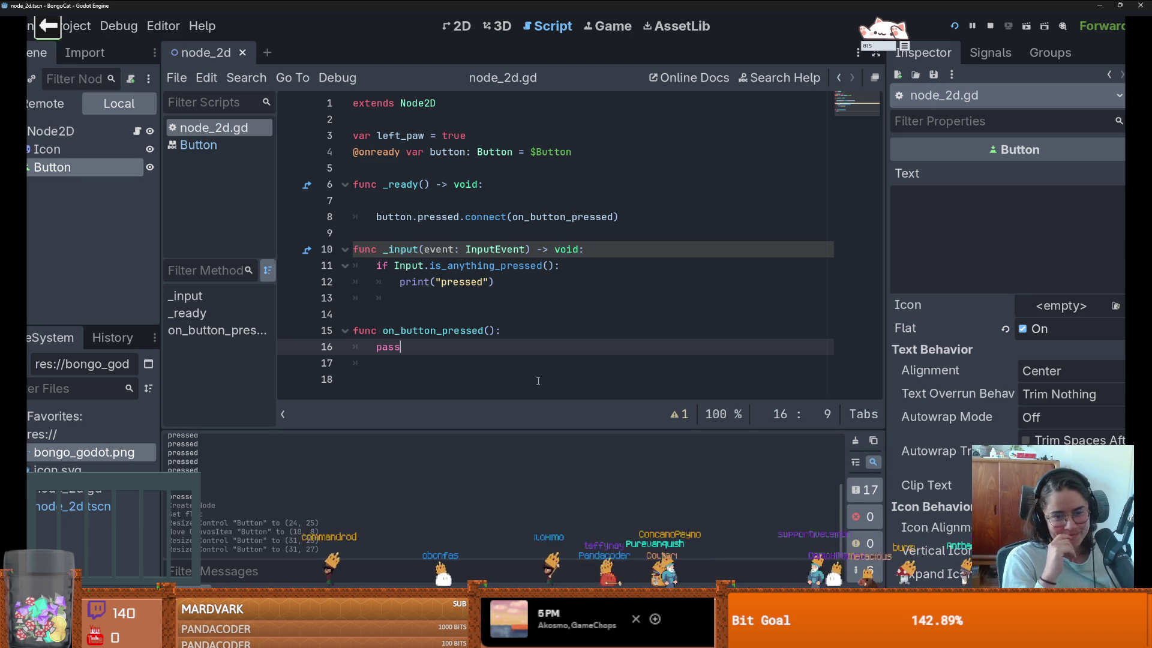
left_click(990, 53)
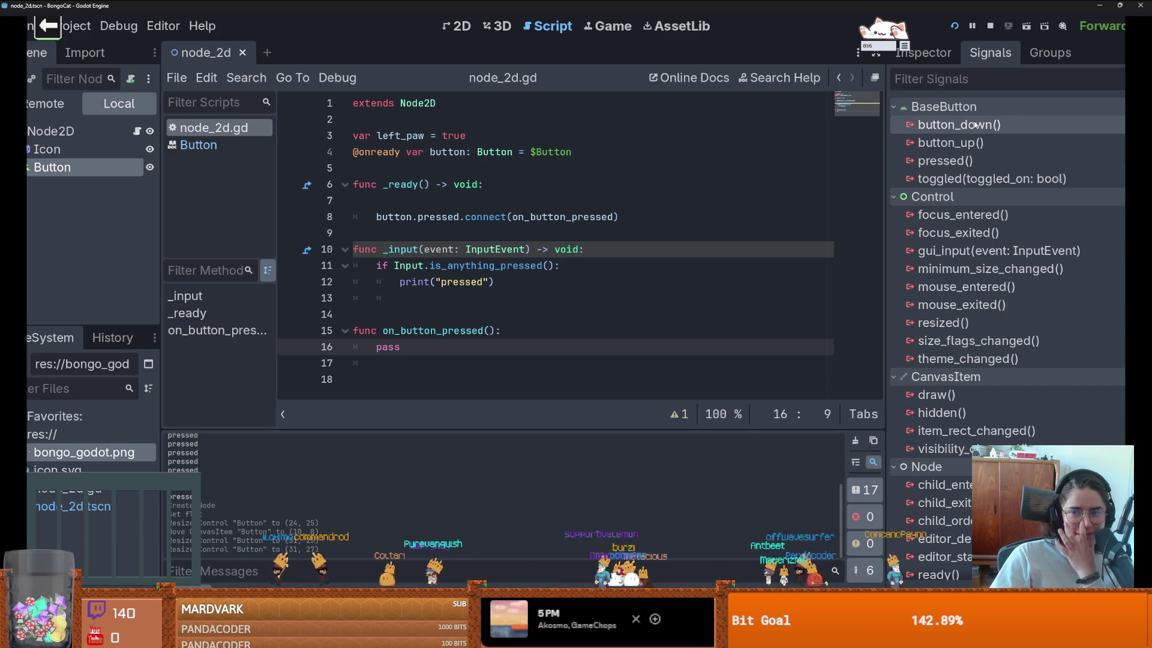
Step: Remove the blank line in _ready and change the pressed connection to button_down
left_click(457, 234)
left_click(523, 203)
key("BackSpace")
double_click(449, 201)
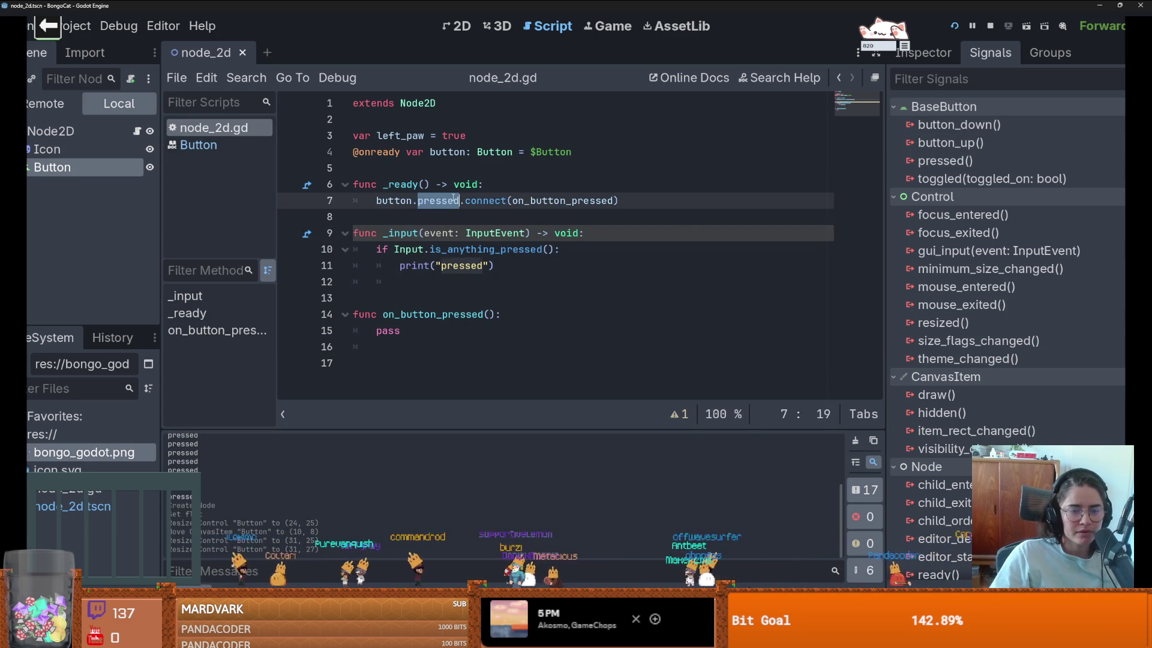
type("button_")
key("Return")
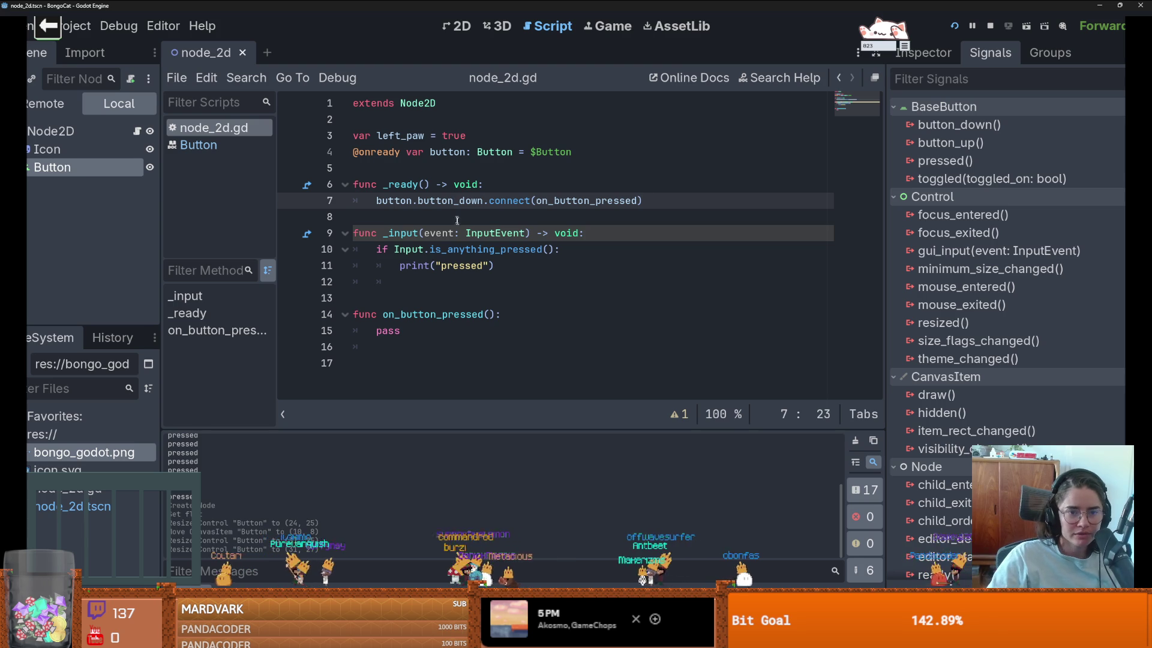
Step: Duplicate the connection line as a button_up signal wired to on_button_up
key("ctrl+shift+Left")
key("ctrl+shift+Left")
key("ctrl+shift+Left")
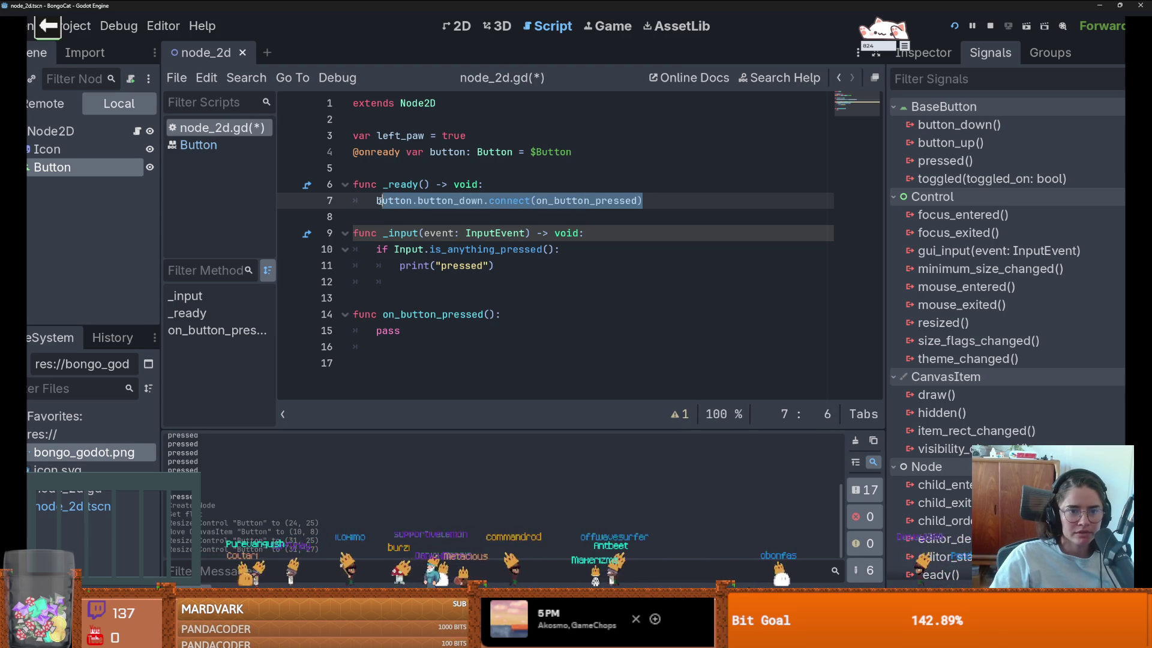
key("End")
key("Return")
key("ctrl+v")
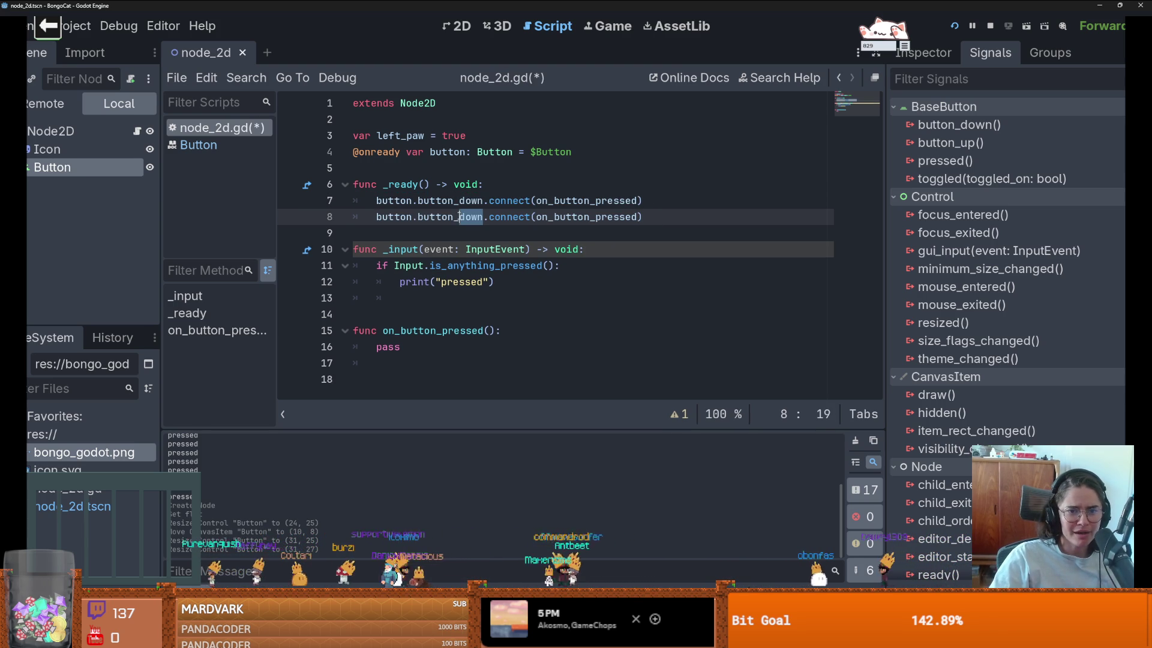
type("up")
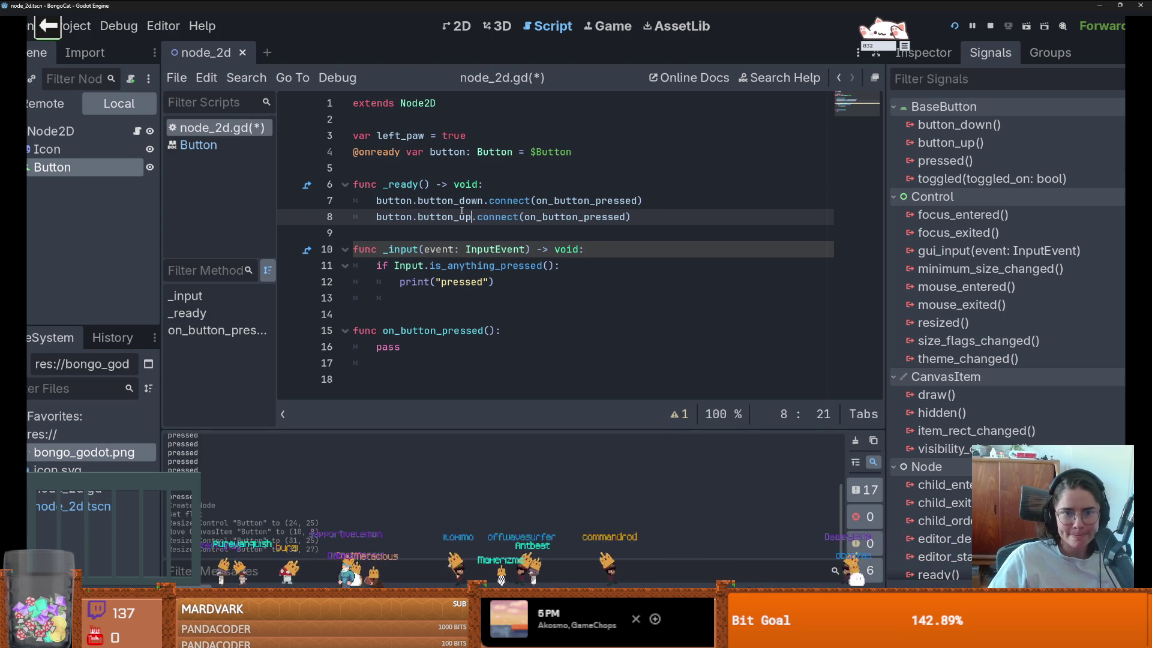
double_click(606, 217)
left_click_drag(625, 217, 590, 216)
type("up")
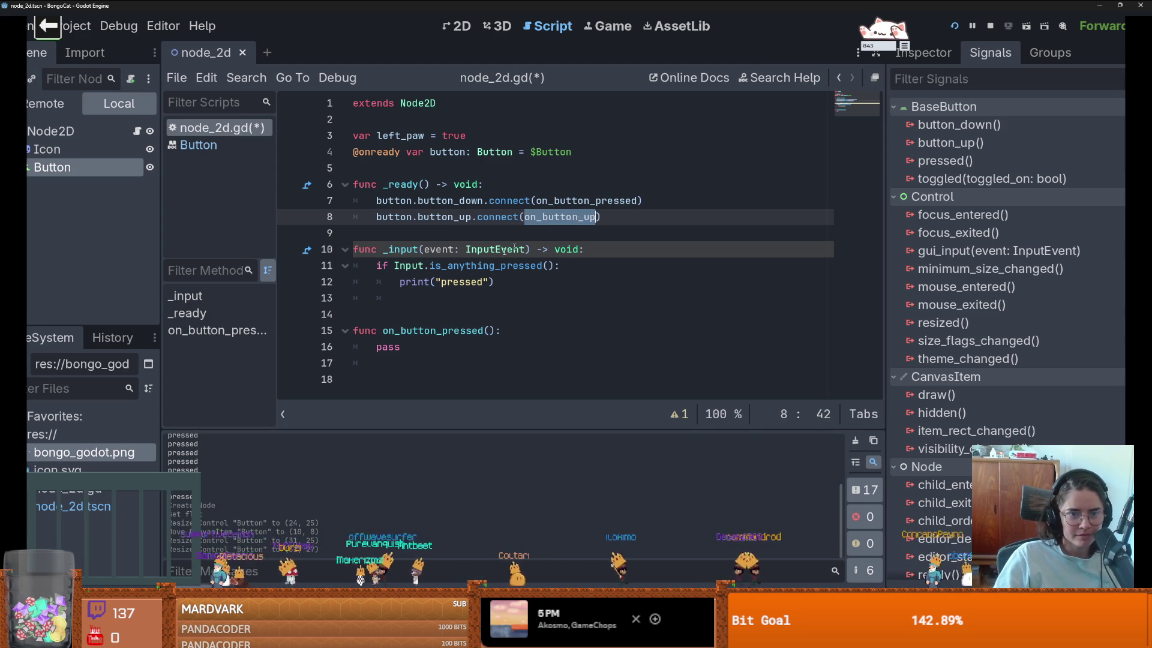
Step: Add func on_button_up(): with a pass body and save the script
left_click(370, 318)
key("Return")
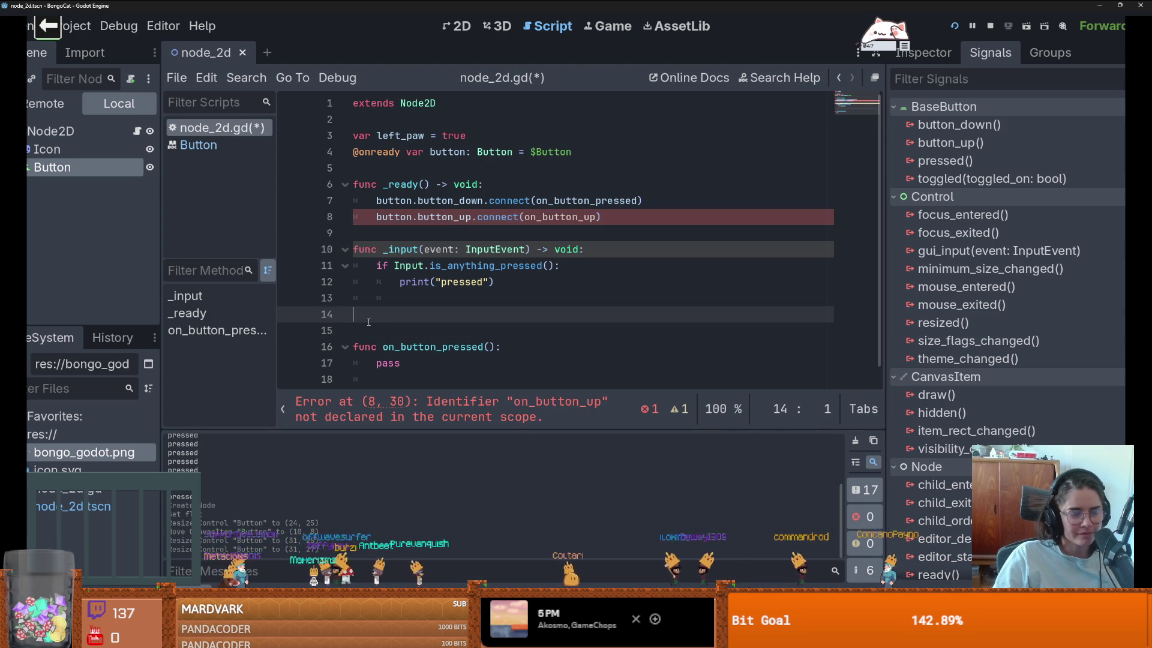
type("func on_button_up")
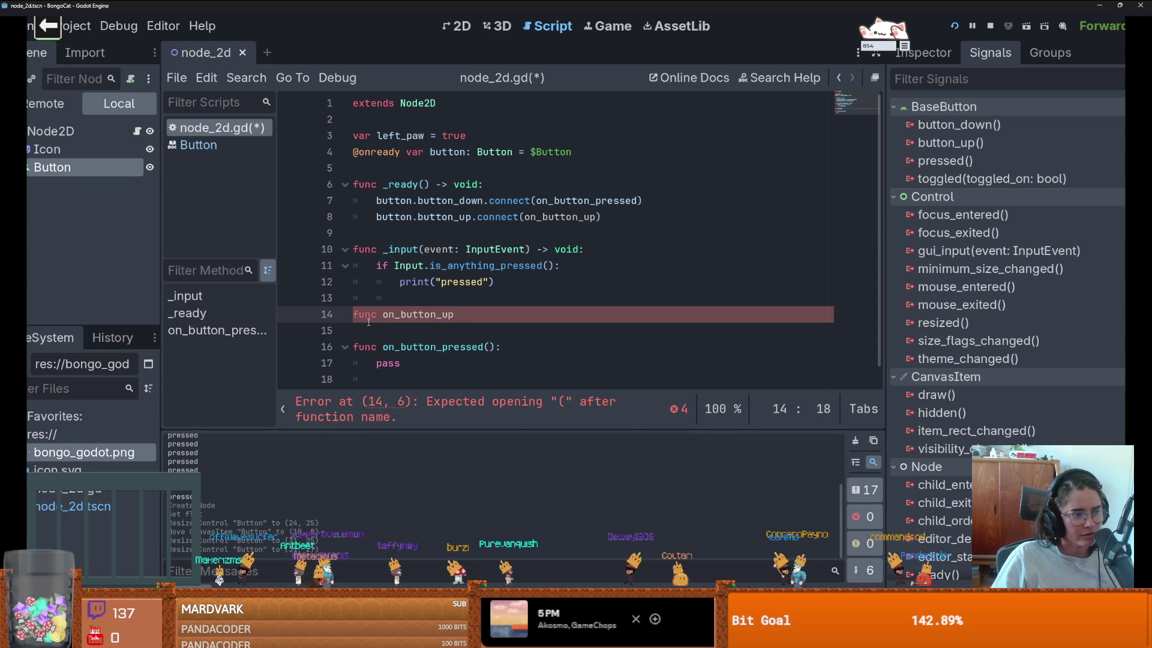
type("():")
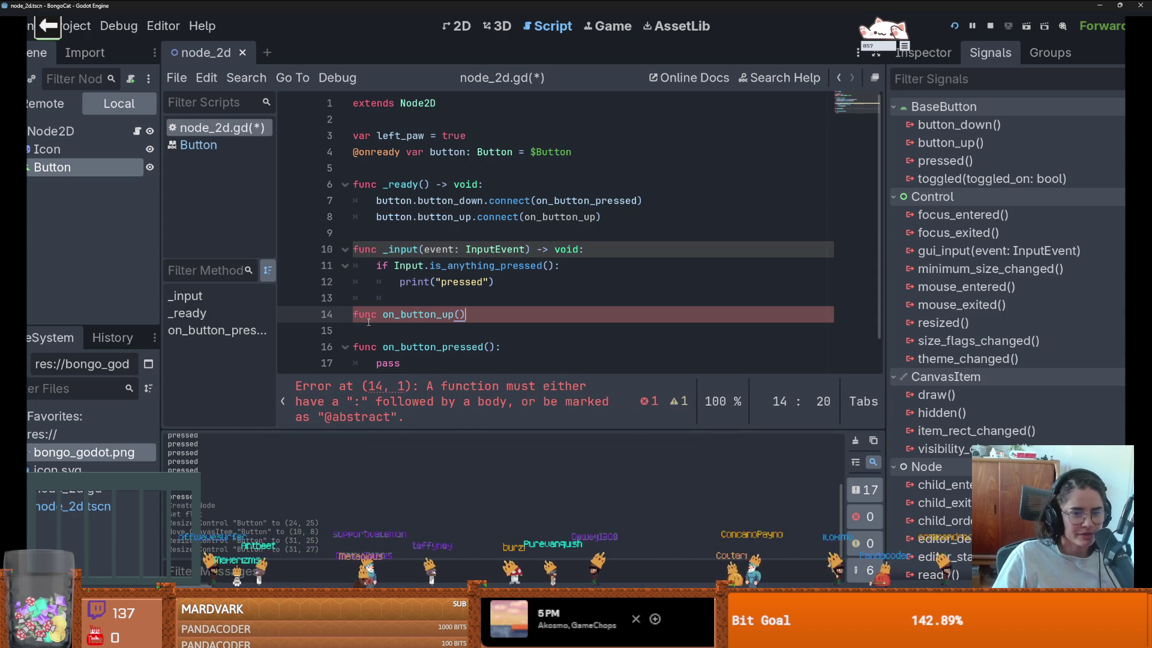
key("Return")
type("pass")
key("ctrl+s")
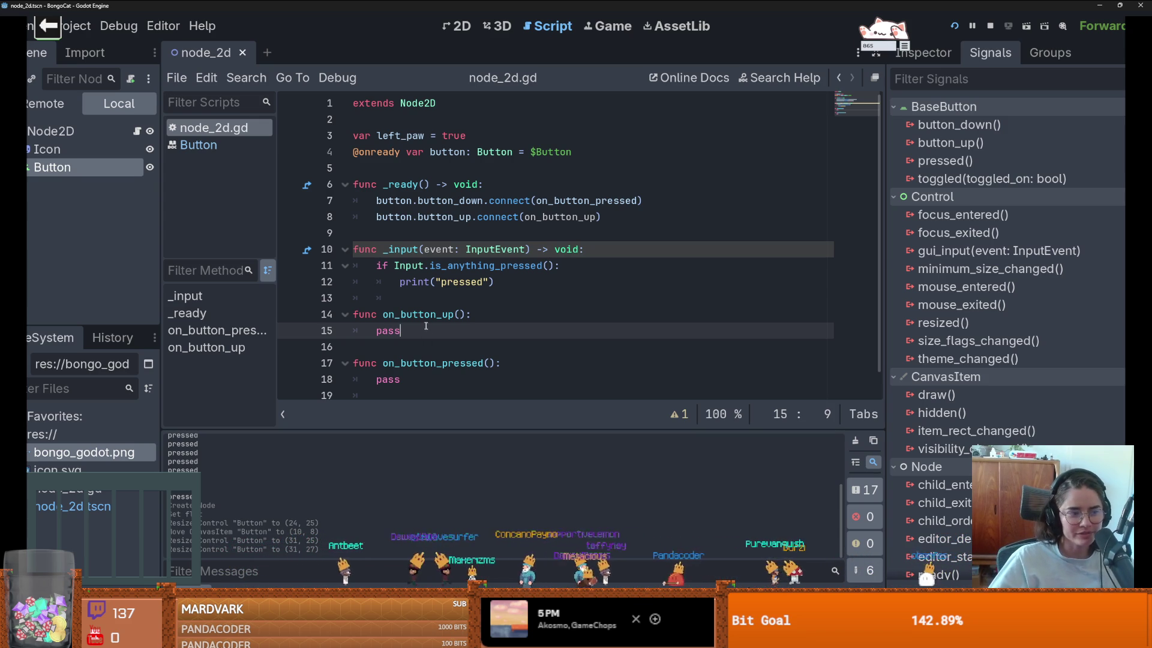
Step: Make on_button_up print "up" and on_button_pressed print "down", then save
scroll(414, 337, "down", 1)
double_click(383, 316)
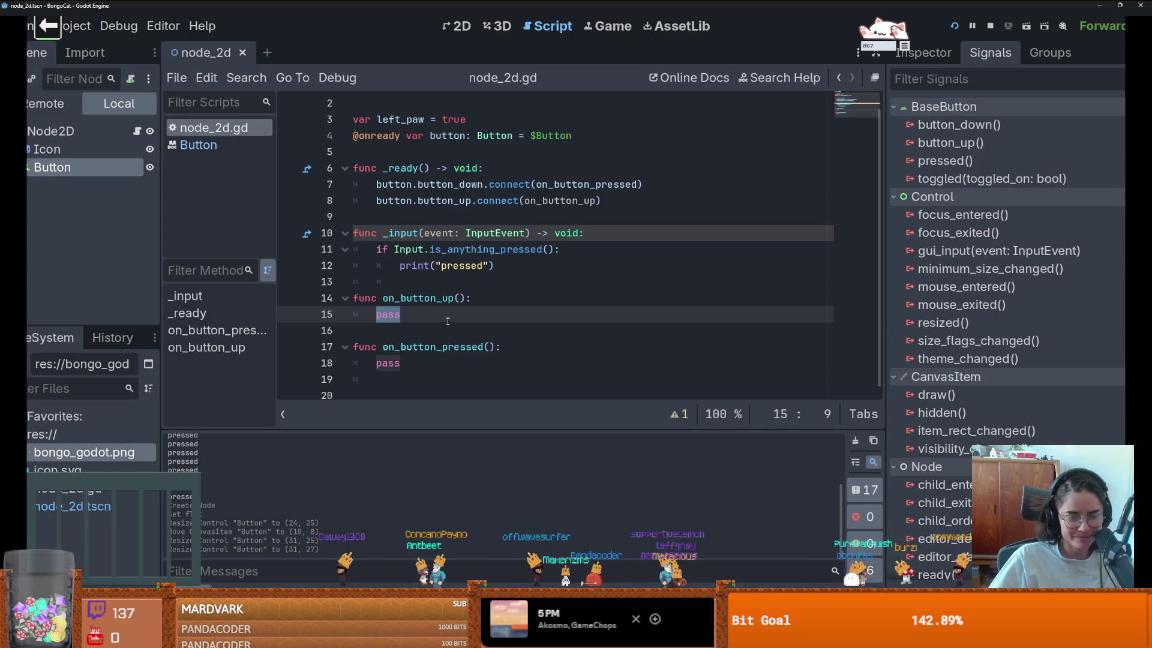
double_click(418, 298)
double_click(399, 313)
type("print(\"up")
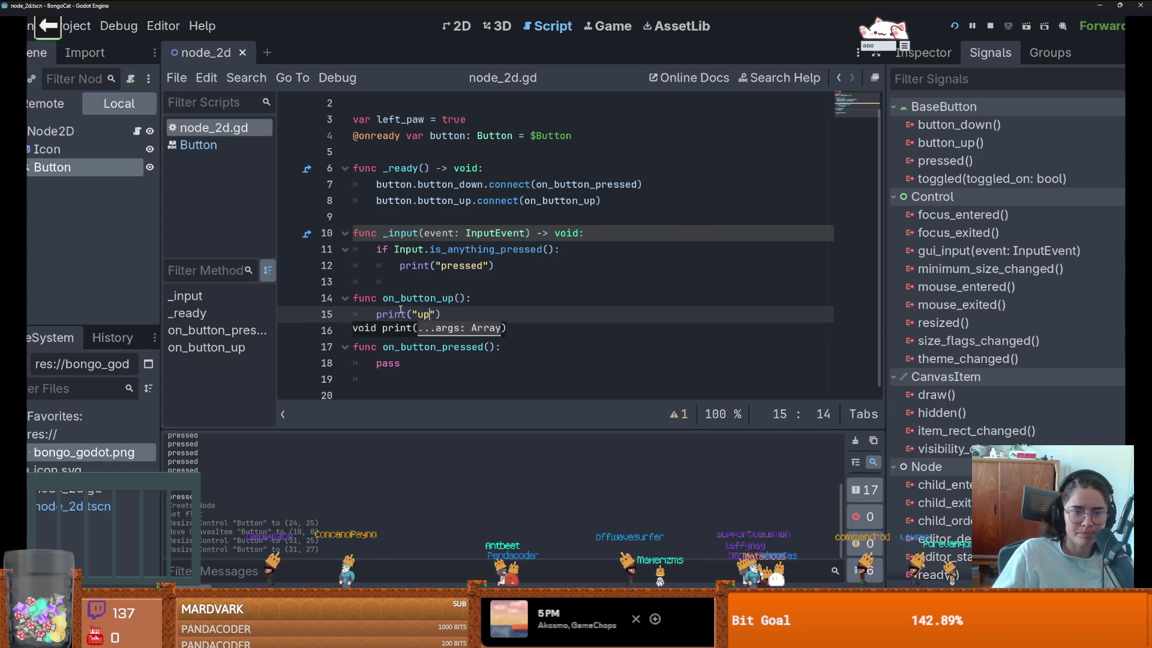
double_click(394, 363)
type("print(\"down")
key("ctrl+s")
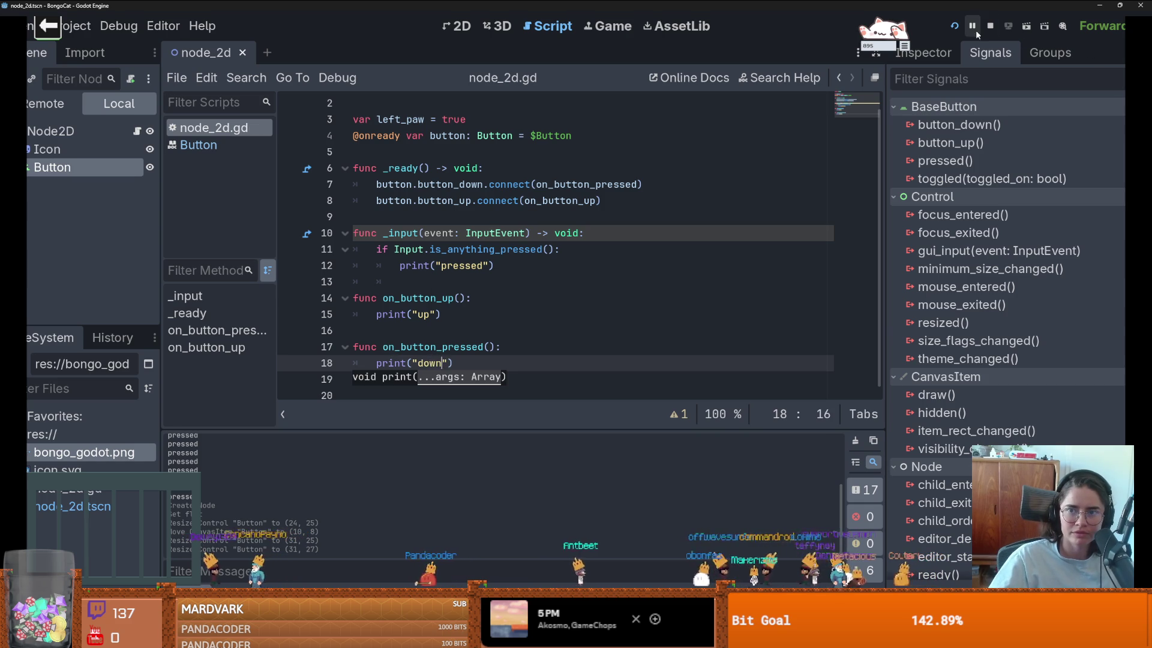
Step: Test-run the project, stop it with F8, and return to the 2D view
left_click(955, 26)
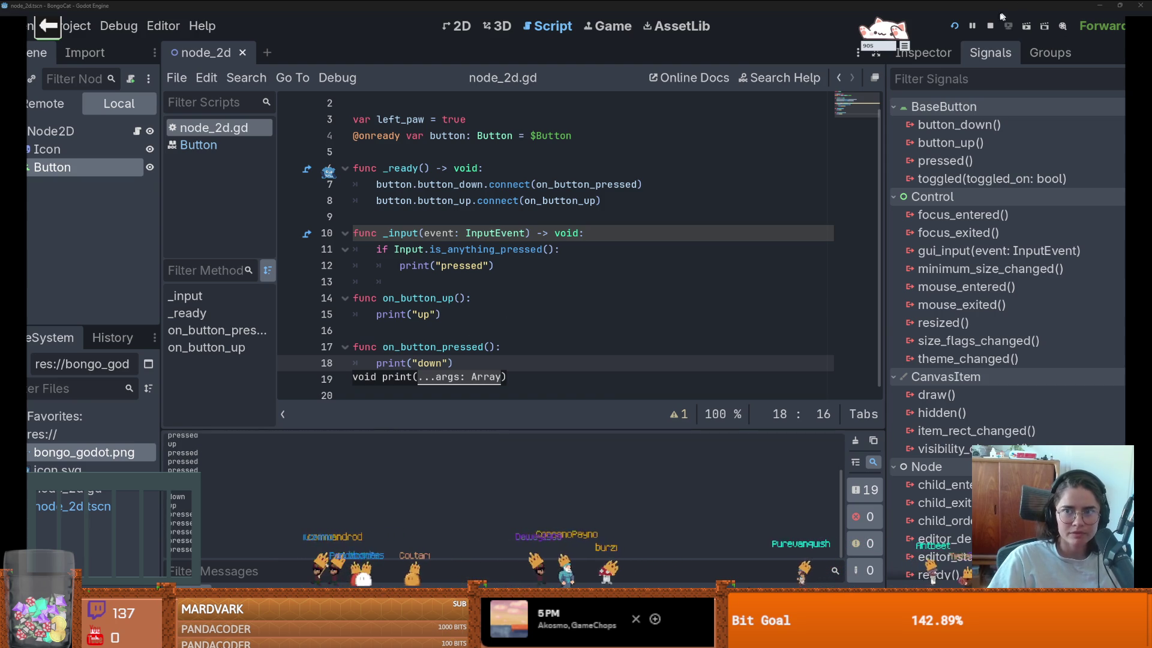
key("F8")
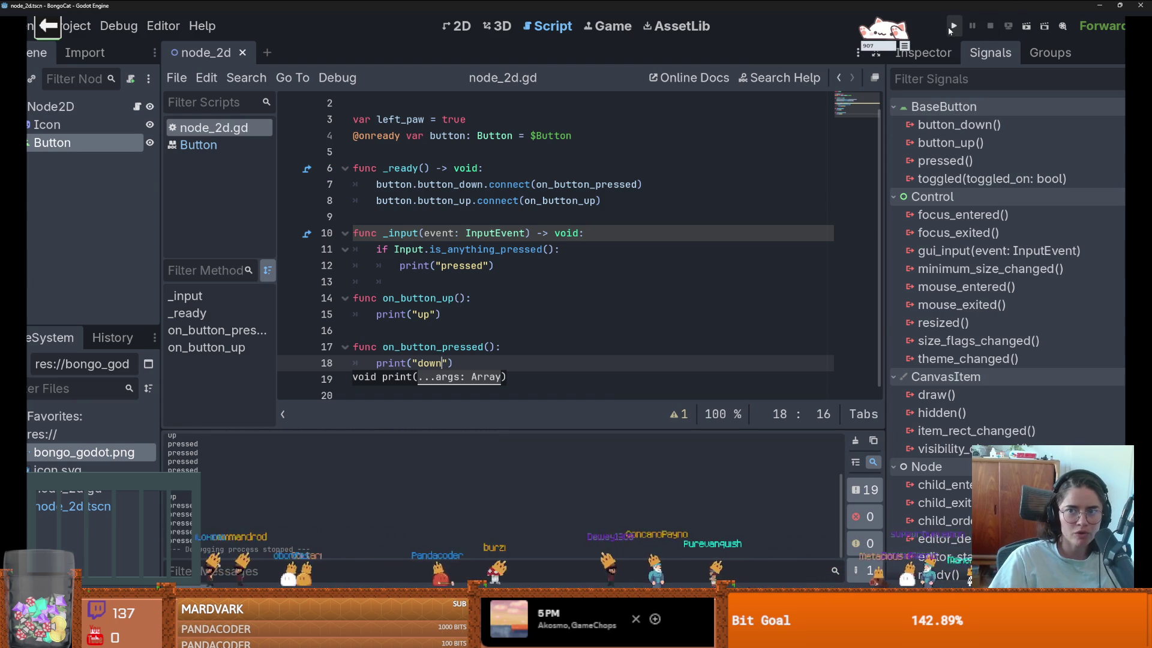
left_click(457, 25)
scroll(495, 262, "down", 3)
scroll(354, 251, "up", 2)
Step: Move the Icon sprite and the Button up and left on the canvas
left_click(60, 124)
left_click_drag(554, 258, 536, 246)
left_click(536, 243)
left_click(35, 129)
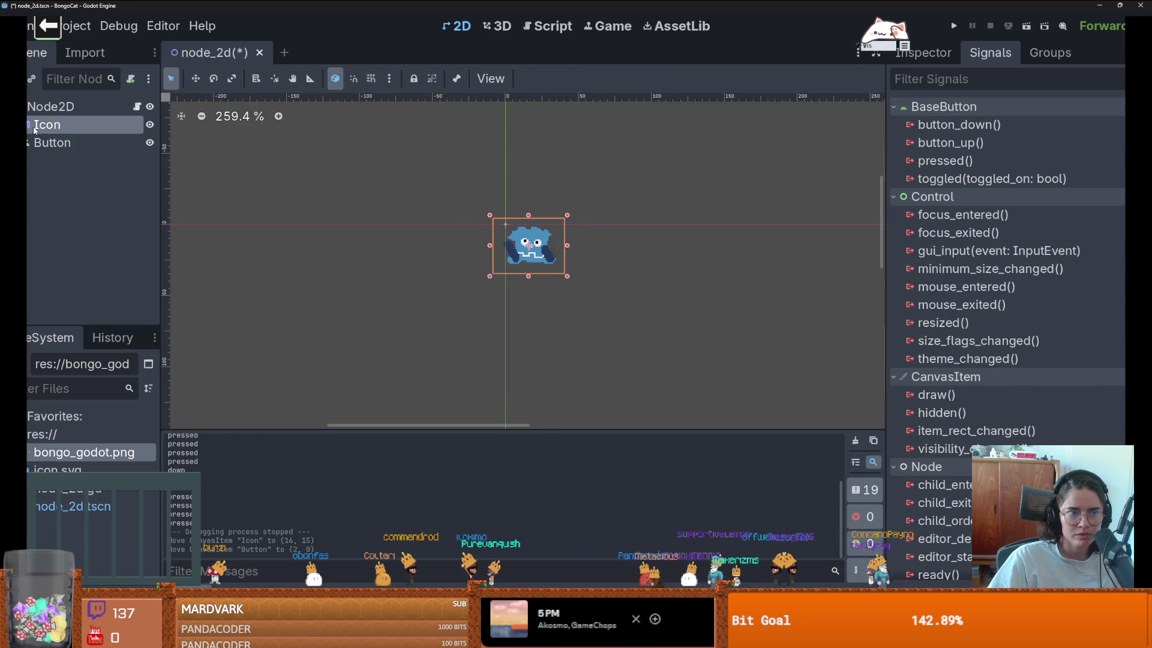
Step: Select the Button and review its properties in the Inspector
left_click(42, 143)
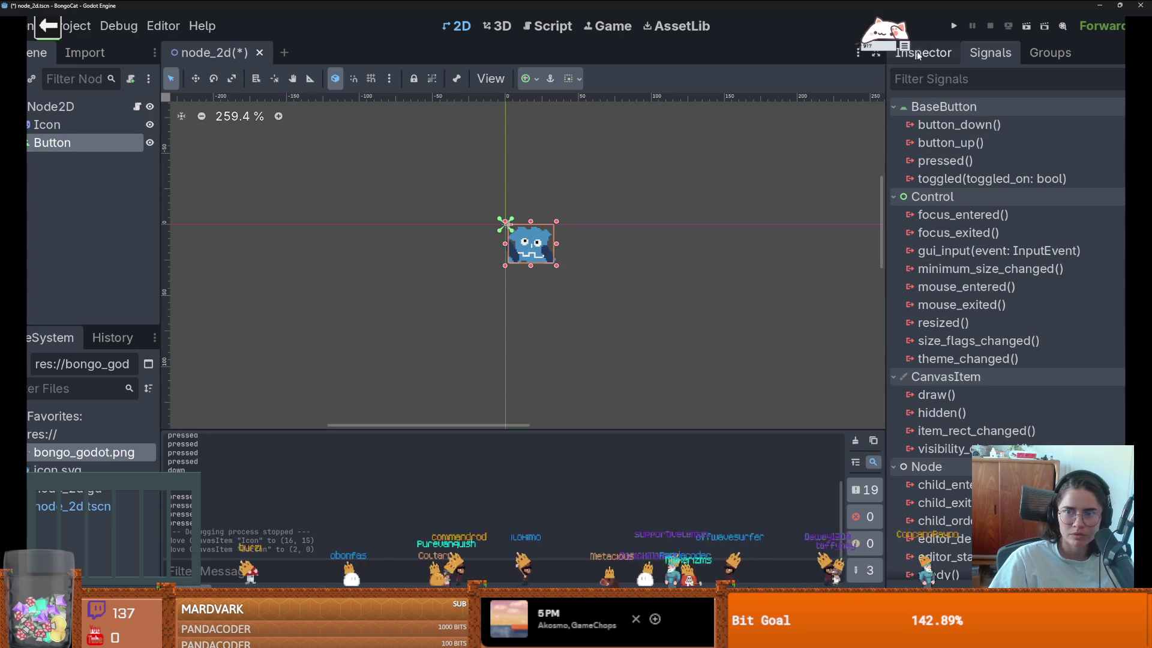
left_click(918, 53)
scroll(1035, 376, "down", 10)
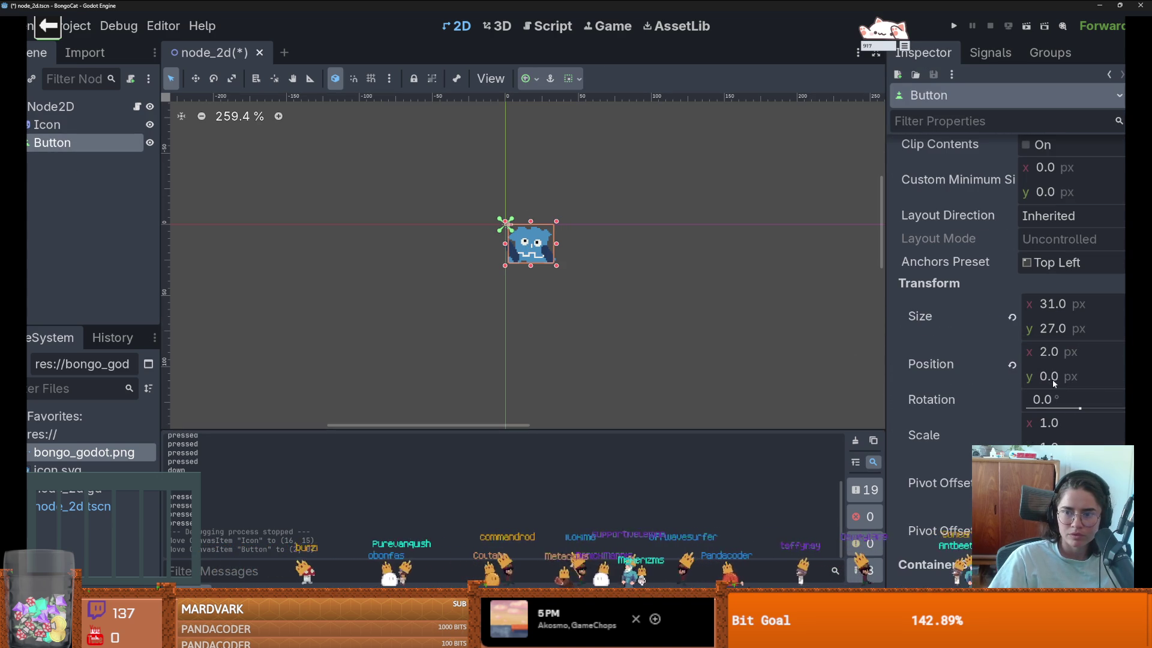
Step: Set the project viewport width to 31 and height to 27, save the scene, and open node_2d.gd
left_click(66, 26)
left_click(90, 48)
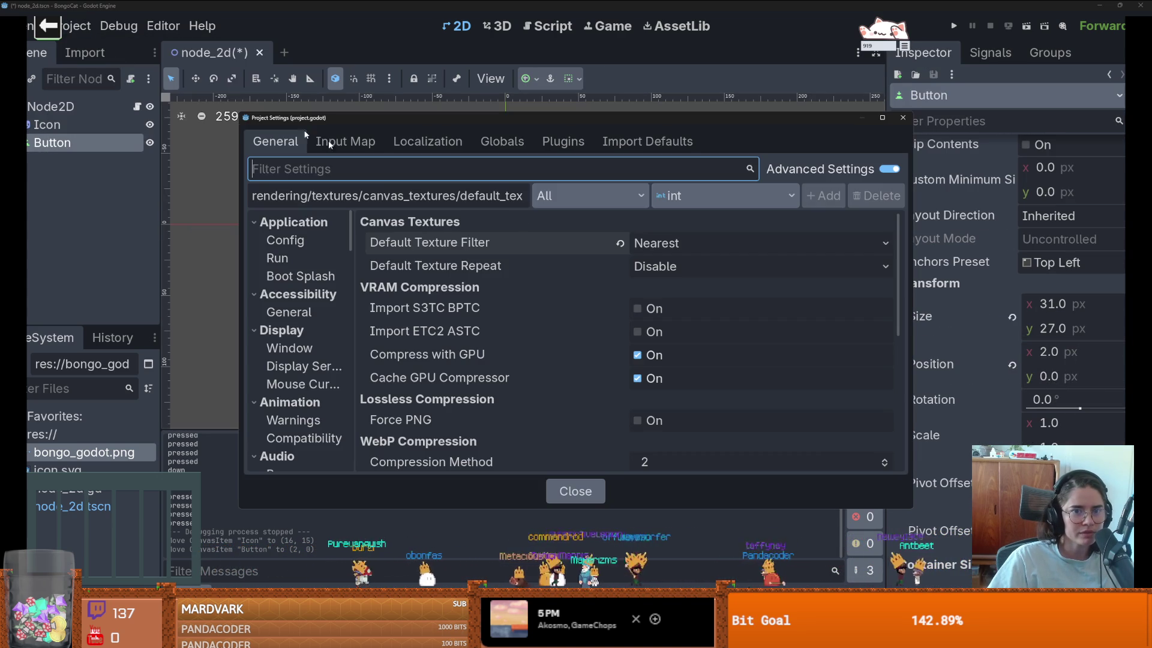
scroll(391, 246, "down", 1)
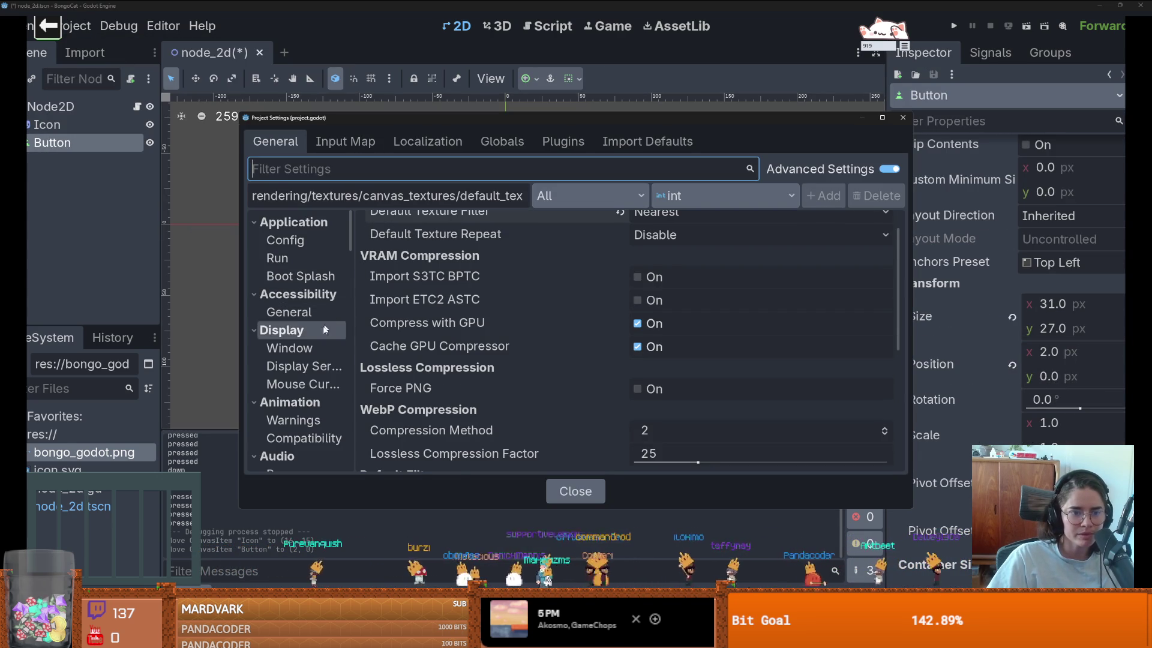
left_click(290, 348)
left_click(690, 240)
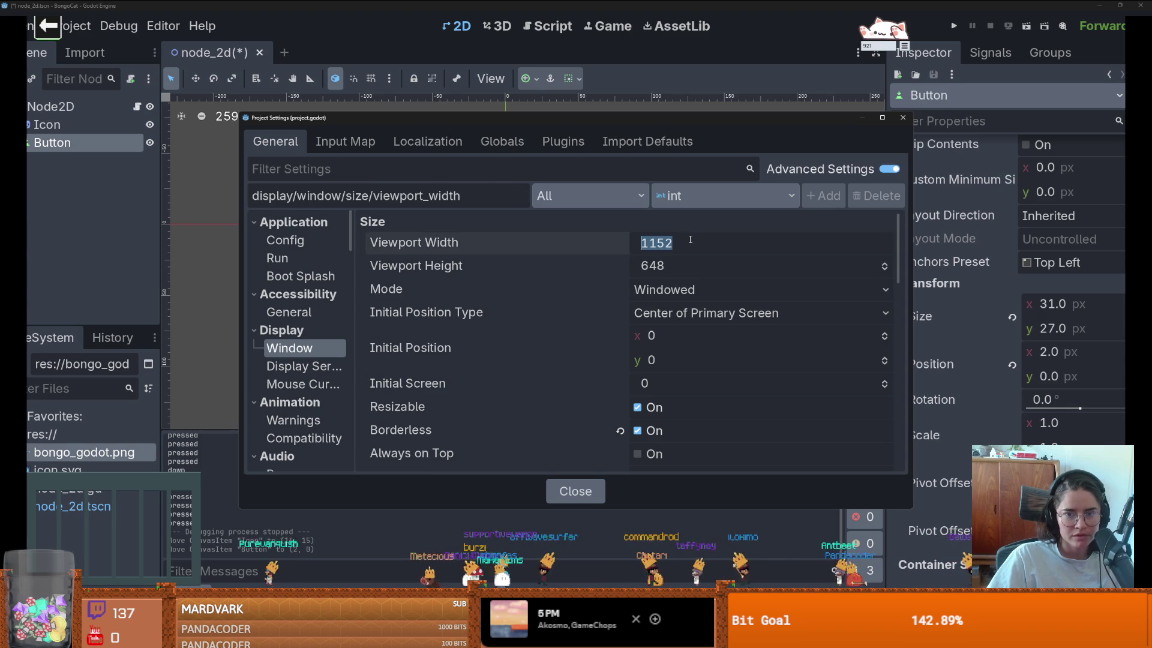
type("31")
left_click(676, 264)
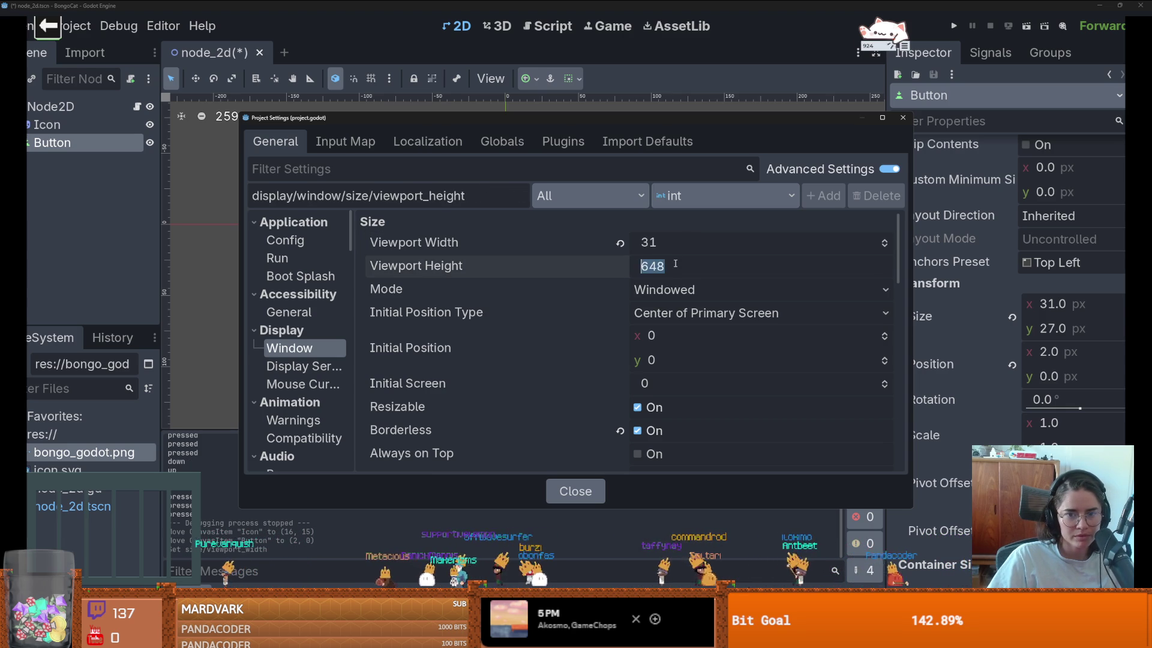
type("27")
key("Return")
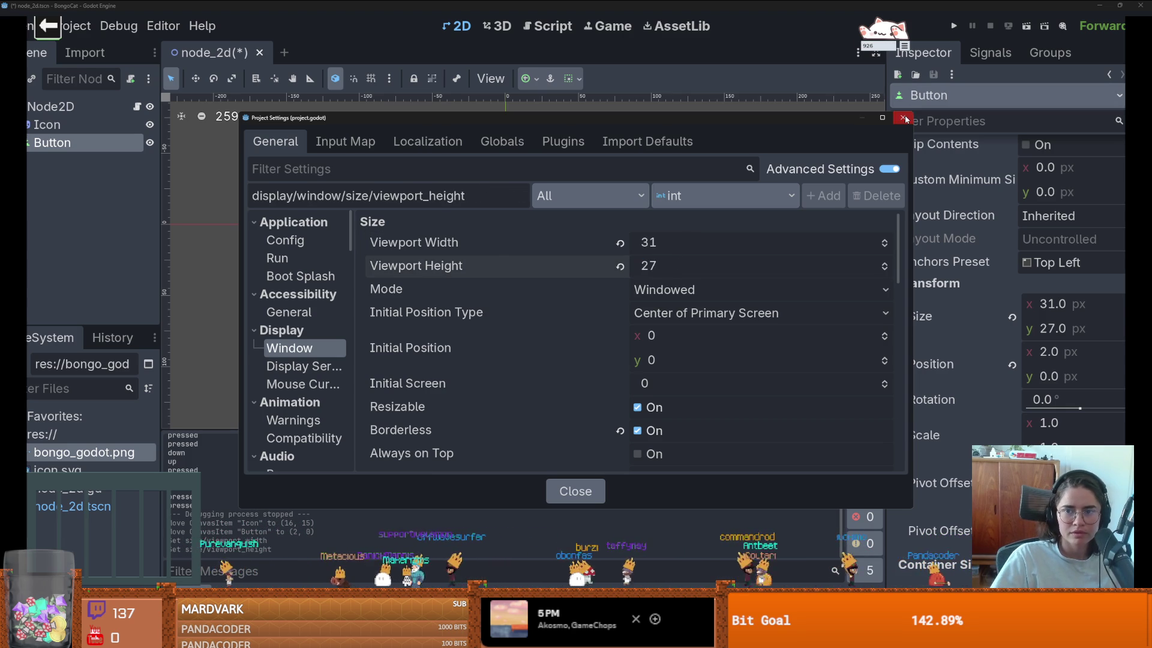
key("Escape")
key("ctrl+s")
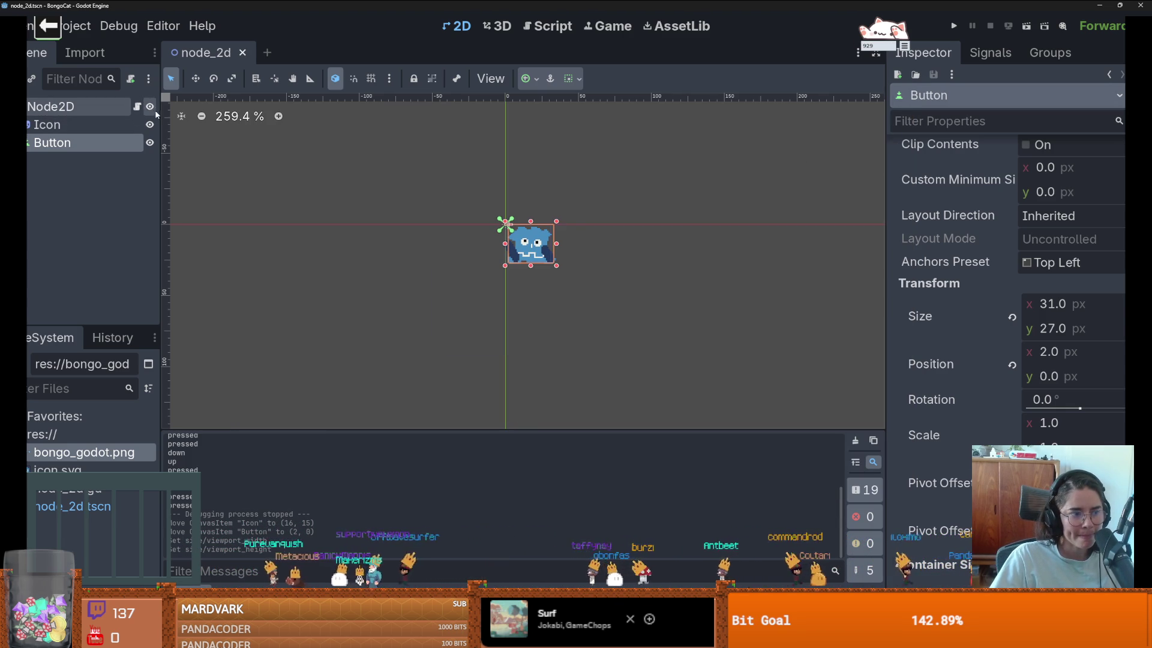
left_click(137, 106)
Step: Declare var follow = false below the button variable
left_click(457, 312)
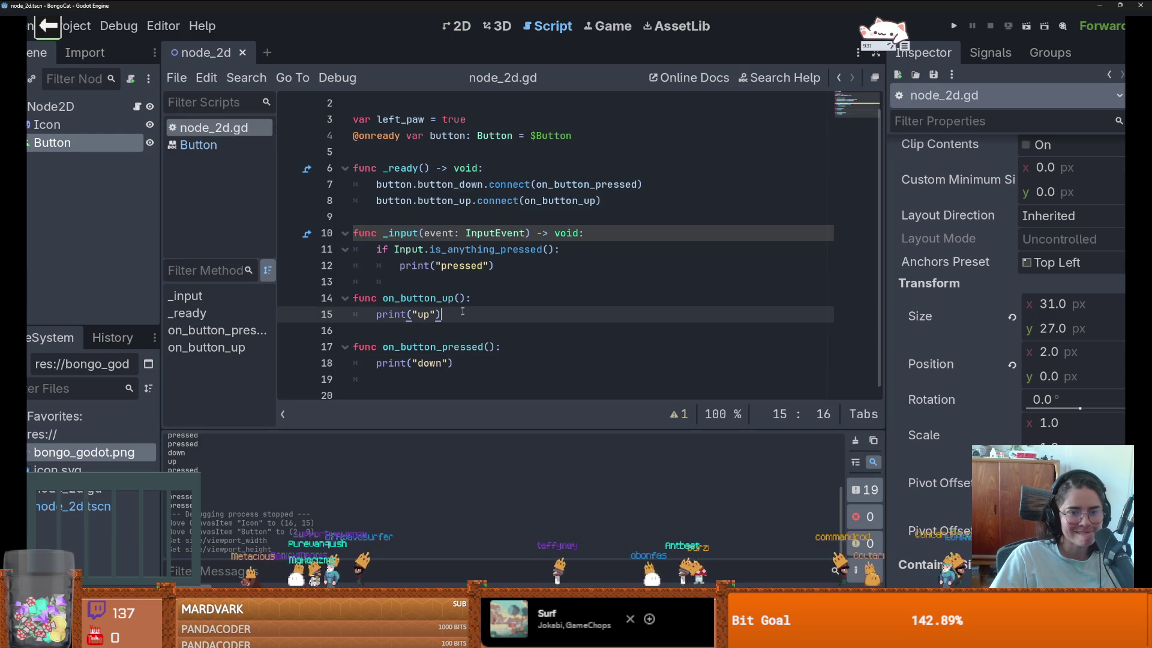
left_click(411, 152)
key("Return")
key("Return")
key("Up")
type("v")
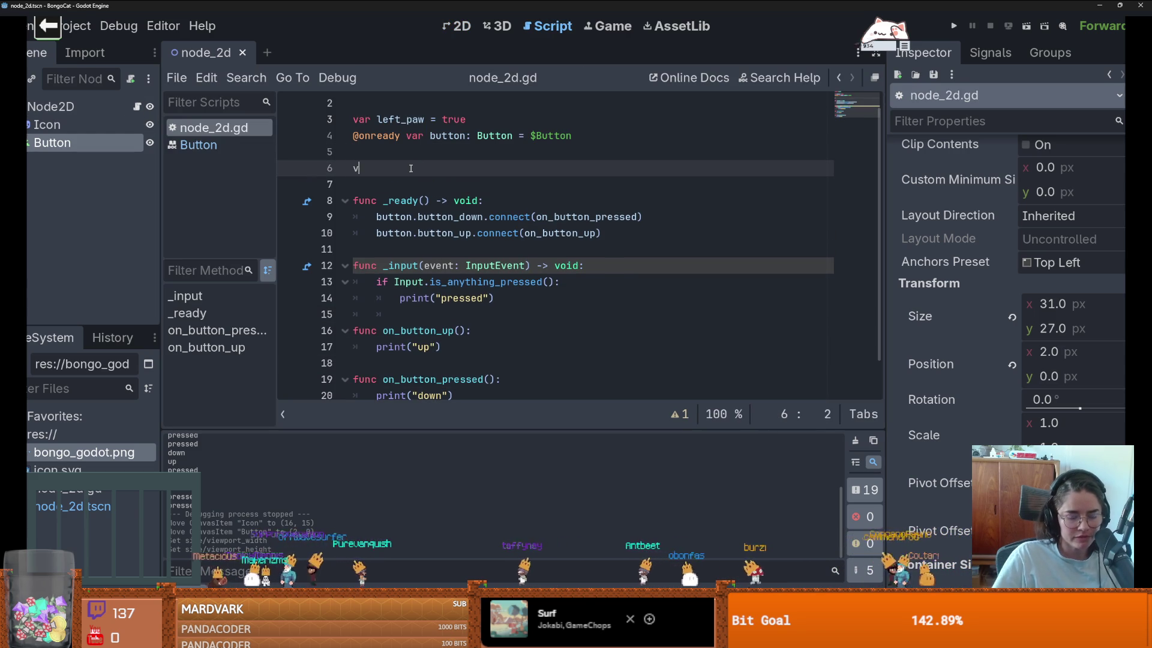
type("ar foll")
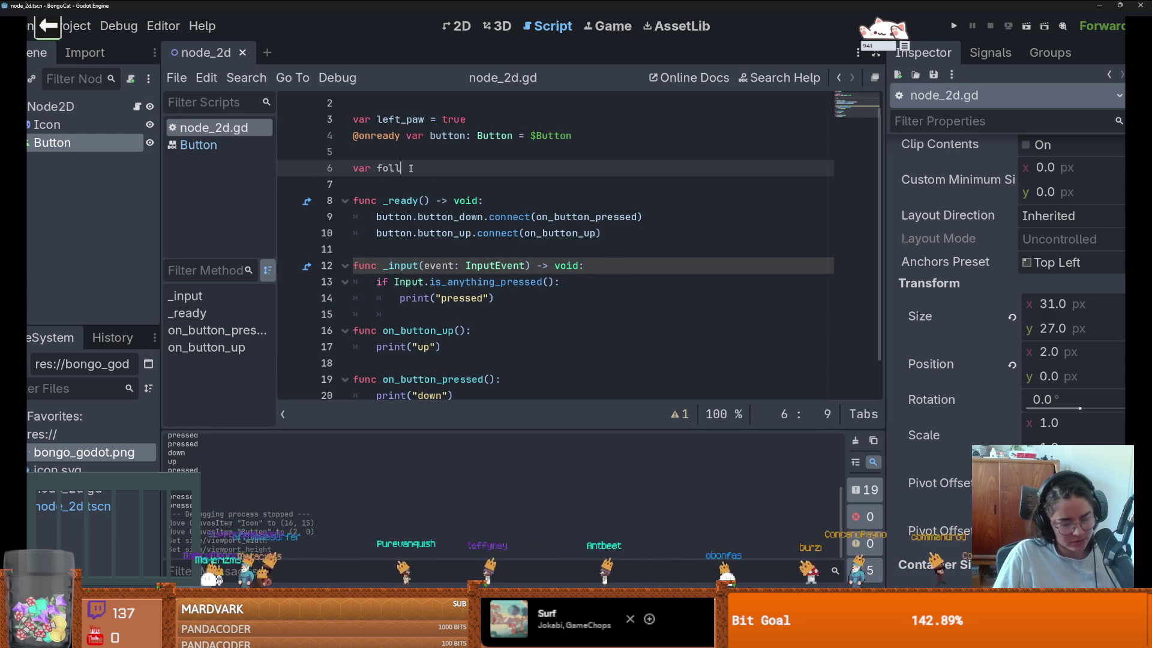
type("o")
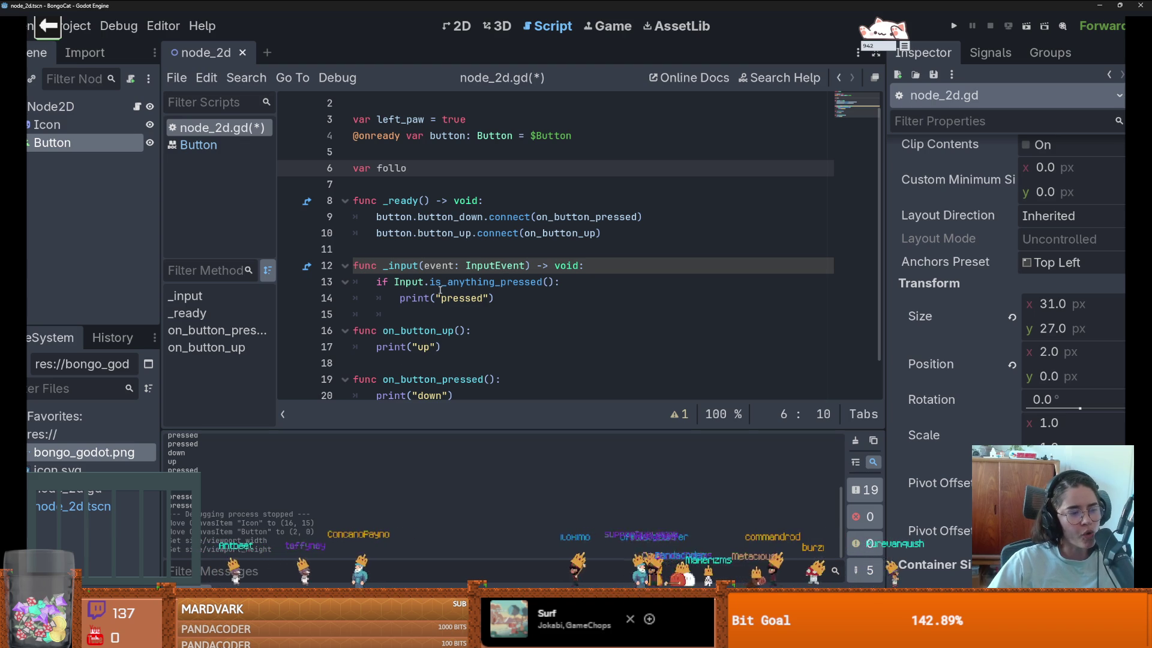
mouse_move(432, 286)
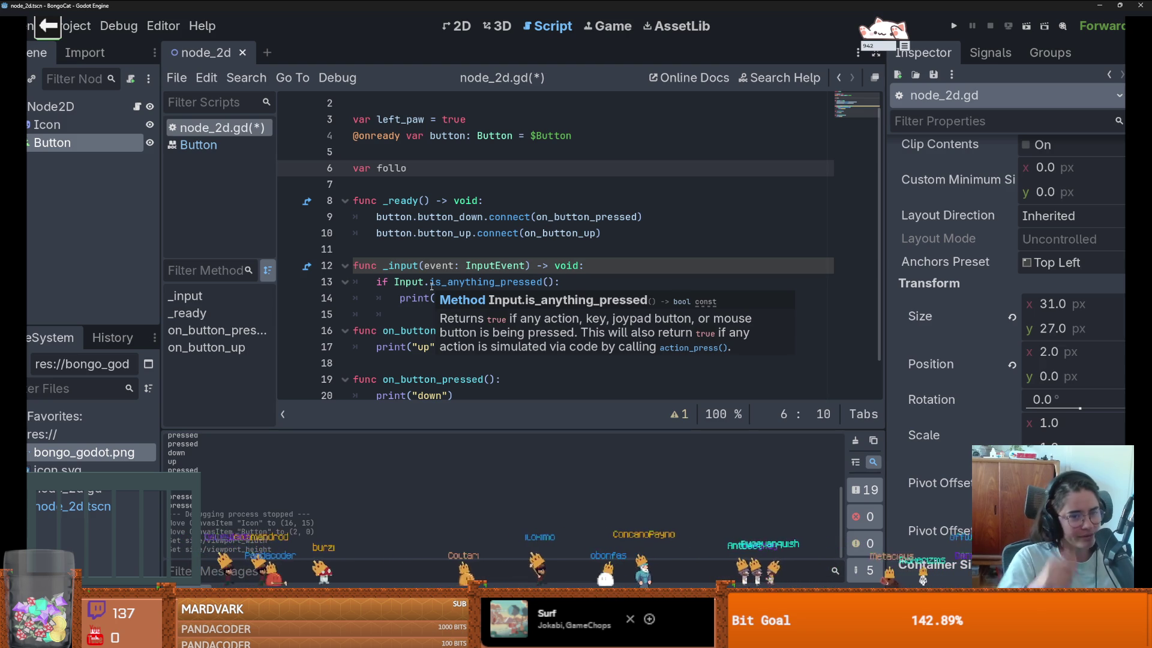
scroll(429, 180, "down", 1)
scroll(423, 188, "up", 1)
type("w")
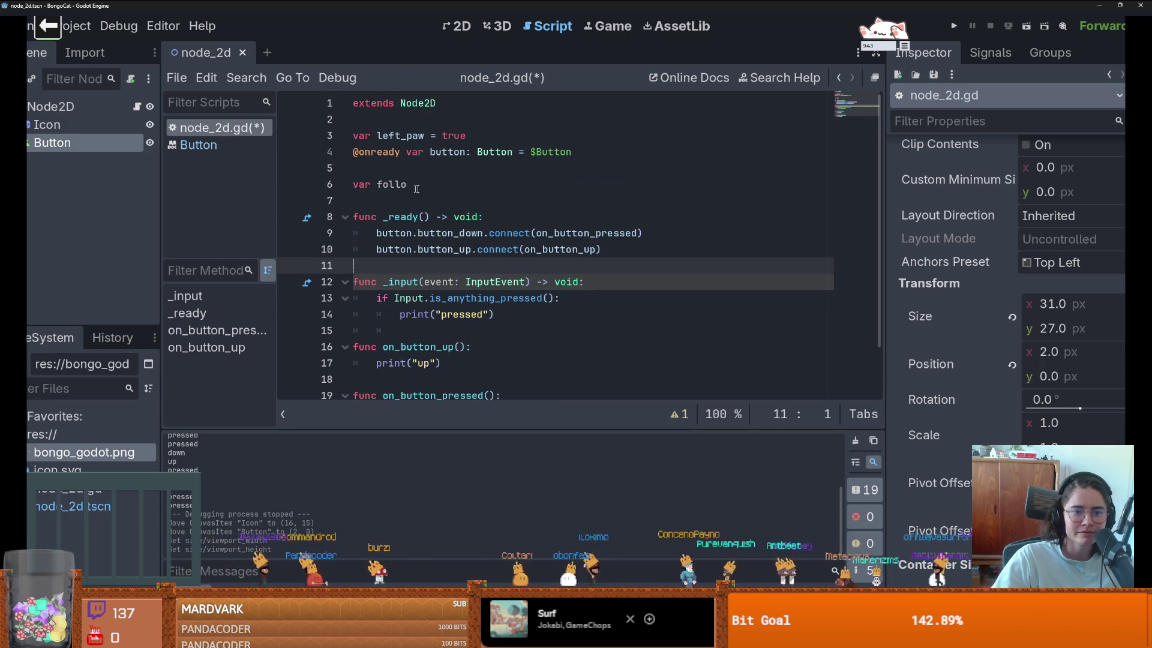
type(" = false")
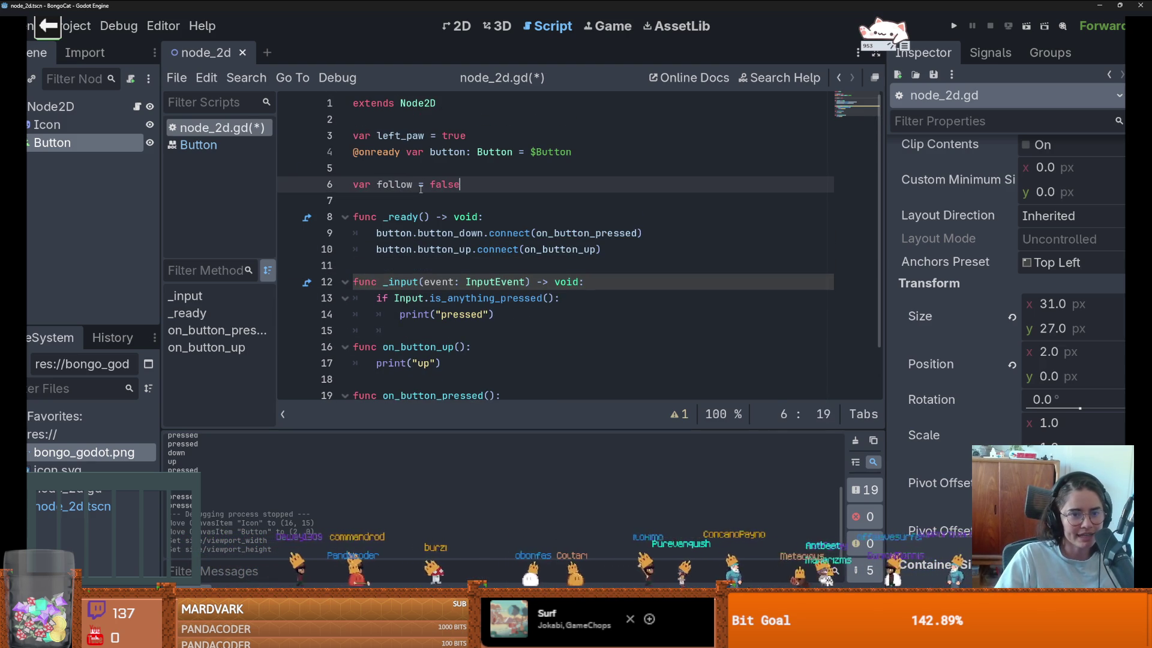
Step: Replace print("down") in on_button_pressed with follow = true
double_click(395, 185)
scroll(435, 257, "down", 1)
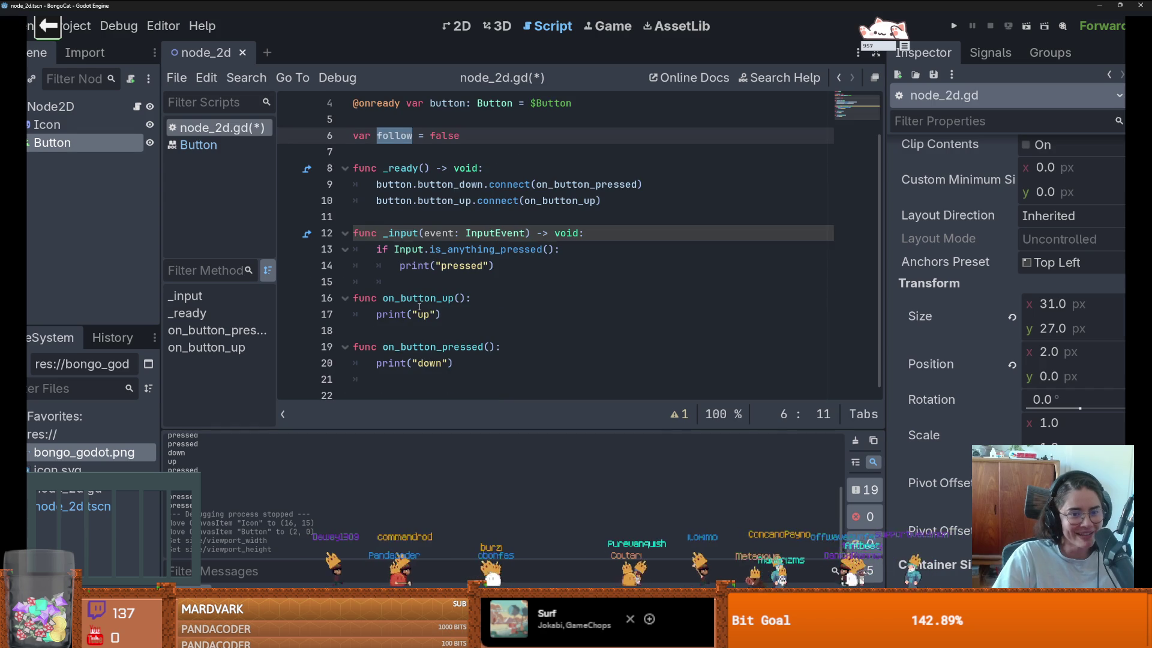
key("ctrl+c")
left_click_drag(455, 363, 373, 365)
key("ctrl+v")
type("= true")
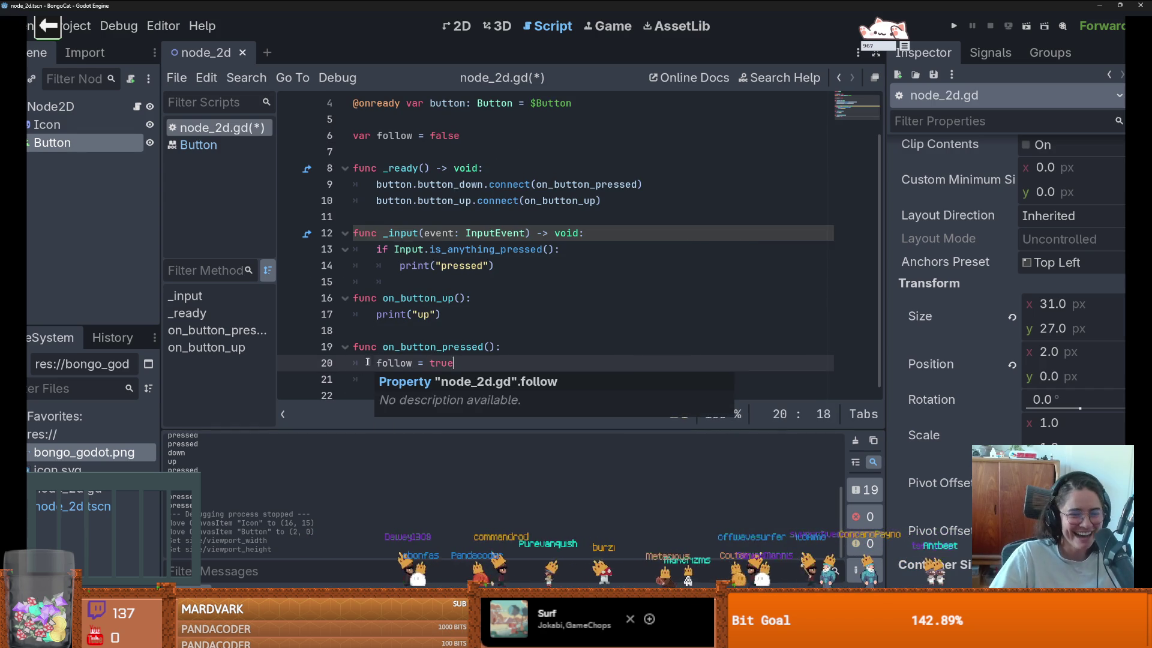
Step: Replace print("up") in on_button_up with follow = false
left_click_drag(458, 364, 377, 364)
key("ctrl+c")
left_click_drag(466, 318, 377, 314)
key("ctrl+v")
double_click(439, 316)
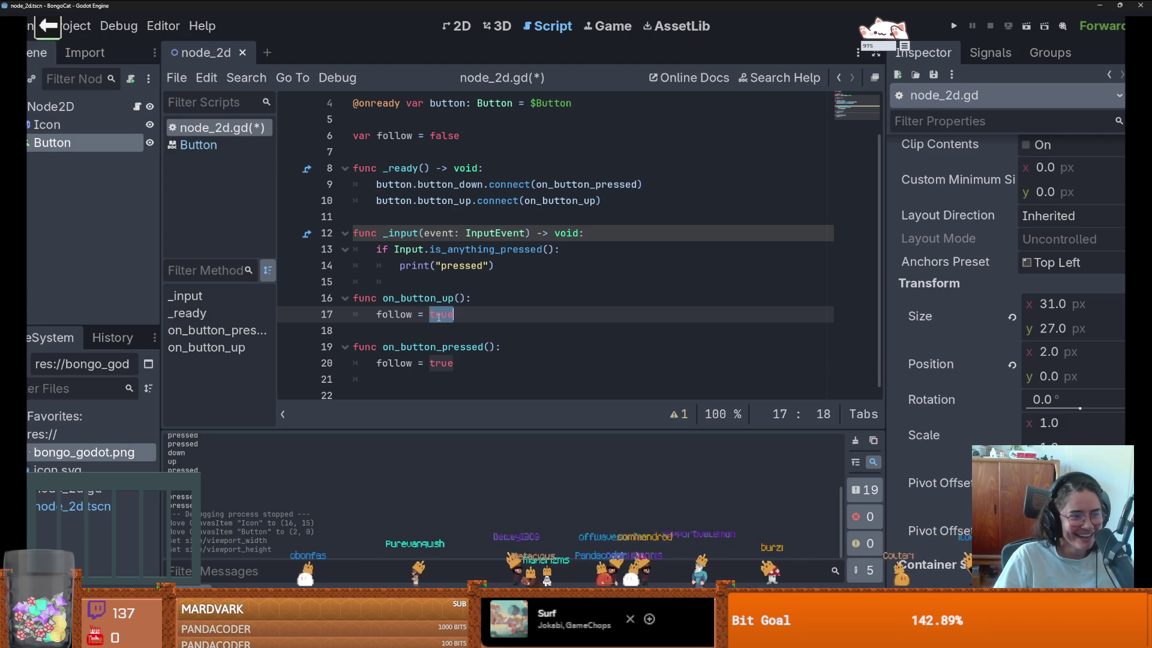
type("false")
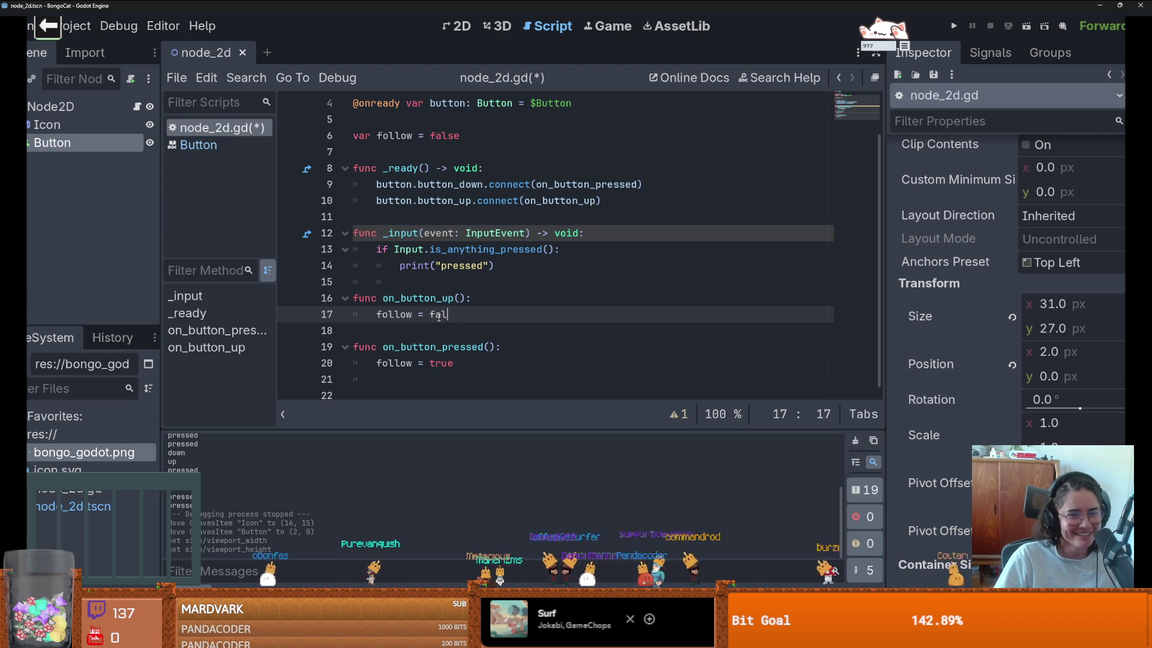
Step: Start a new _process function below _input
left_click(407, 289)
key("Return")
key("Home")
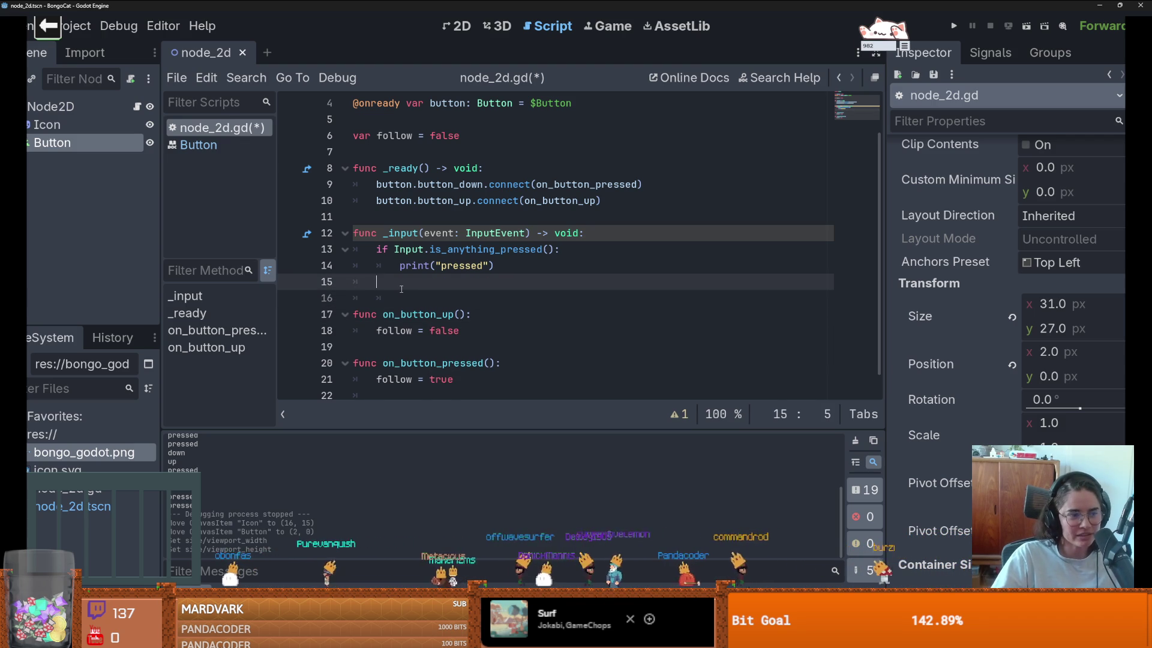
key("Return")
key("Up")
type("func ")
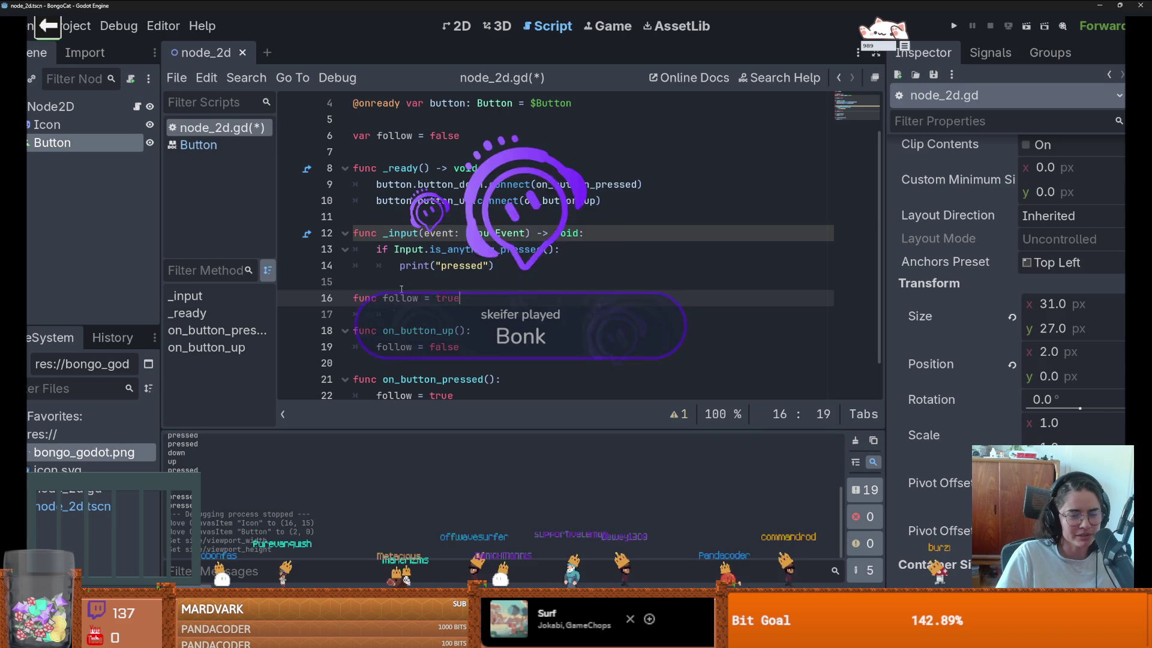
type("_process(delta:")
Step: Accept the _process(delta: float) signature and add an if follow: block
key("Return")
type("i")
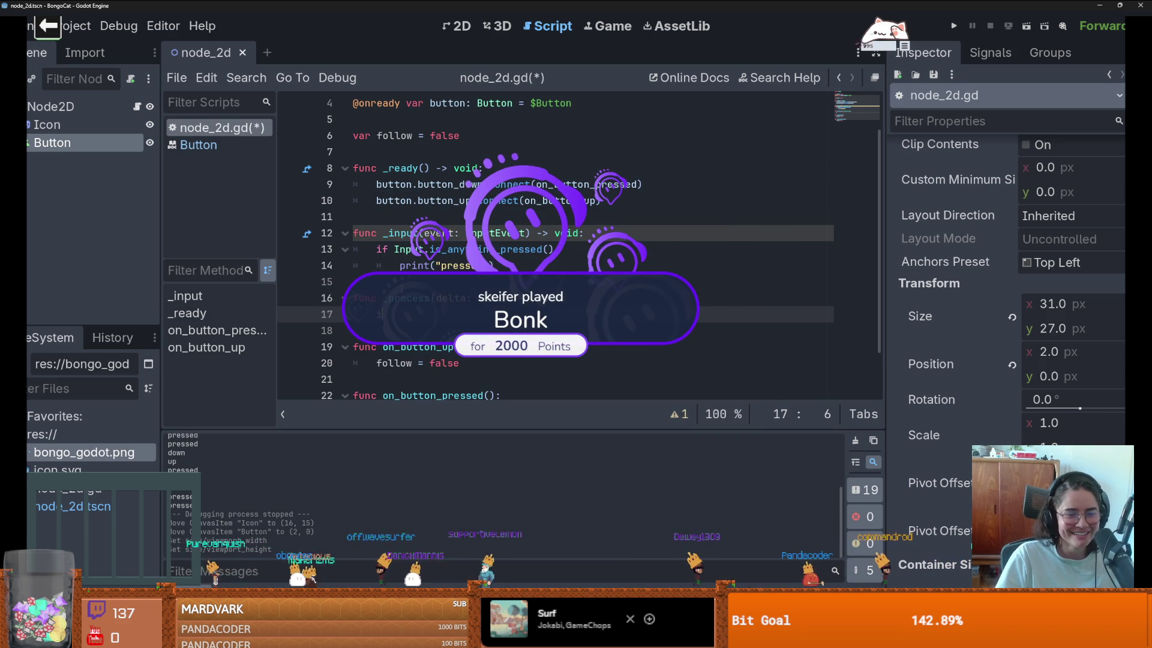
type("f fo")
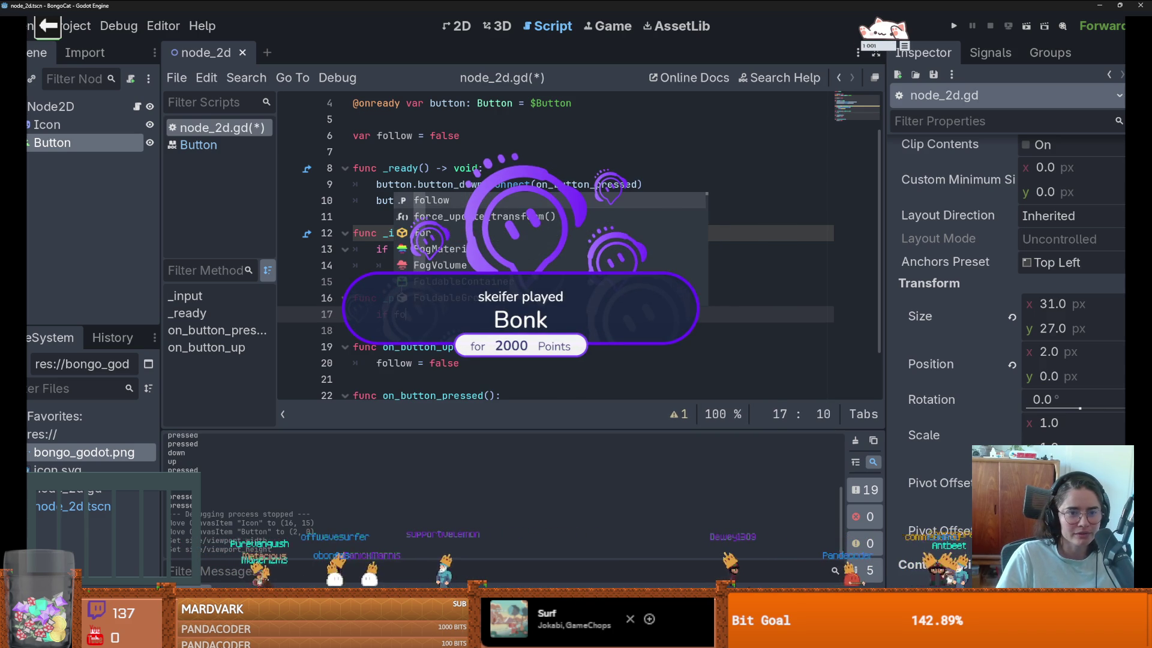
type("llow:")
key("Return")
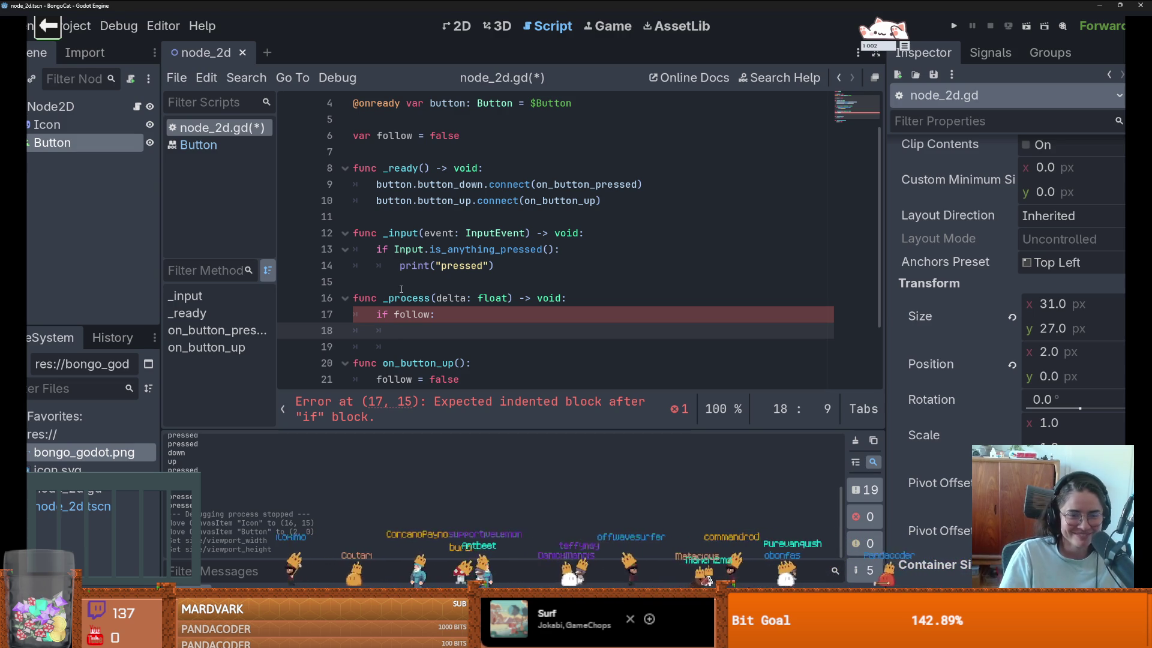
Step: Set global_position = get_global_mouse_position() inside the if follow block
type("gl")
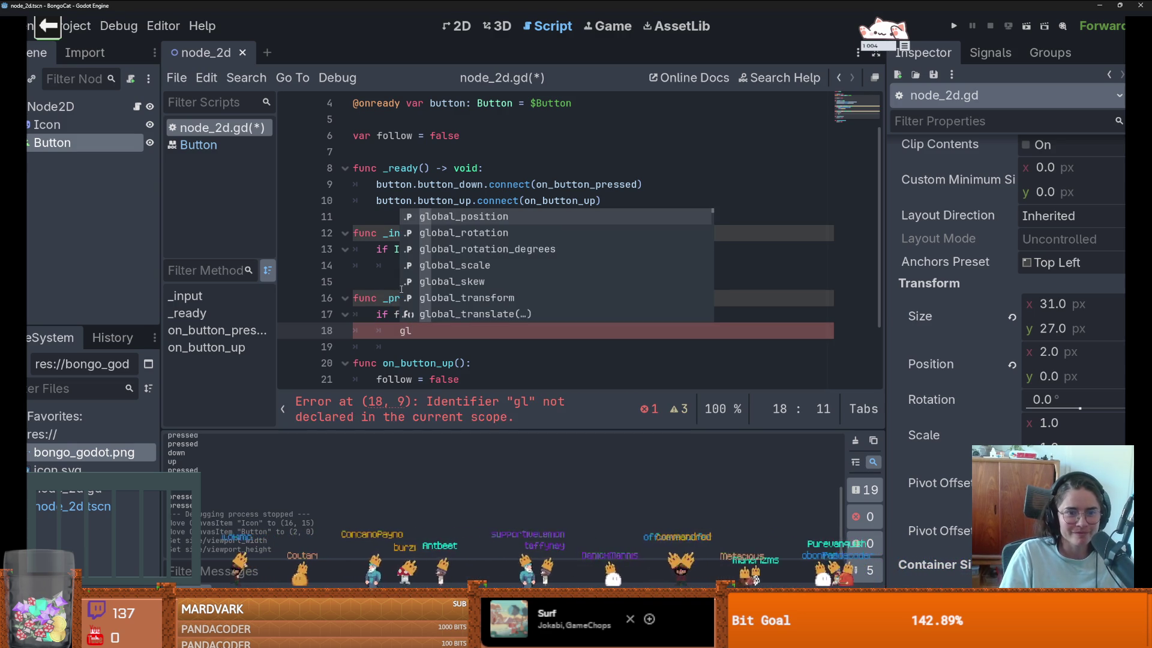
key("Return")
type("= ")
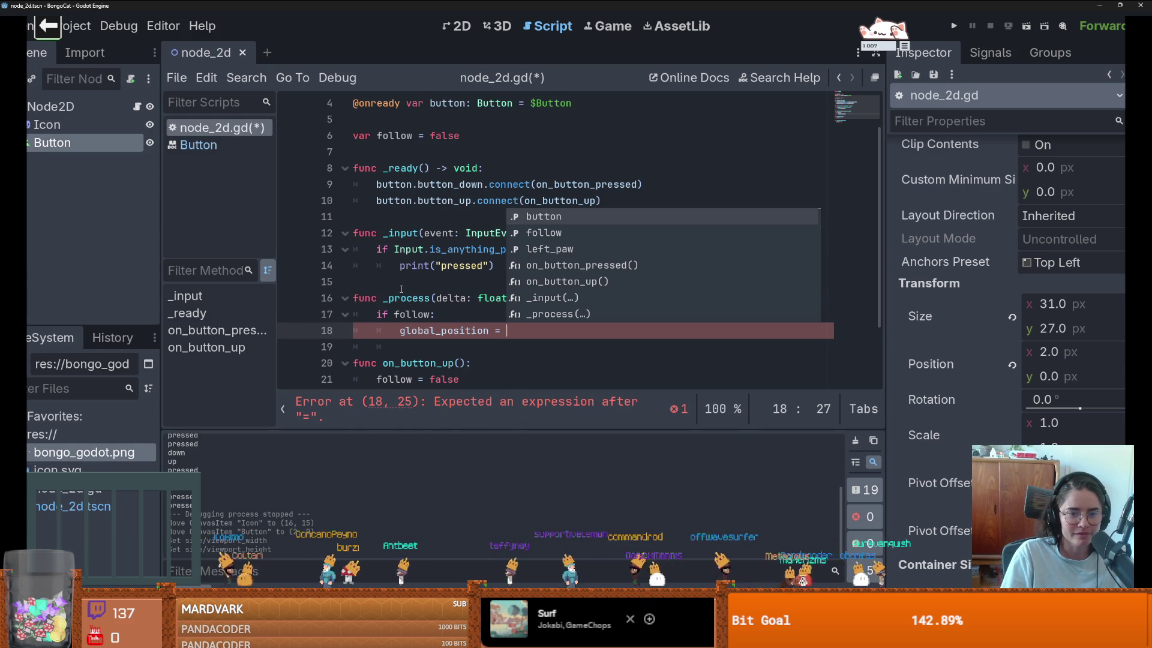
type("get_glob")
key("Return")
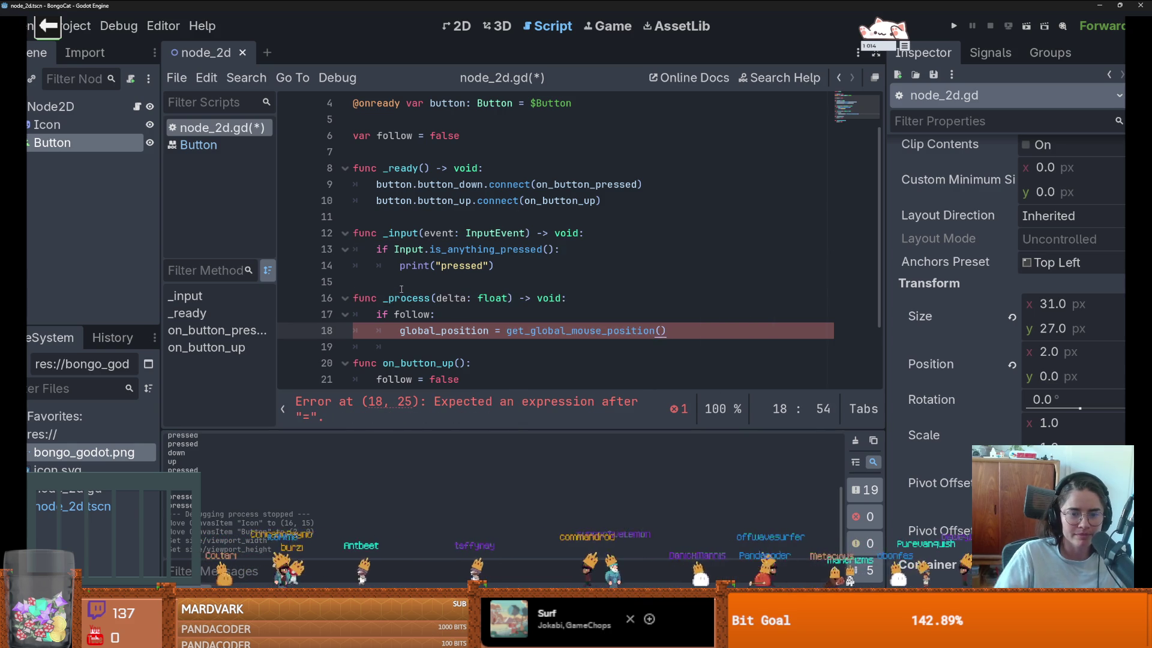
scroll(431, 316, "down", 2)
scroll(431, 317, "up", 2)
scroll(431, 317, "down", 2)
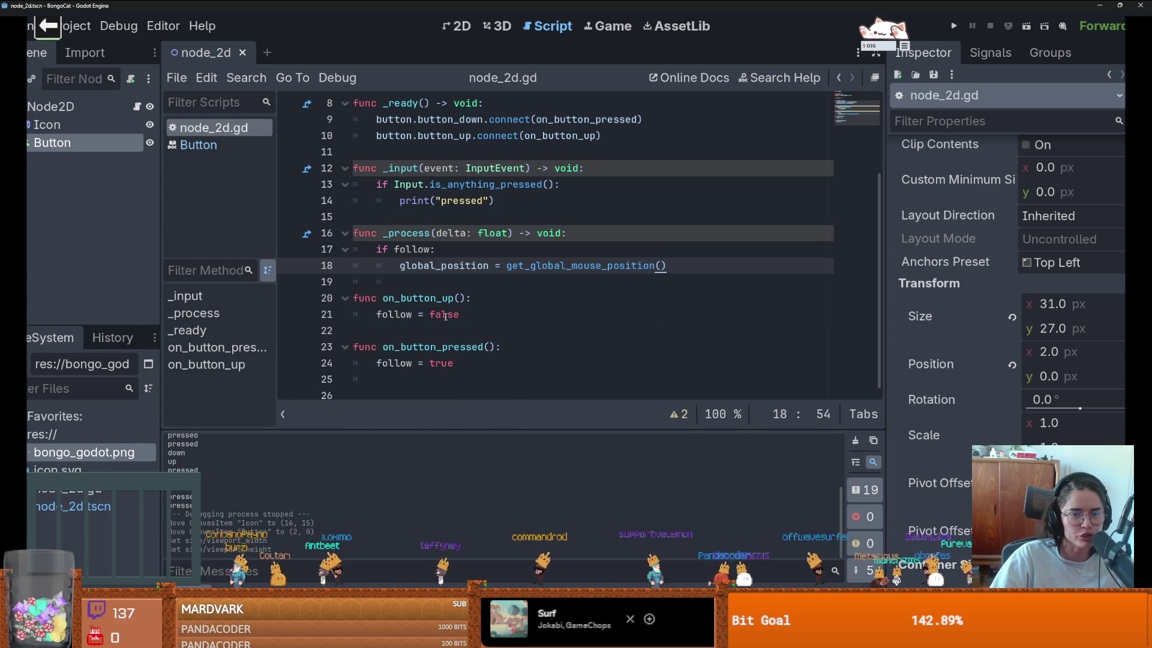
left_click(509, 199)
left_click_drag(509, 200, 401, 200)
scroll(441, 255, "up", 3)
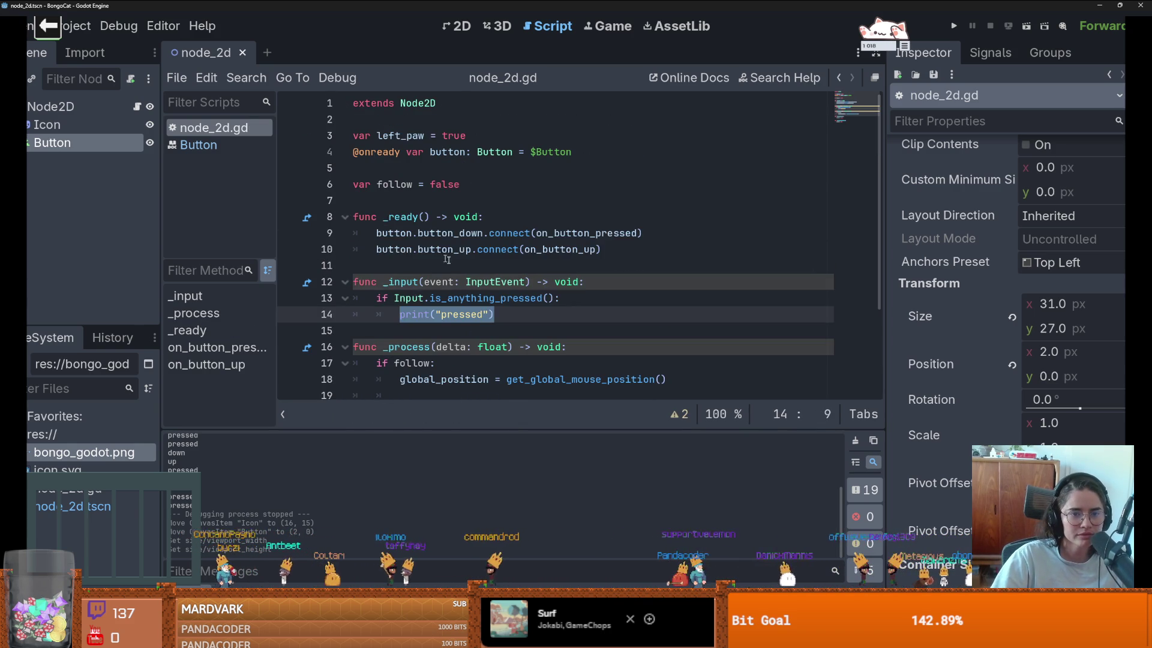